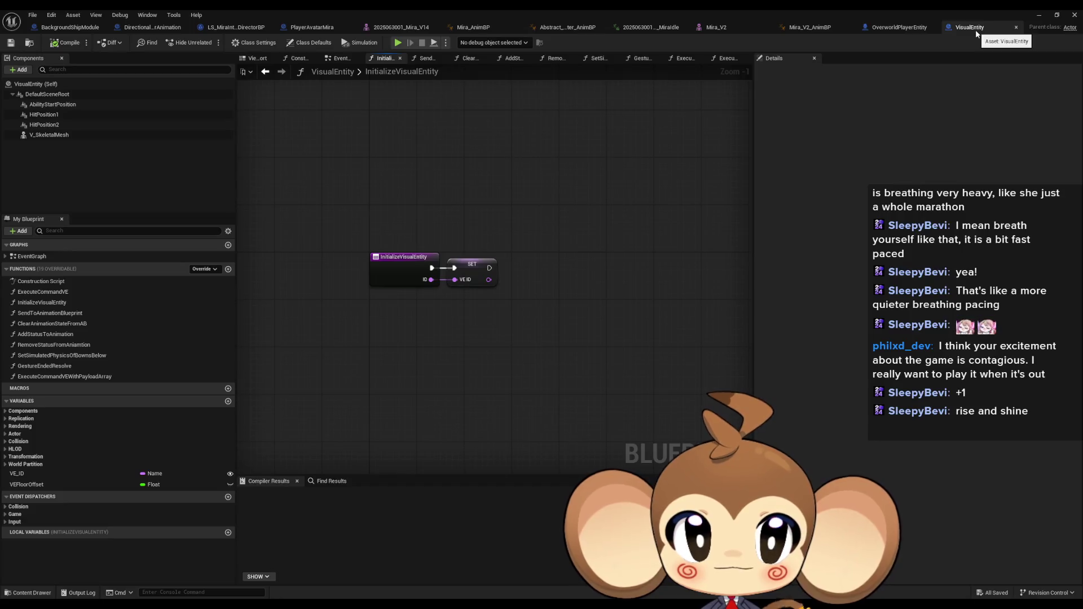
Step: Open PlayerAvatarMira's InitializeVisualEntity function graph and pan to the timer and leader-pose nodes
click(303, 29)
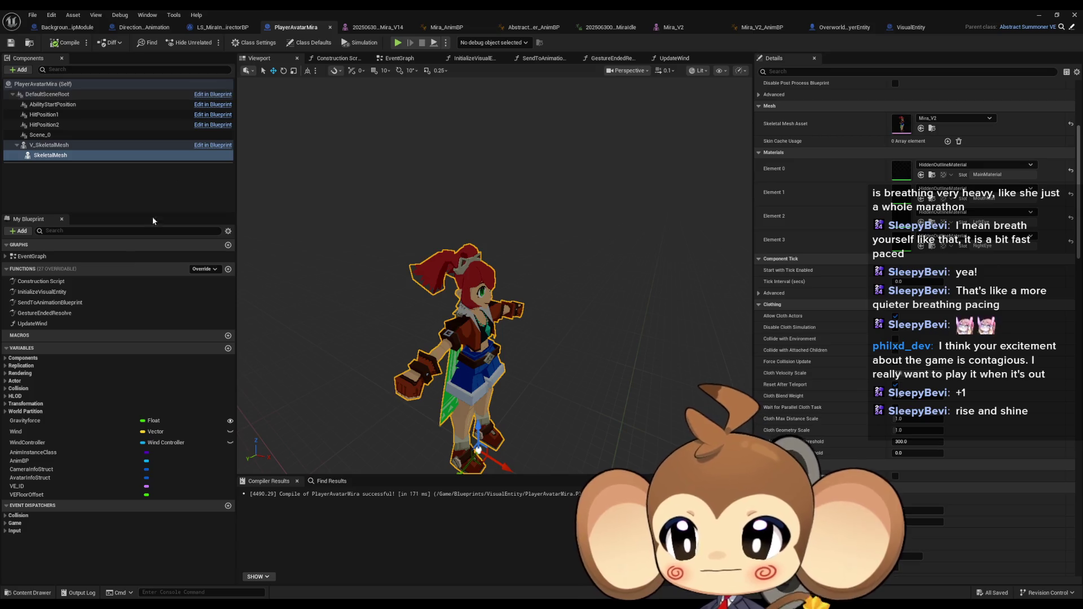
double_click(42, 292)
drag(572, 391, 197, 372)
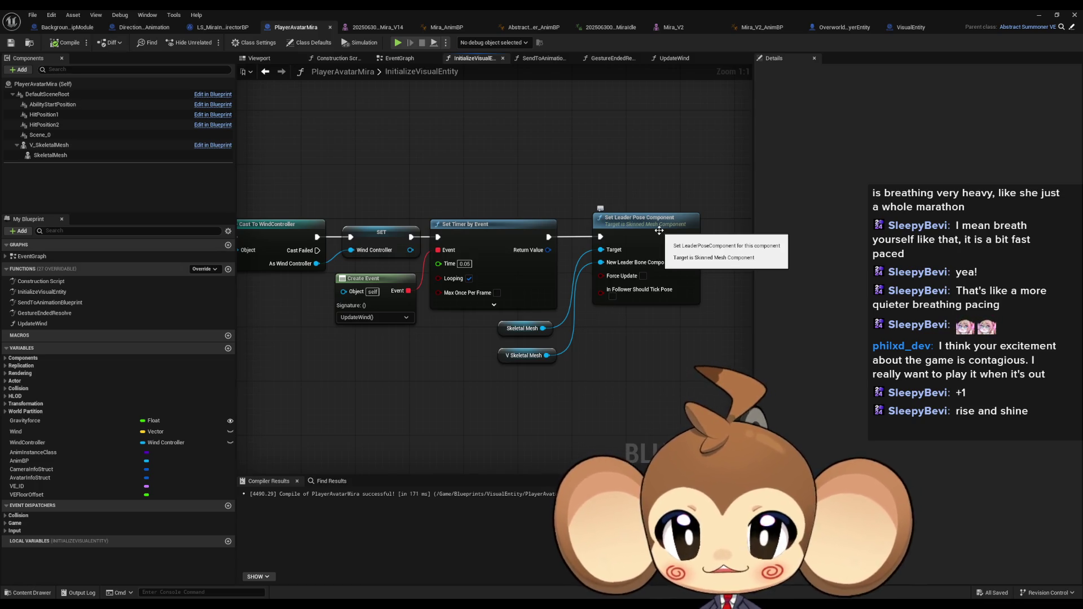
Step: Inspect Set Leader Pose Component, Find First Actor Of Class and Cast To WindController, then switch to LS_MiraIntro_DirectorBP
click(658, 227)
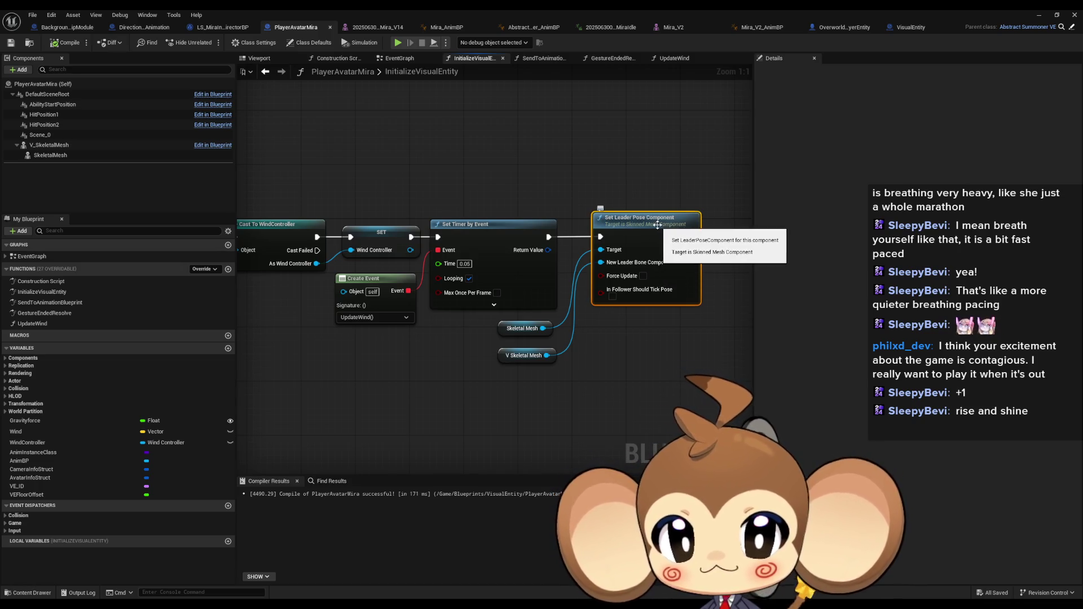
drag(476, 183, 653, 183)
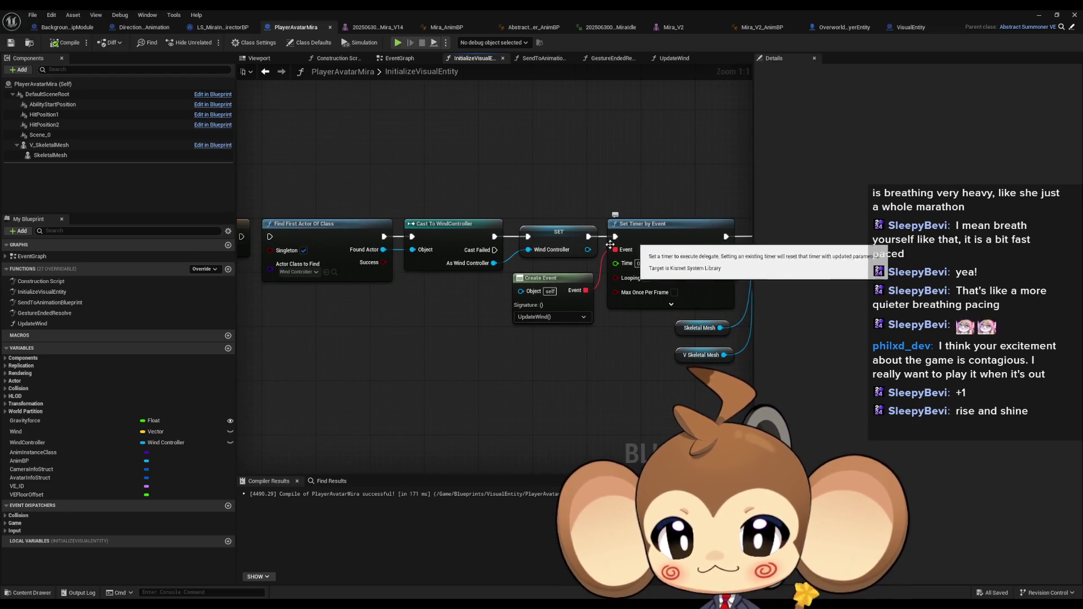
drag(474, 239, 797, 265)
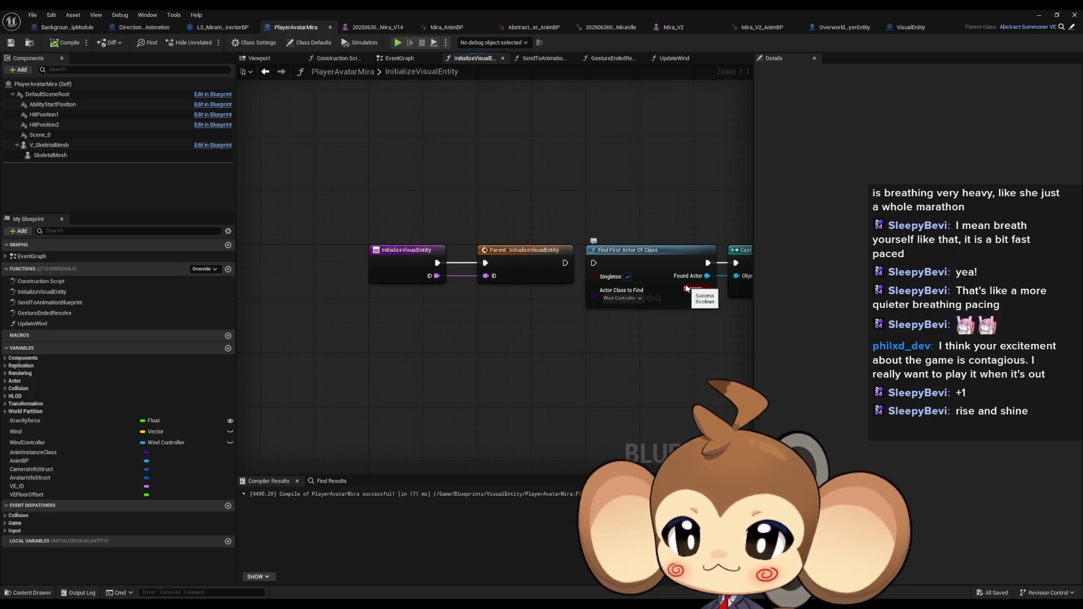
drag(528, 264, 471, 266)
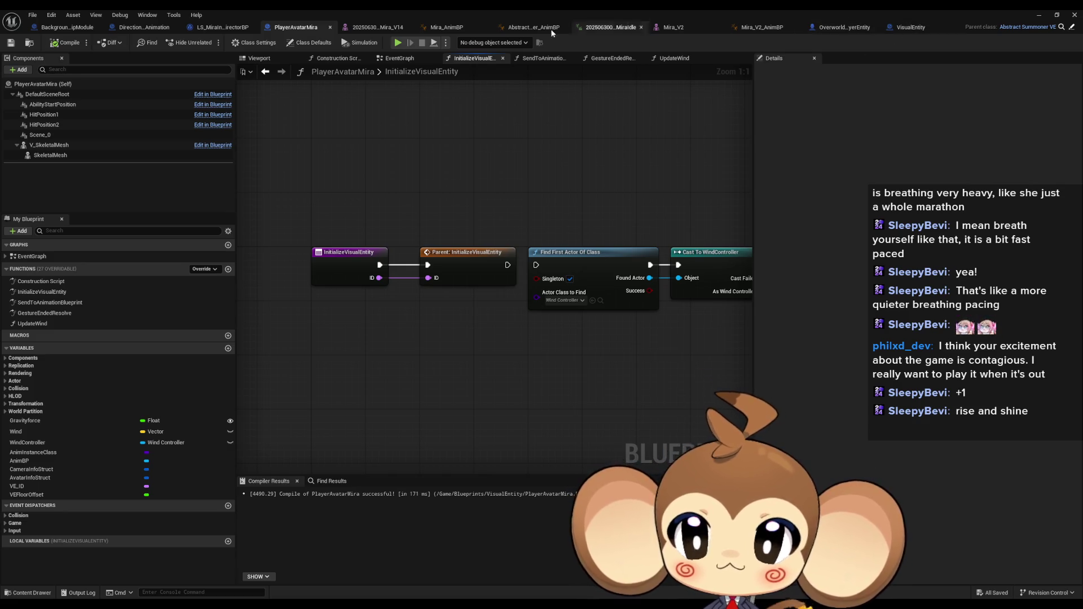
click(210, 29)
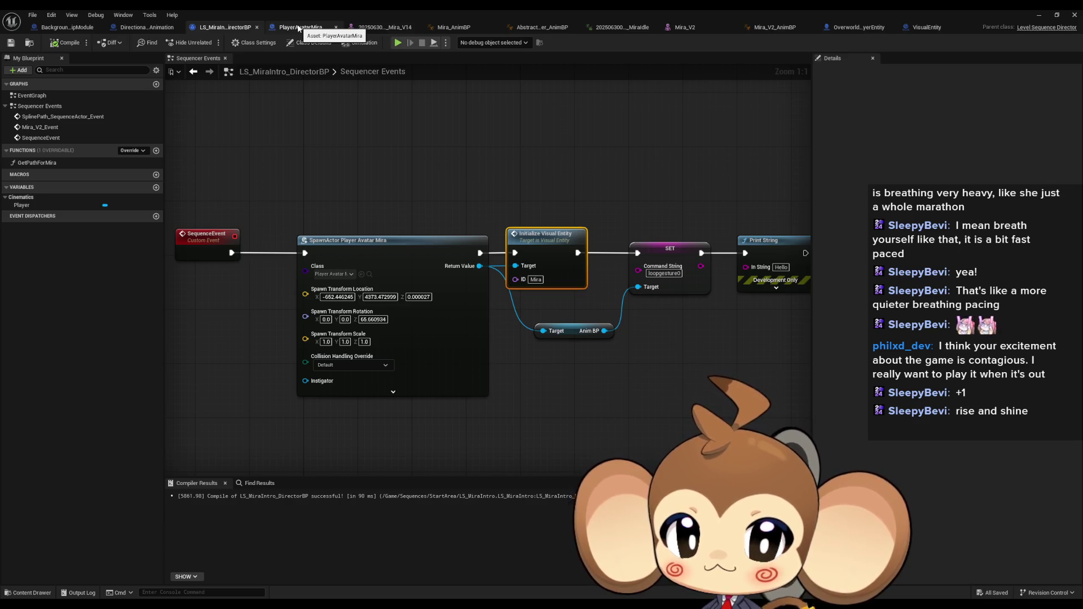
Step: Check the Anim Instance Class in the parent InitializeVisualEntity graph, then return to PlayerAvatarMira's class settings
click(299, 29)
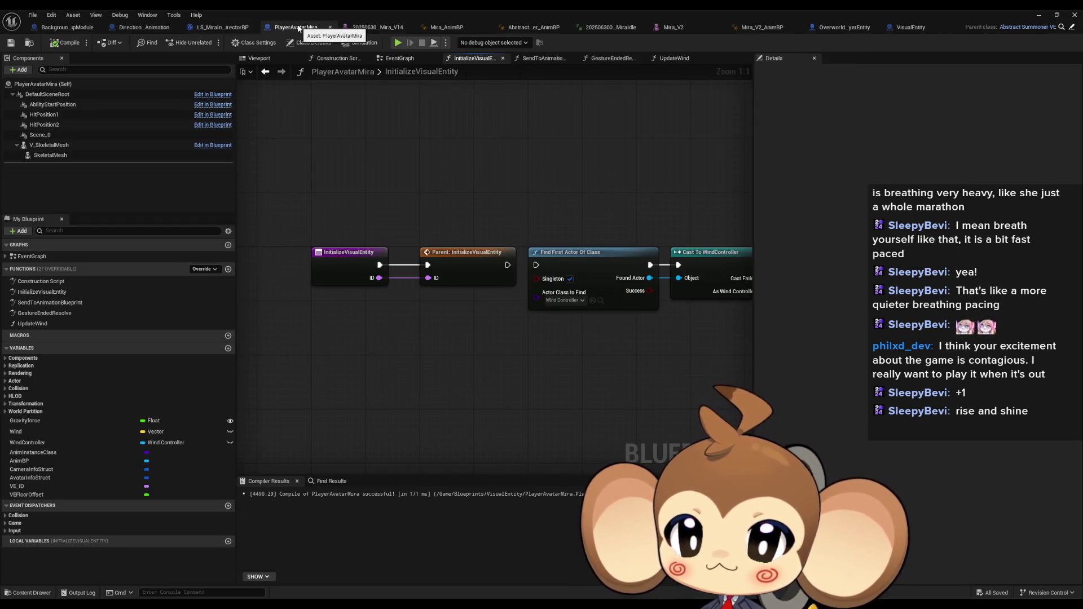
double_click(468, 263)
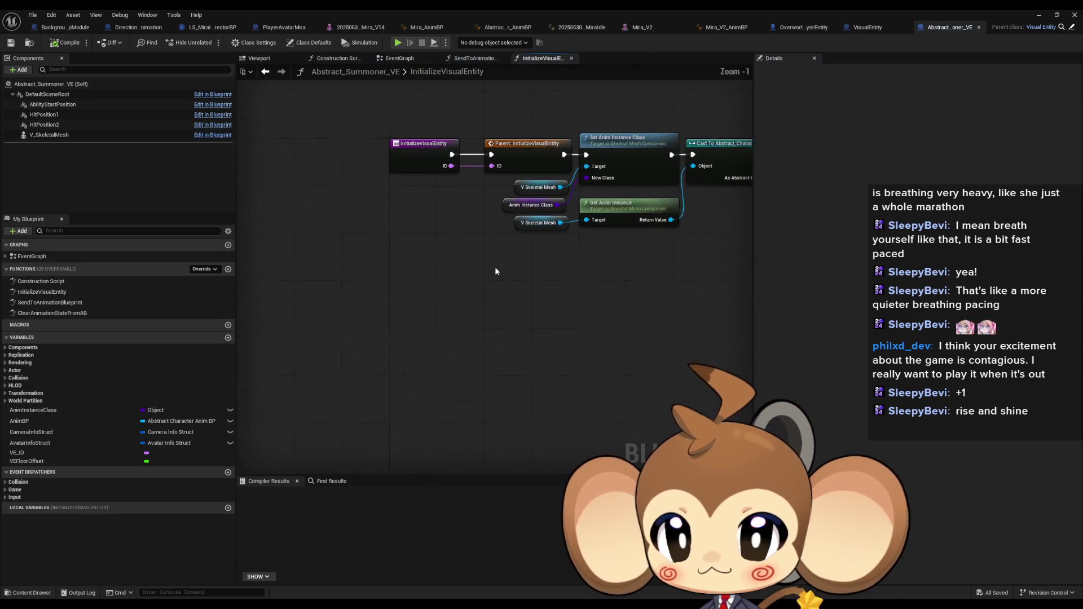
scroll(378, 276, up, 3)
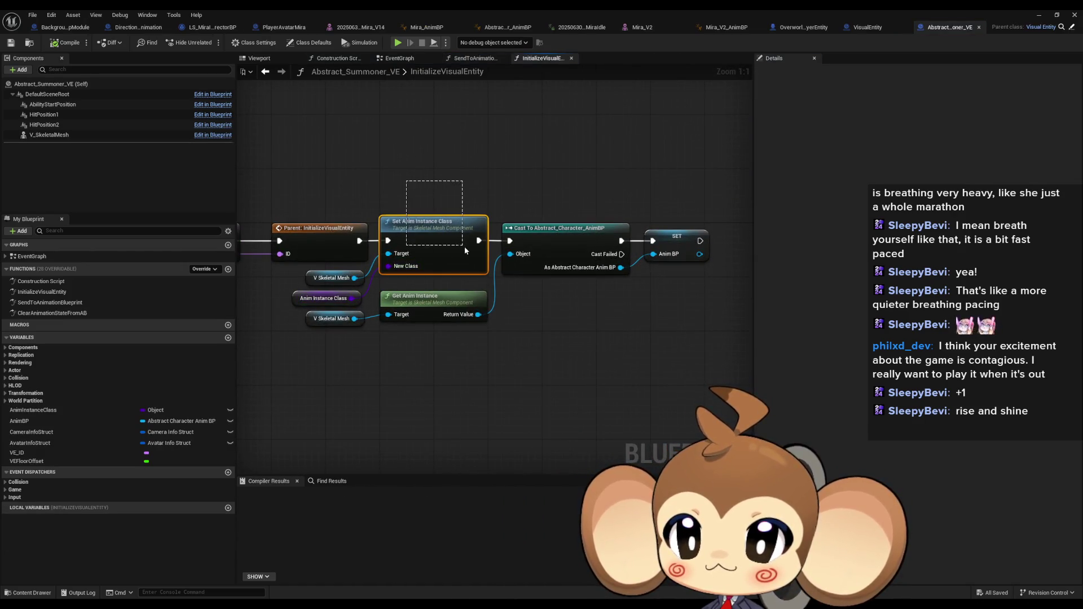
click(316, 299)
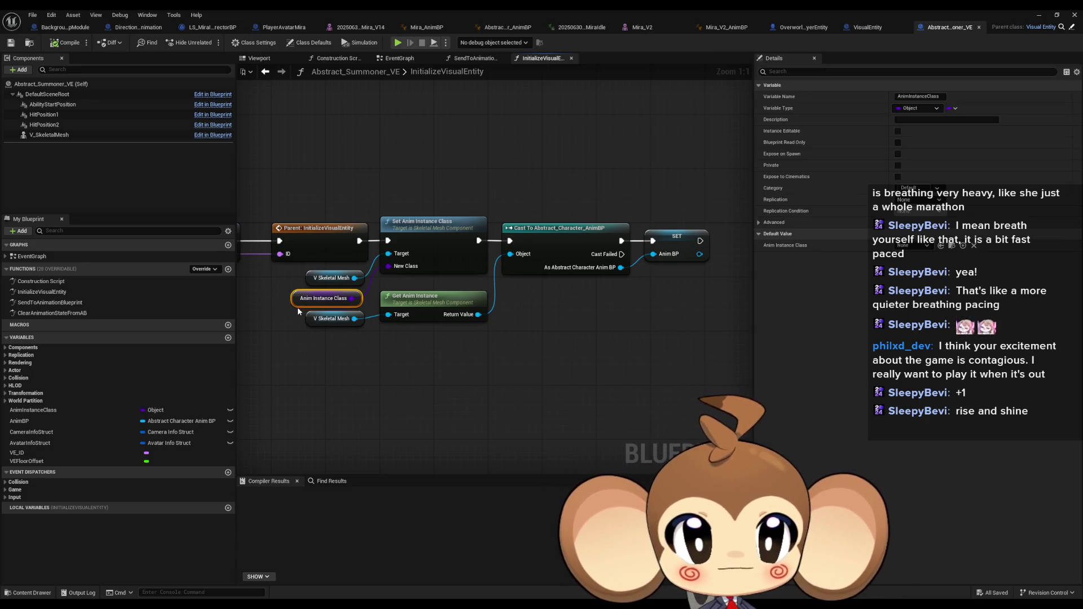
drag(415, 340, 492, 355)
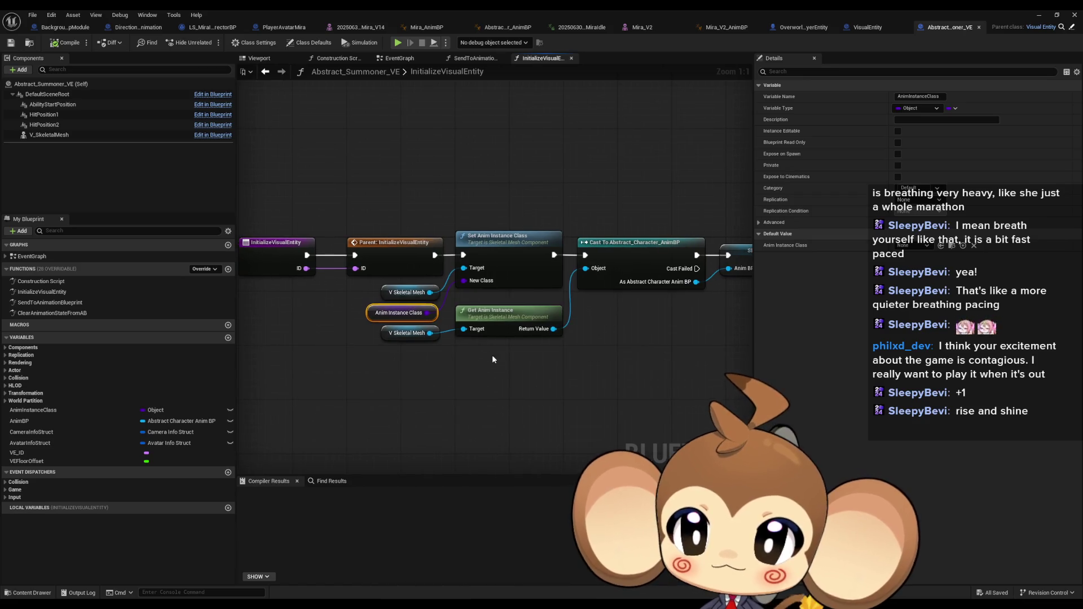
click(293, 31)
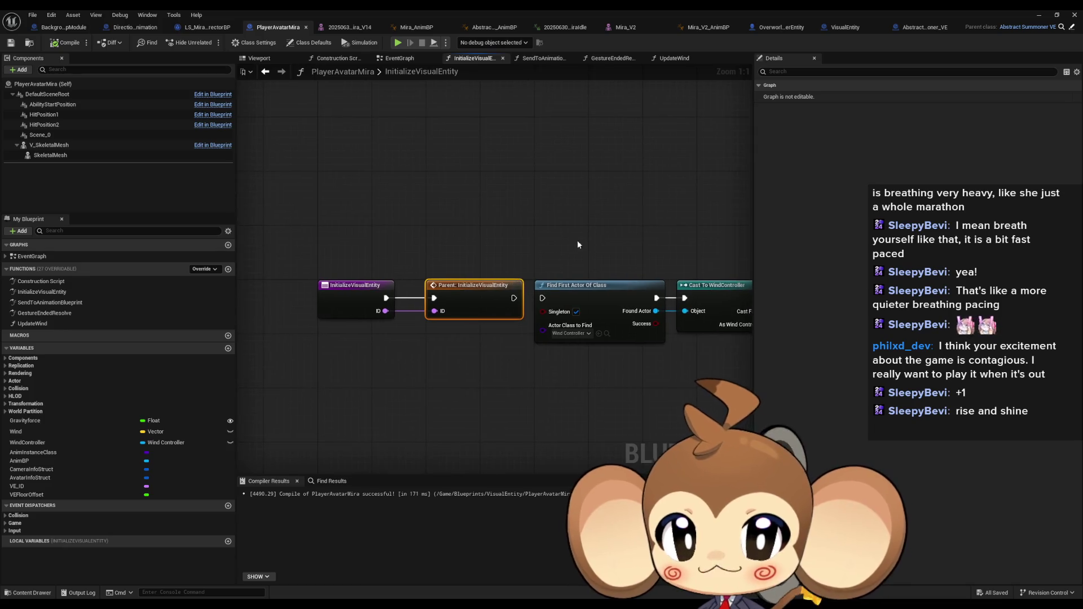
click(251, 43)
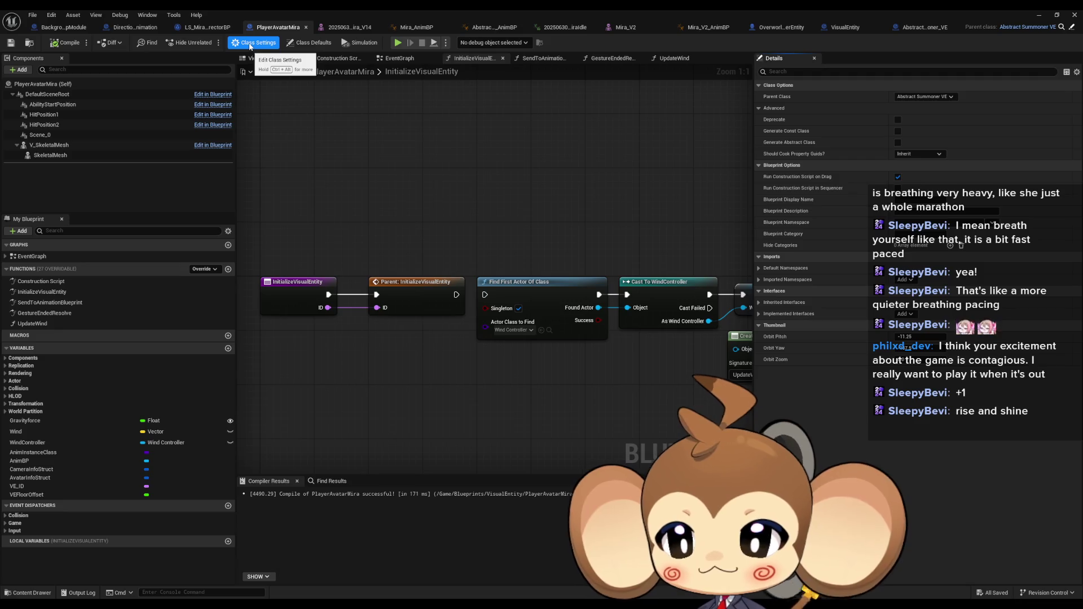
Step: Remove an accidentally added new function from PlayerAvatarMira
click(228, 270)
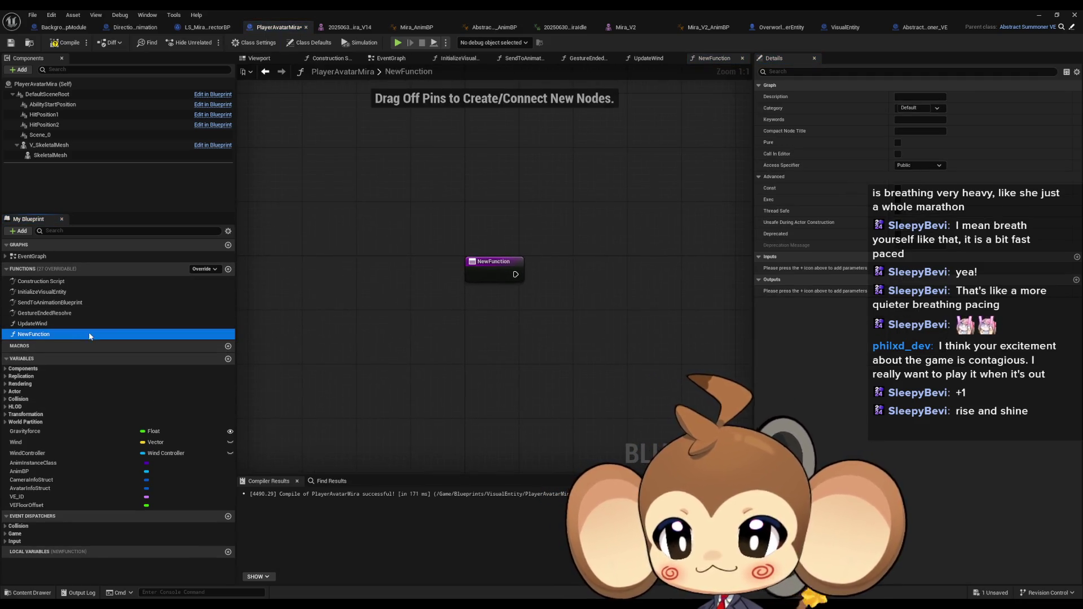
key(BackSpace)
key(Escape)
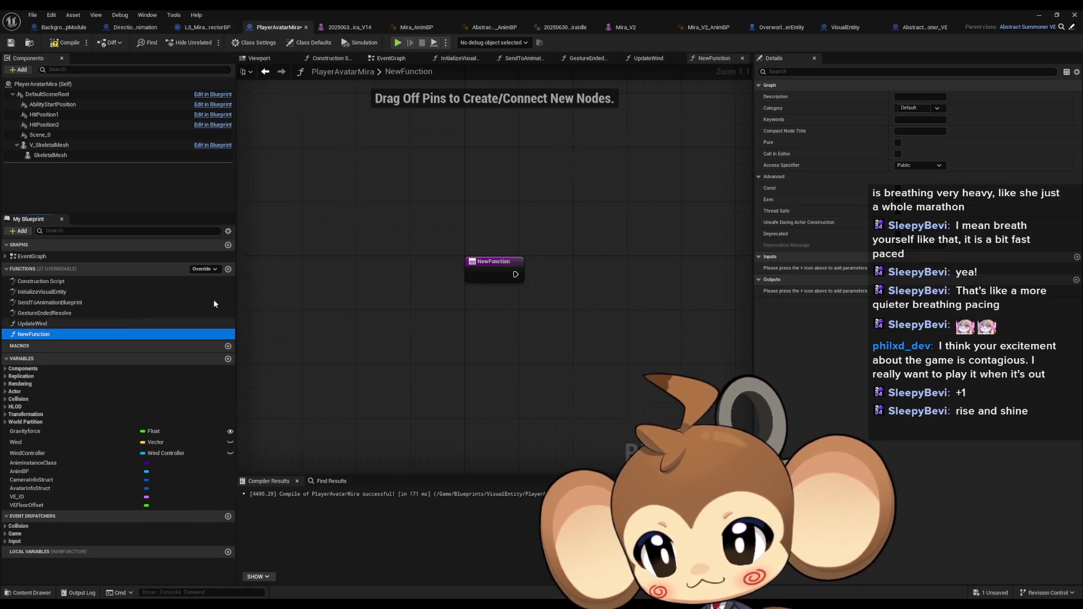
key(Delete)
Step: Hide inherited variables in My Blueprint, show Class Defaults, and float the blueprint editor window
click(228, 232)
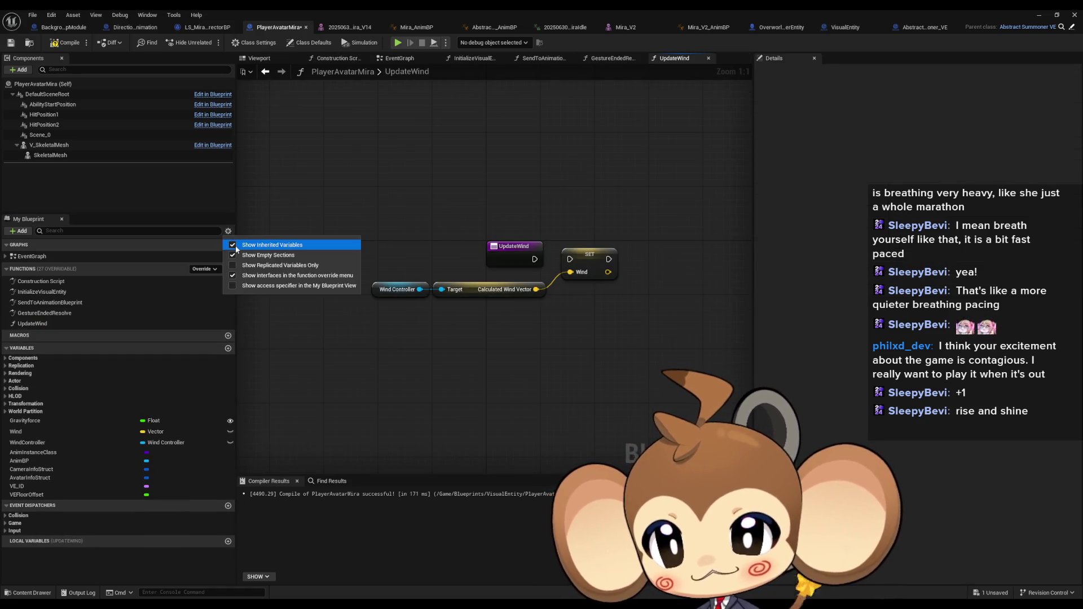
click(235, 245)
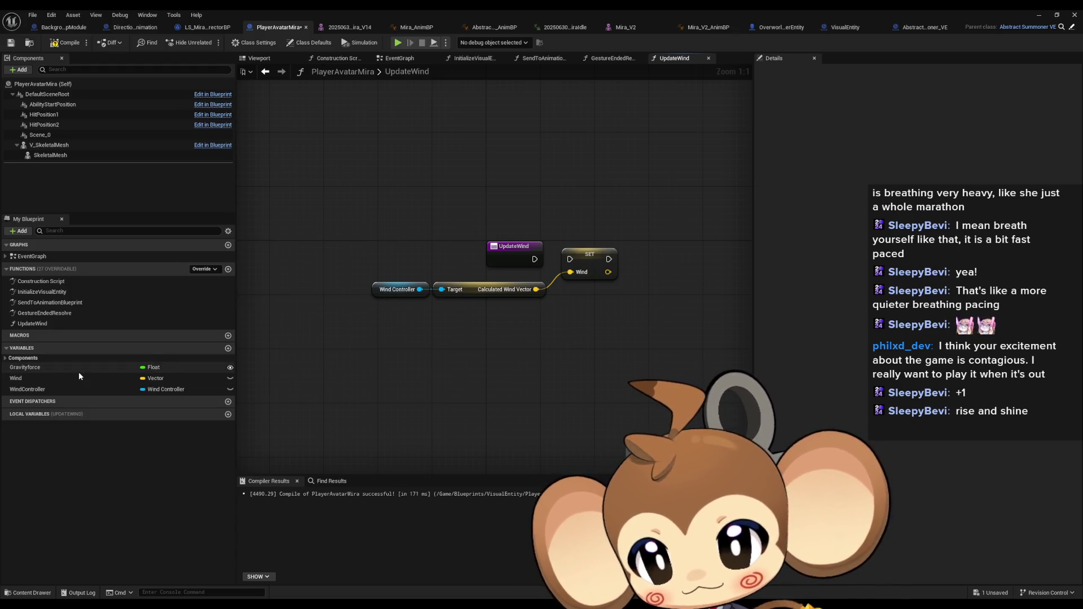
click(320, 44)
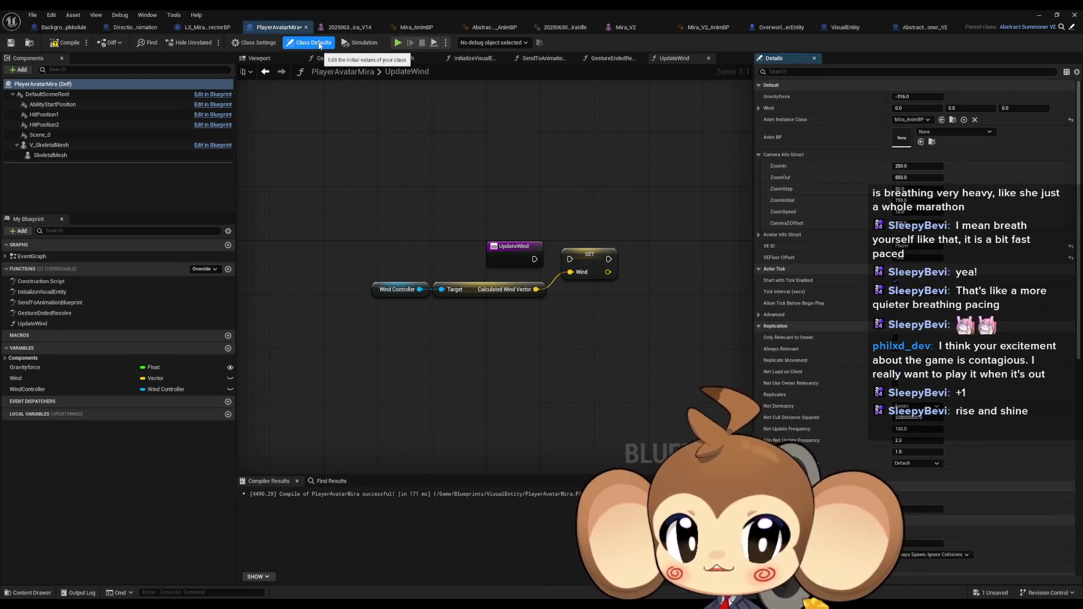
click(266, 44)
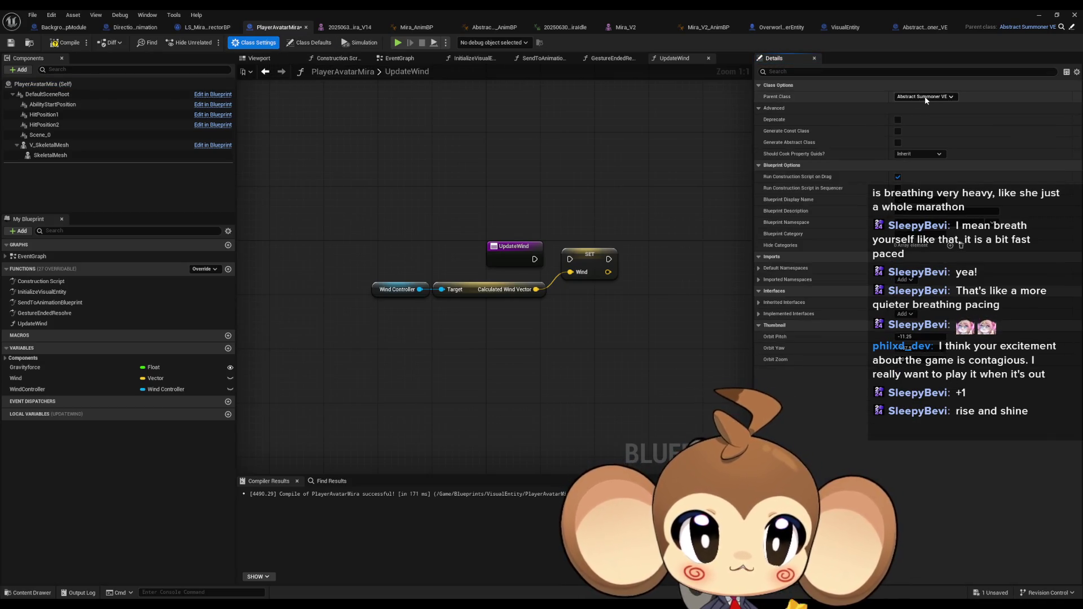
click(303, 44)
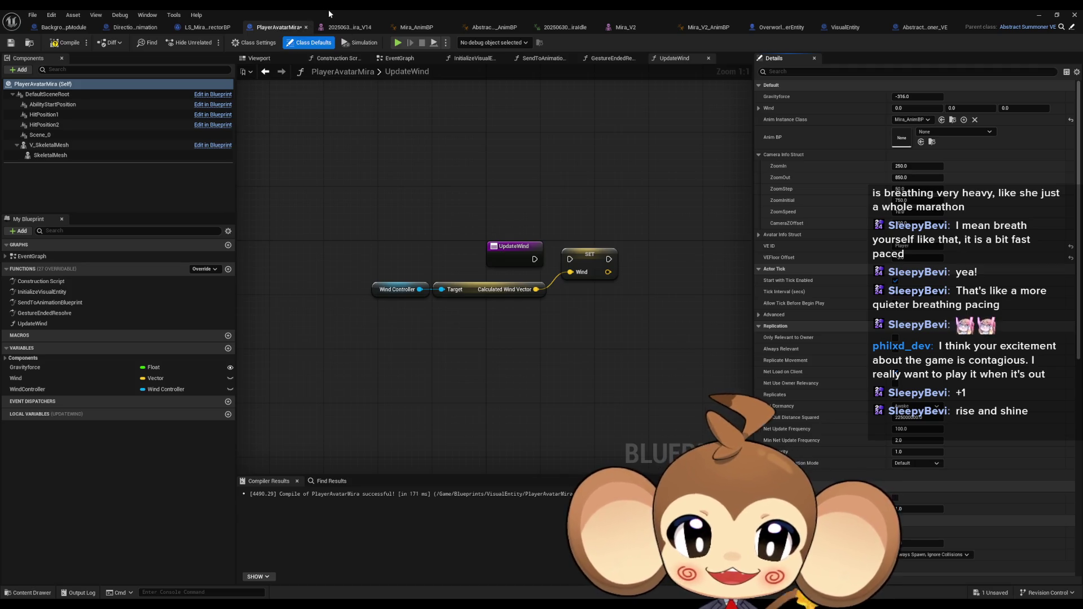
double_click(562, 9)
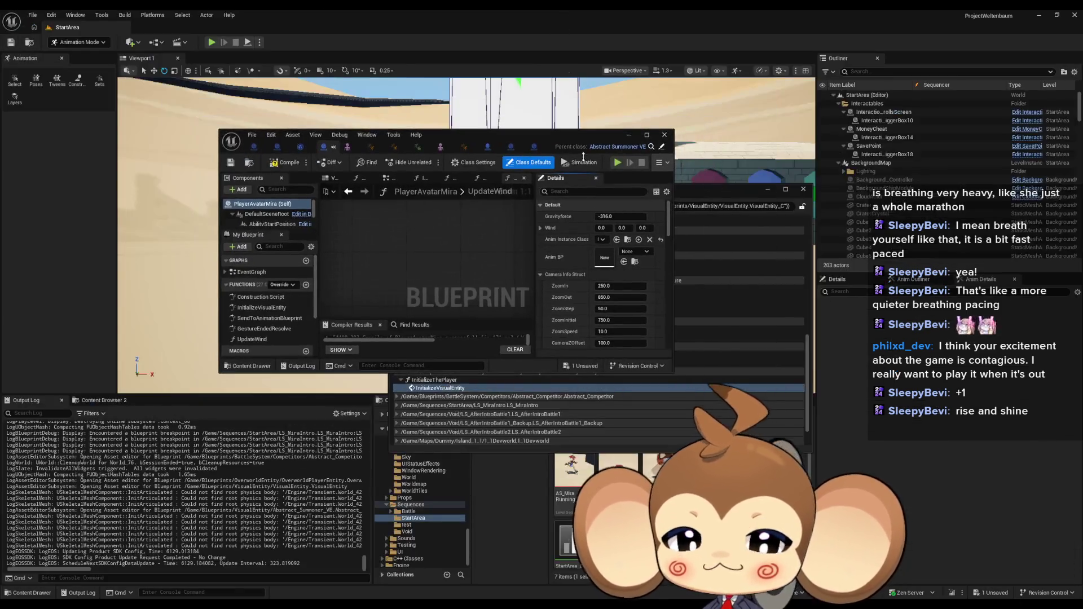
Step: Close Find in Blueprints, browse to Content > Blueprints > VisualEntity, and re-maximize the PlayerAvatarMira editor
click(807, 192)
click(618, 427)
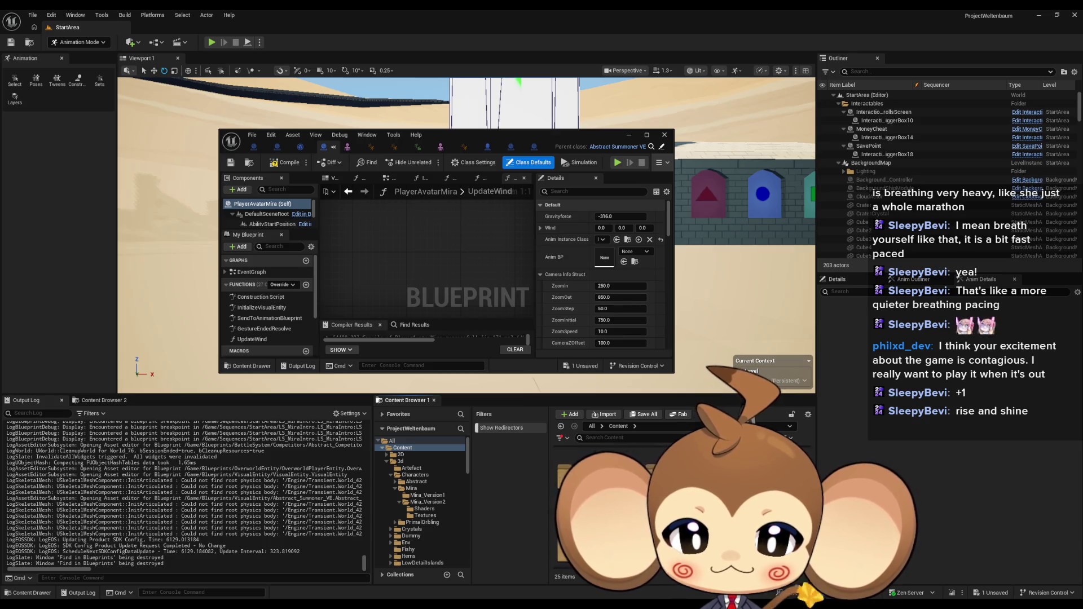
double_click(660, 468)
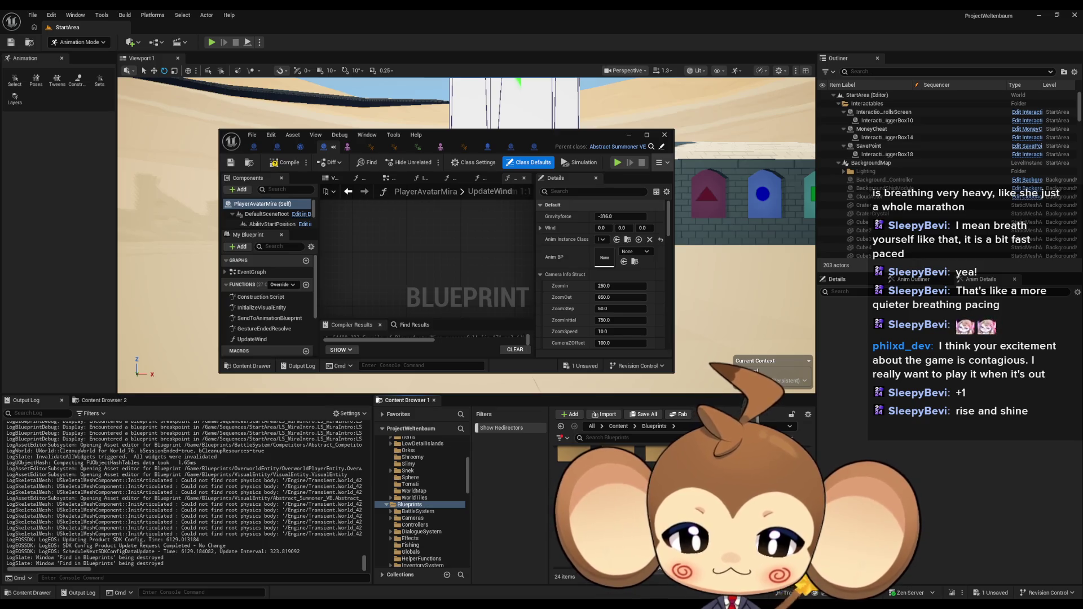
double_click(654, 508)
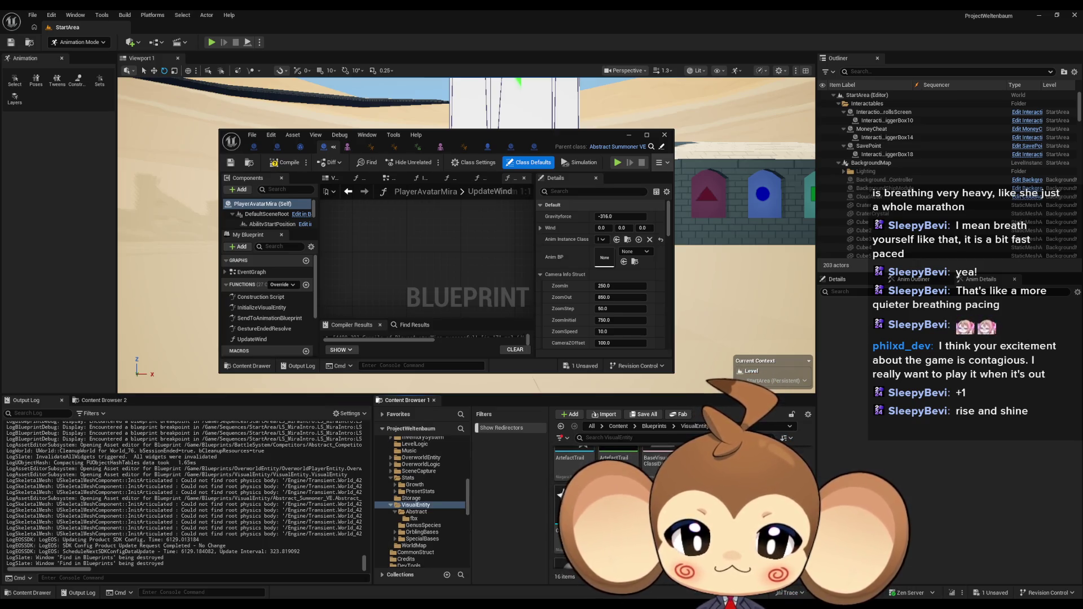
double_click(435, 134)
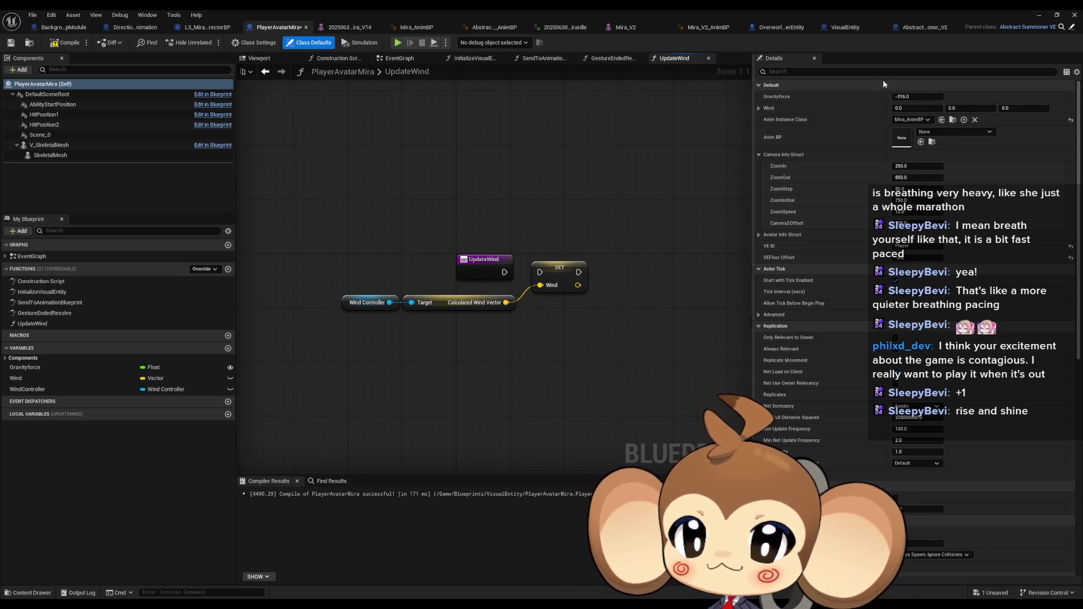
Step: Set Anim Instance Class to Mira_V2_AnimBP by searching 'mira', then close the blueprint editor
click(914, 120)
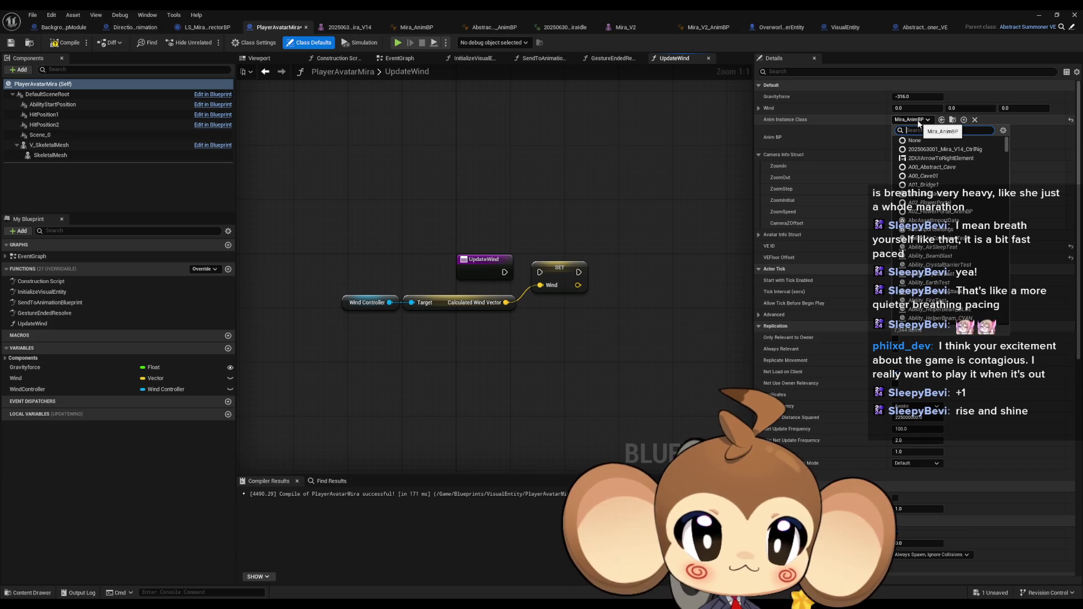
text(mira)
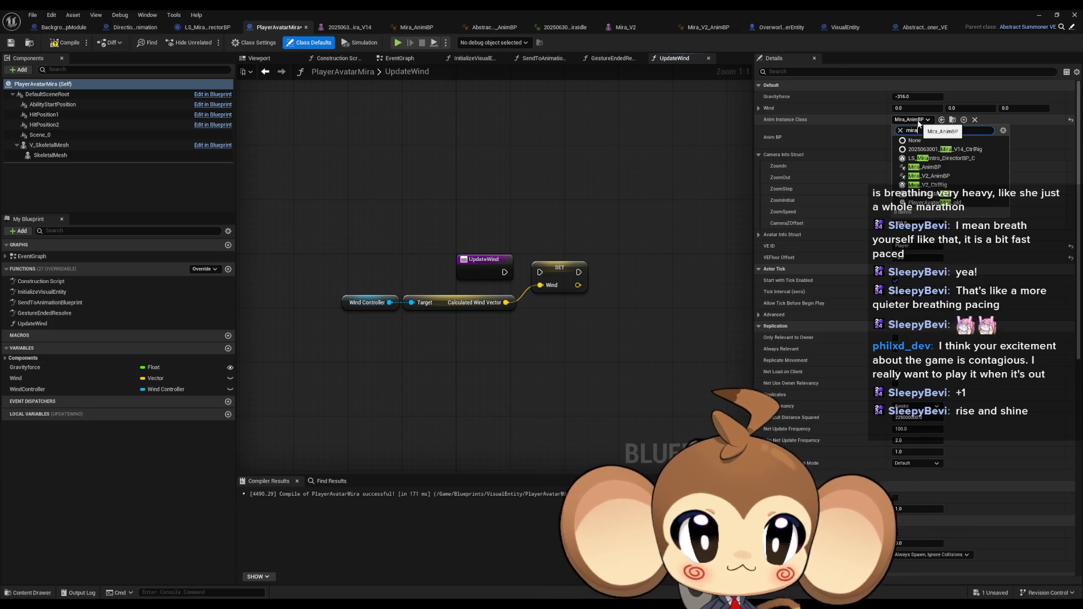
click(933, 176)
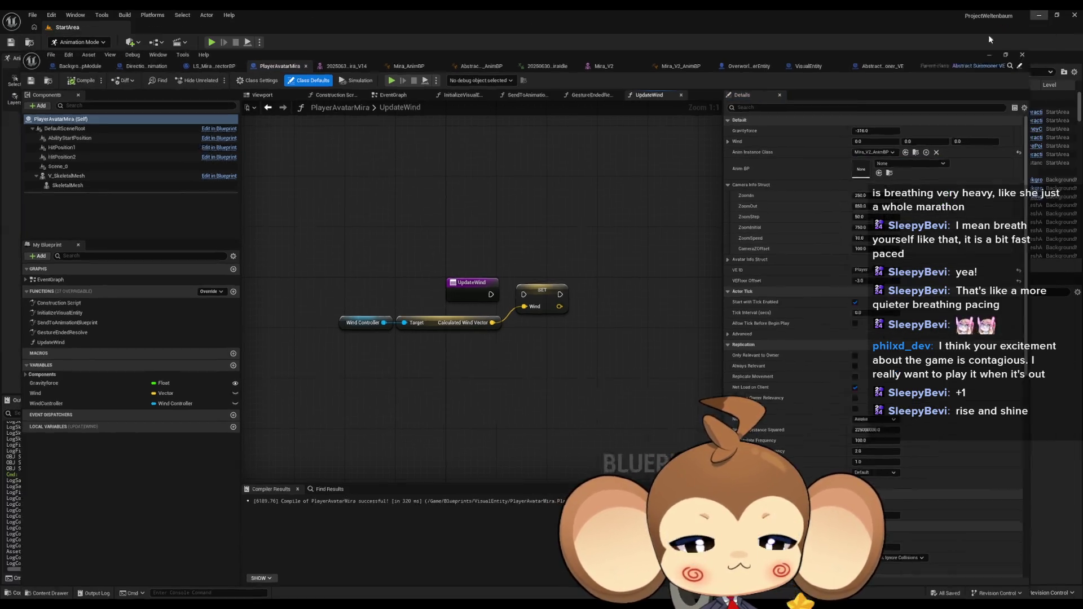
click(989, 55)
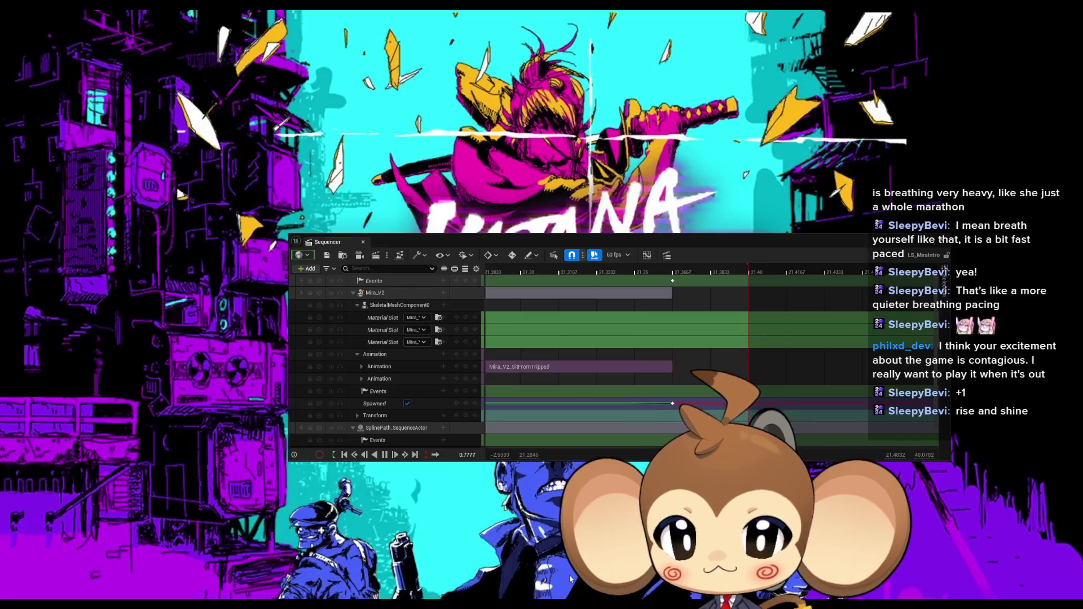
Step: Start a Play-in-Editor test with the Sequencer window moved down out of the way
click(570, 575)
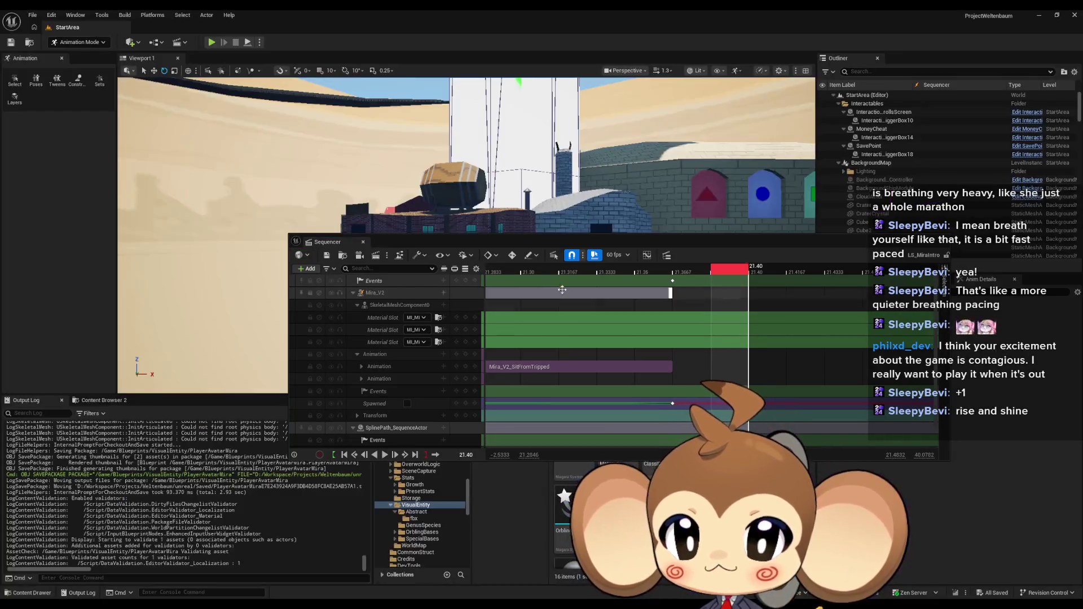
mouse_move(550, 241)
mouse_down()
mouse_move(435, 432)
mouse_move(452, 275)
mouse_up()
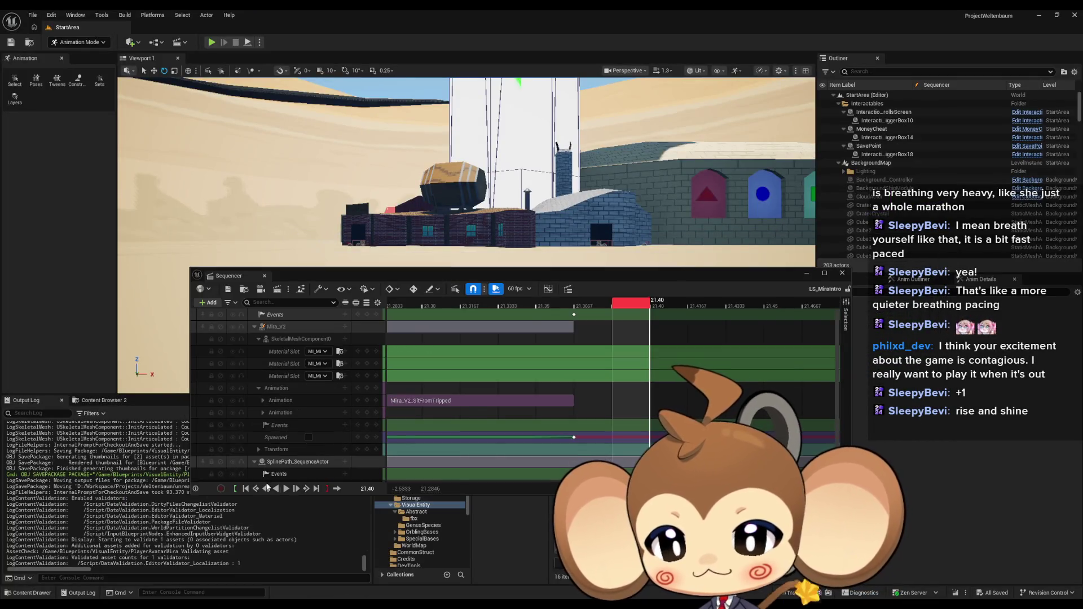
key(alt+p)
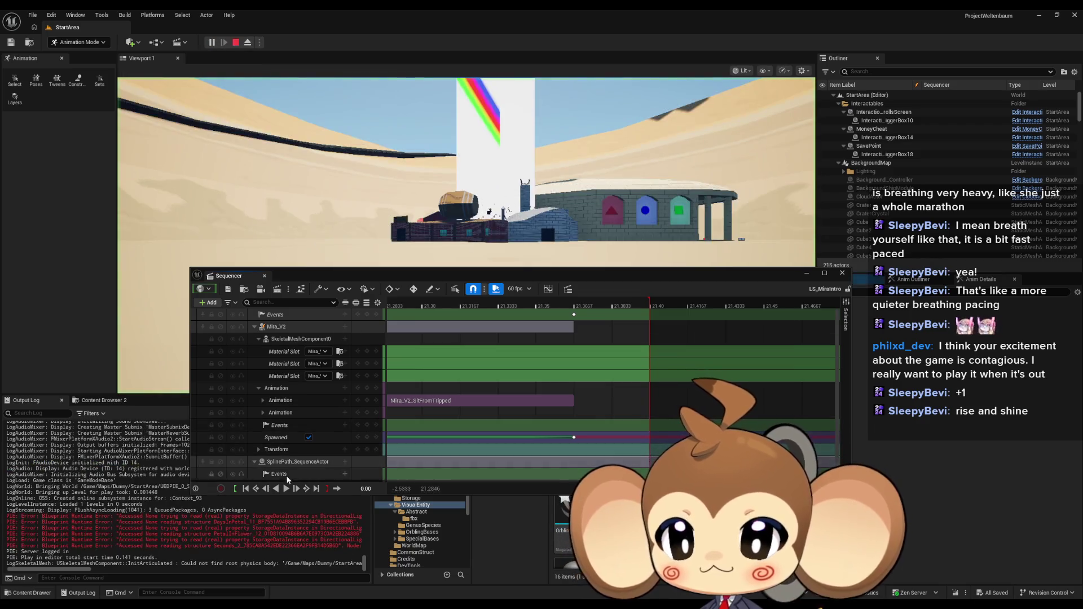
mouse_move(719, 285)
mouse_down()
mouse_move(688, 413)
mouse_move(693, 461)
mouse_up()
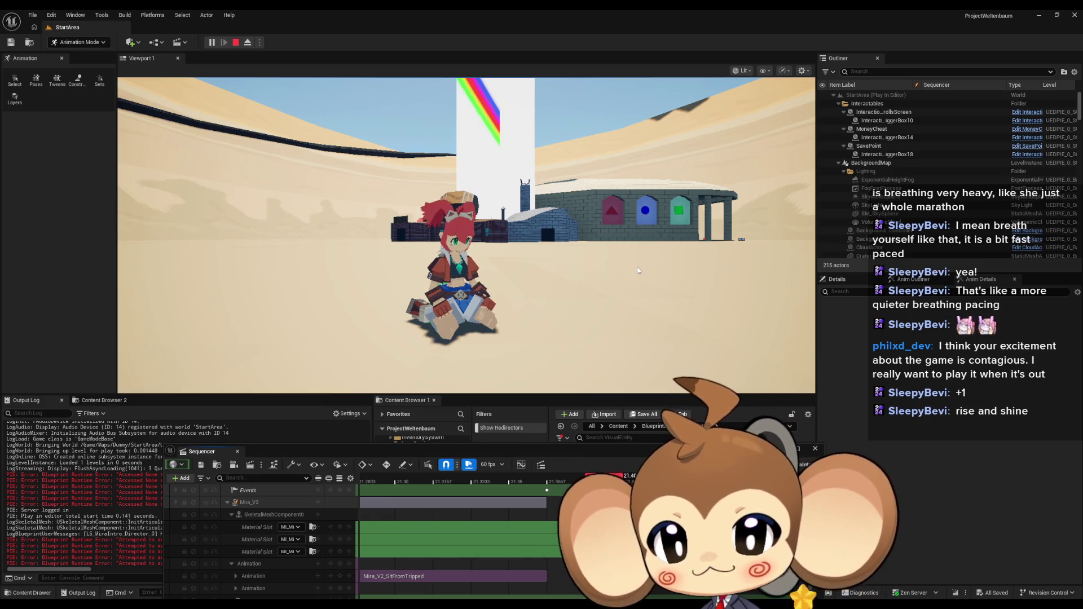
Step: Watch Mira's trip-and-sit intro, stop the session, and rewind the sequence to 0.00
click(629, 247)
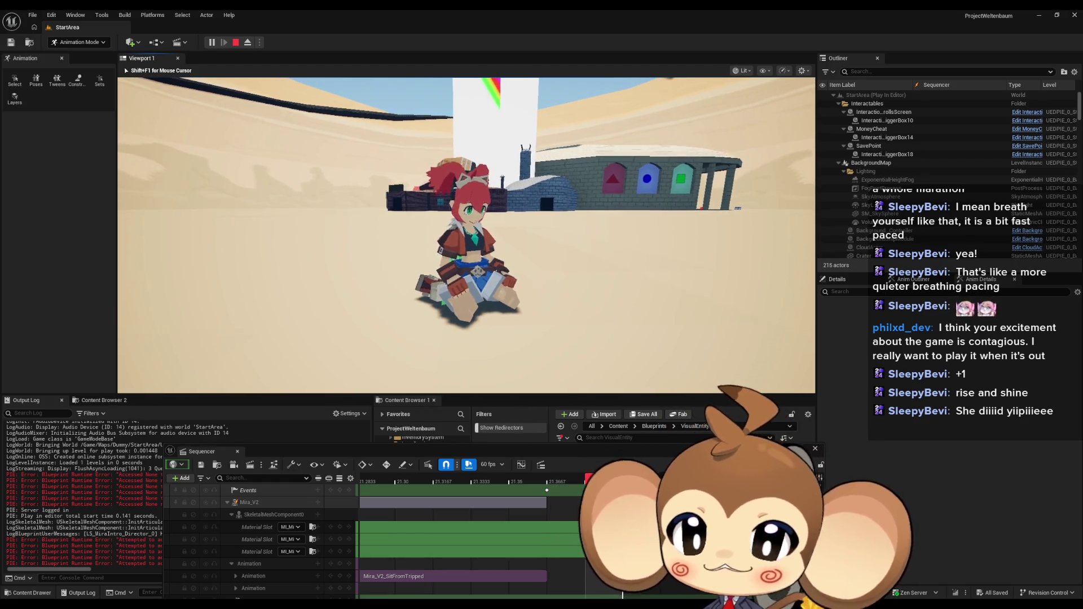
key(Left)
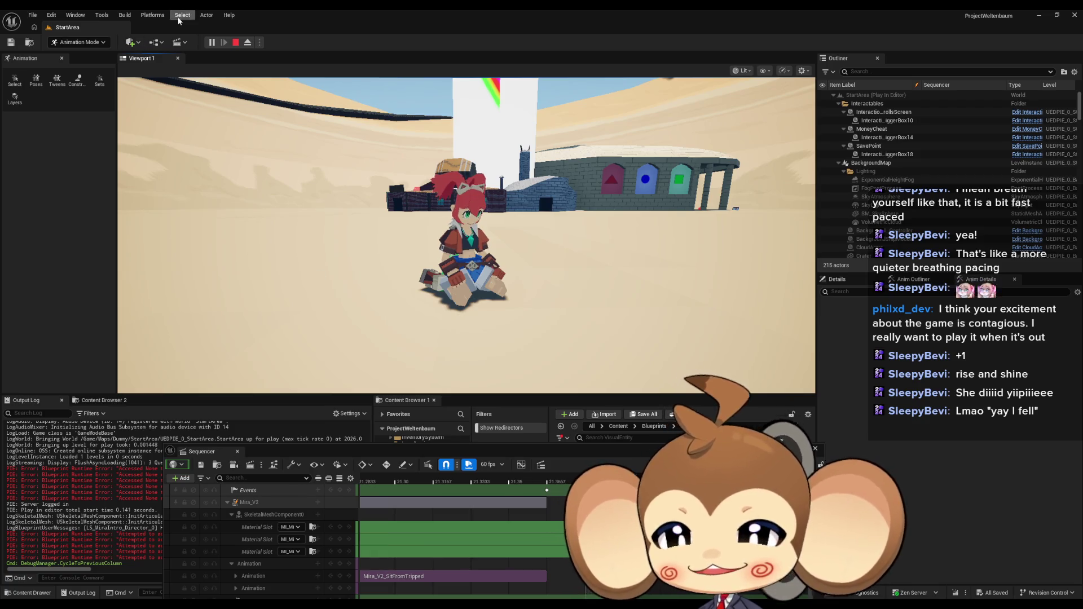
key(Escape)
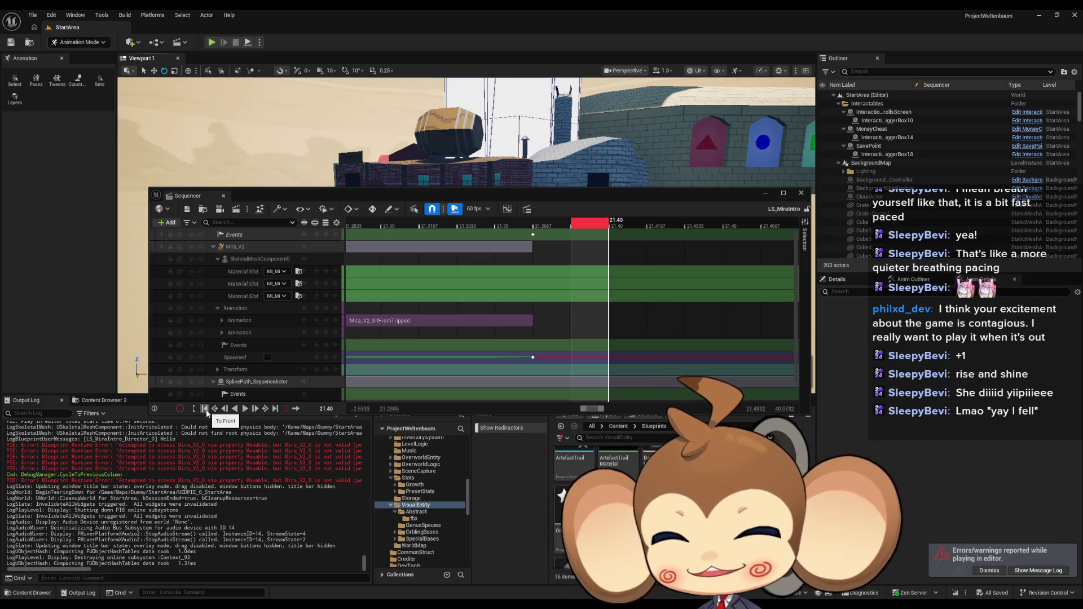
click(204, 409)
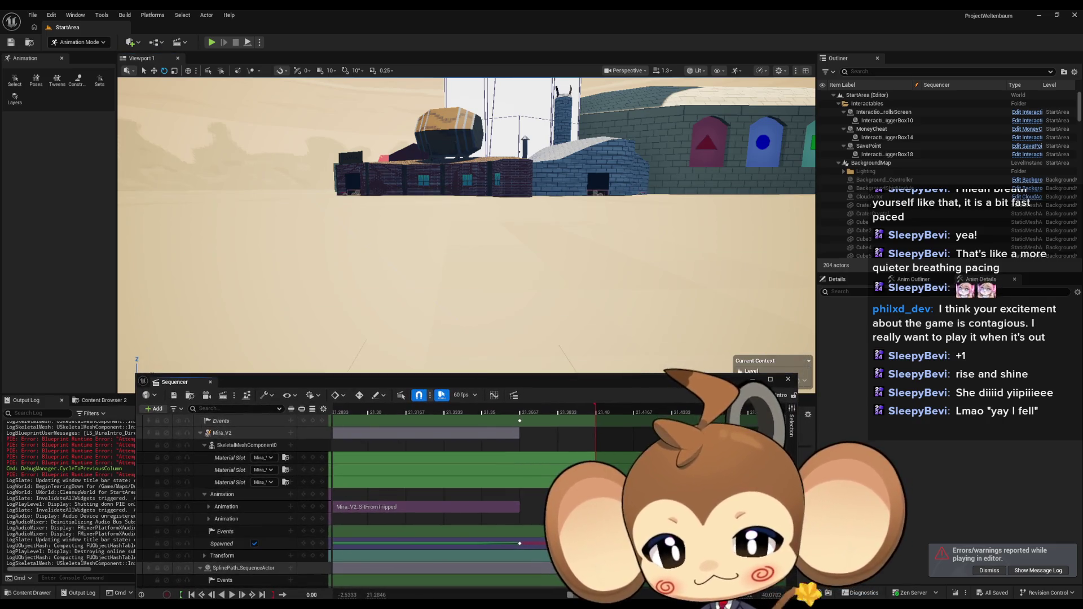
Step: In the director BP Sequencer Events graph, add a Get V Skeletal Mesh node from SpawnActor's Return Value
mouse_move(529, 564)
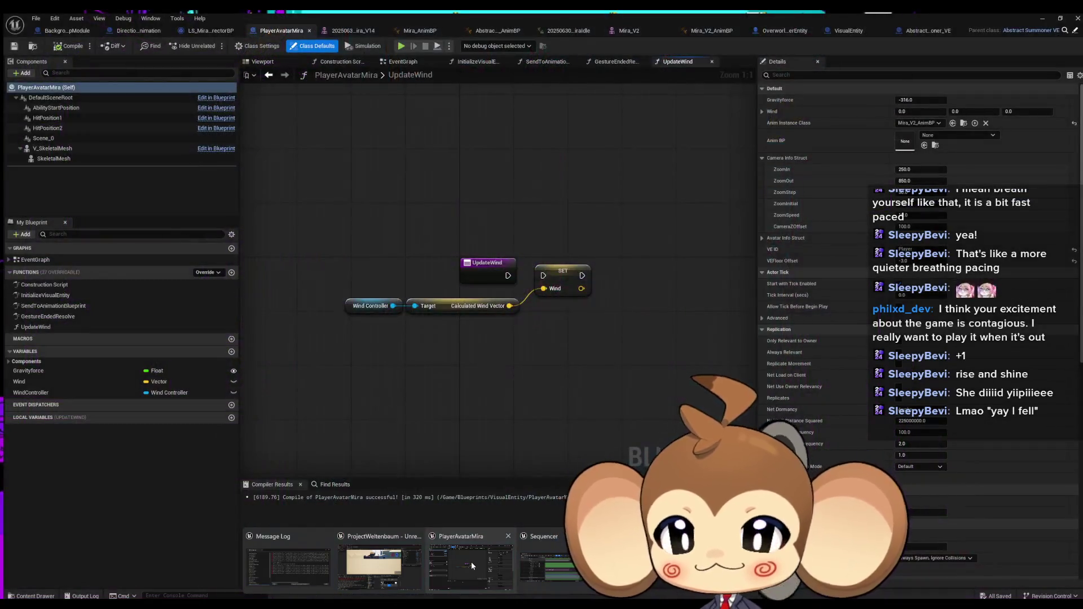
click(472, 562)
click(181, 28)
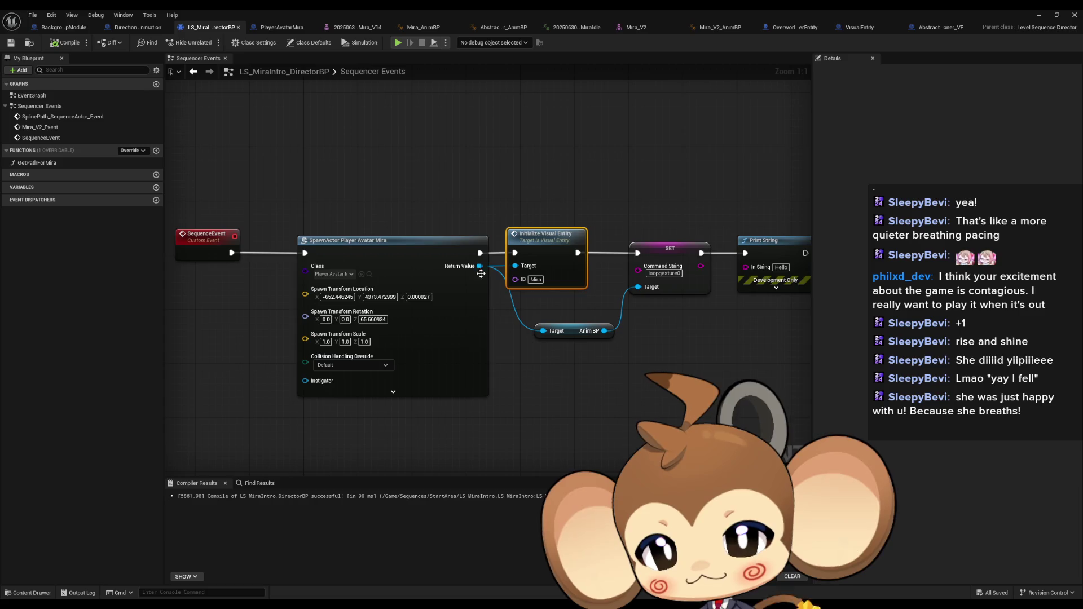
drag(479, 266, 560, 396)
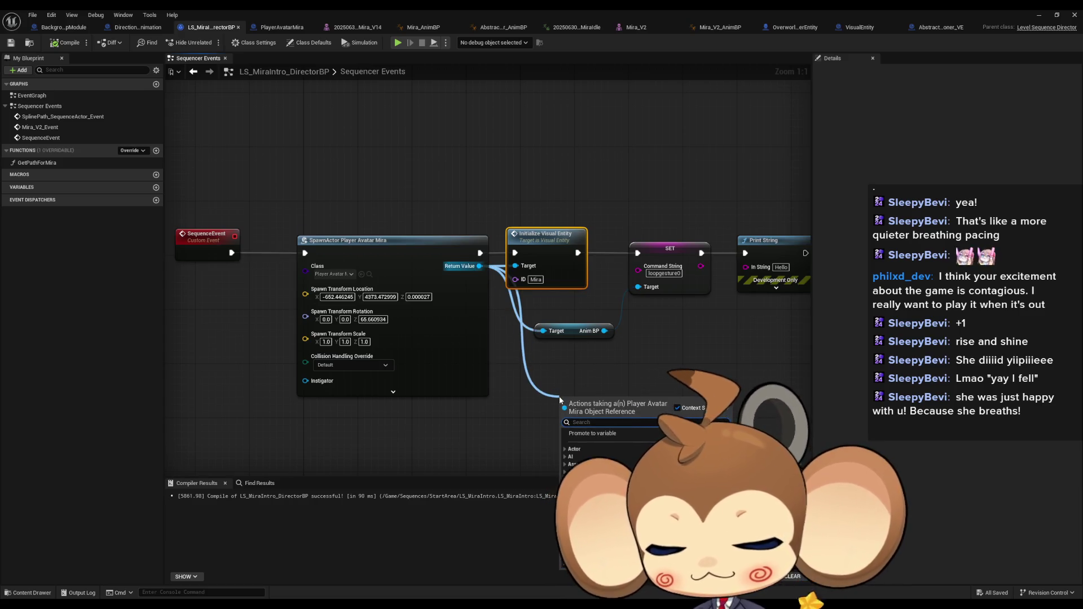
text(get)
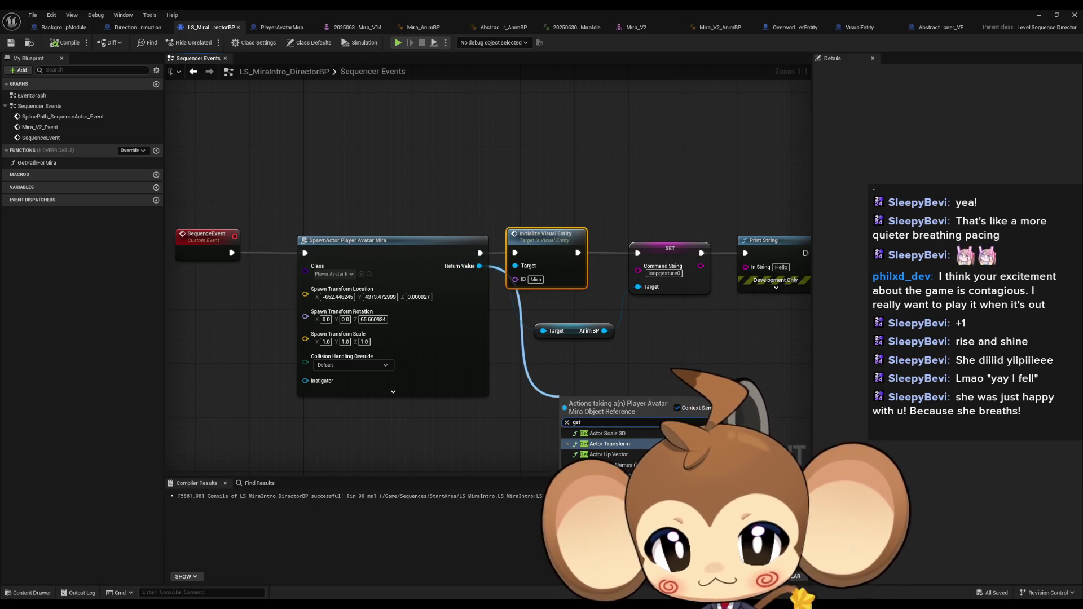
scroll(610, 445, down, 10)
click(677, 408)
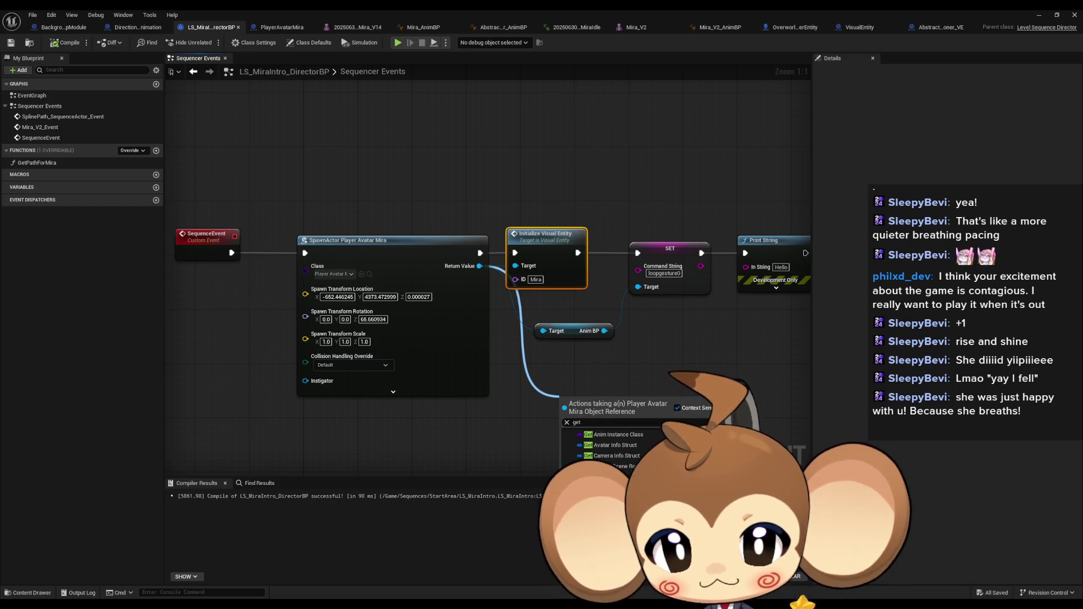
key(Return)
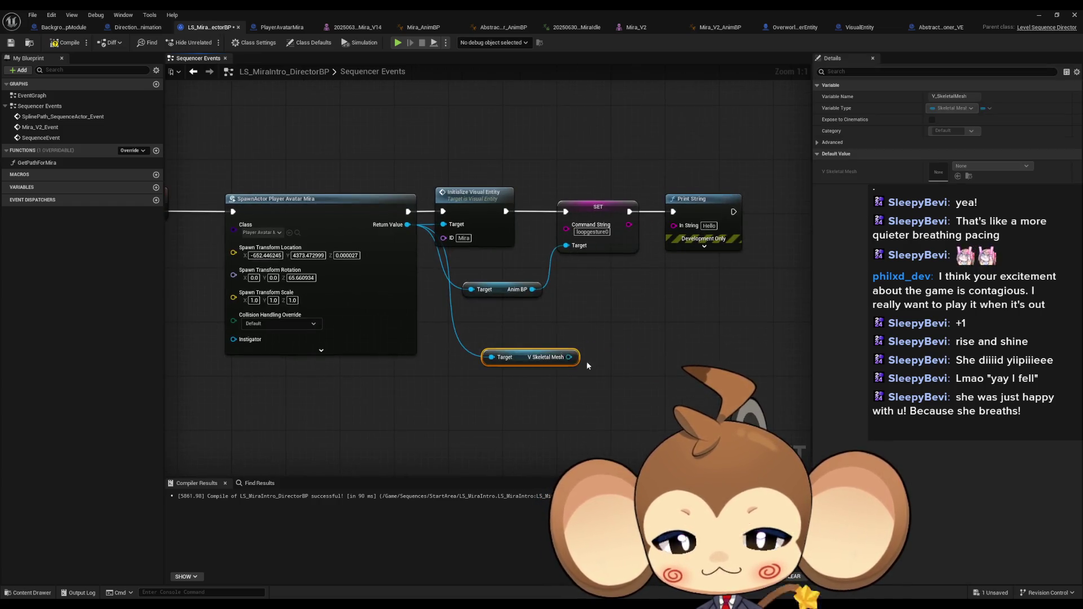
Step: Add a Set Material node fed by the V Skeletal Mesh output
drag(569, 357, 609, 390)
text(set mater)
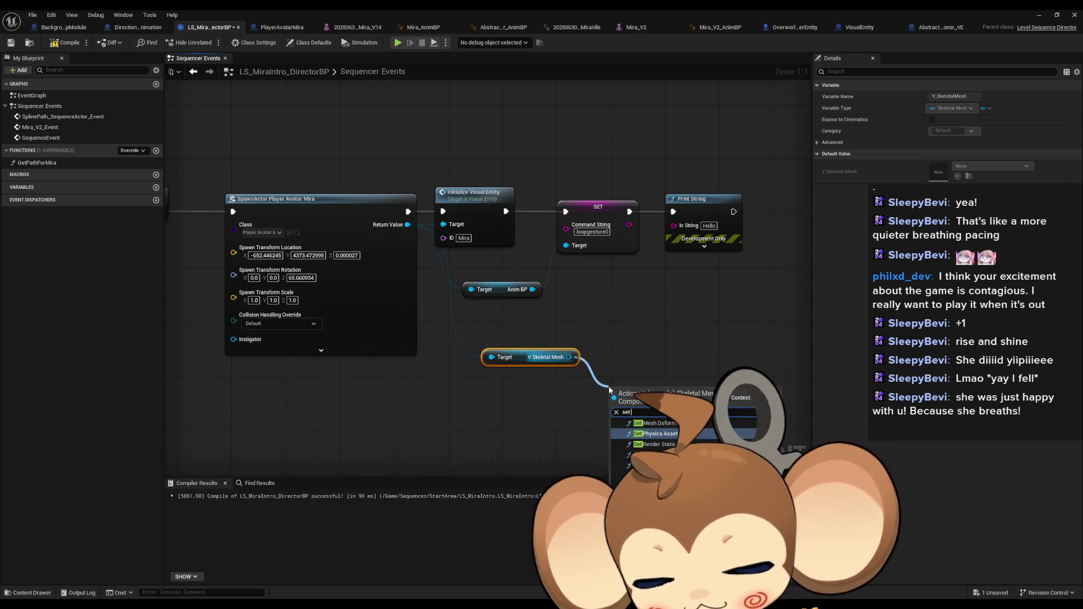
key(Return)
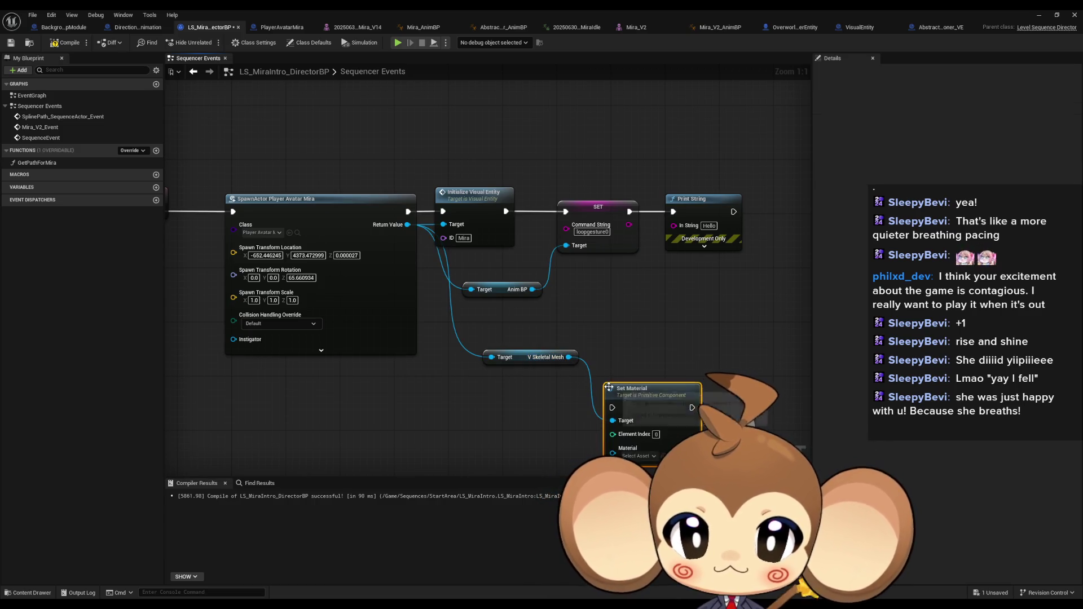
Step: Paste two copies of Set Material to stack three nodes under the getter, then check the Mira_V14 mesh
drag(676, 395, 675, 329)
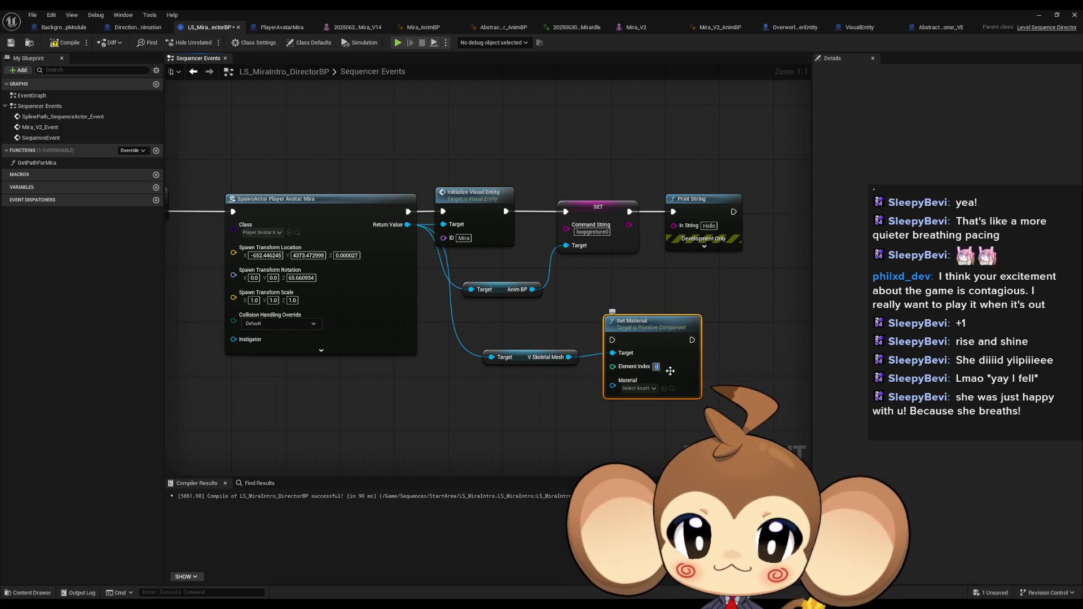
drag(638, 311, 598, 250)
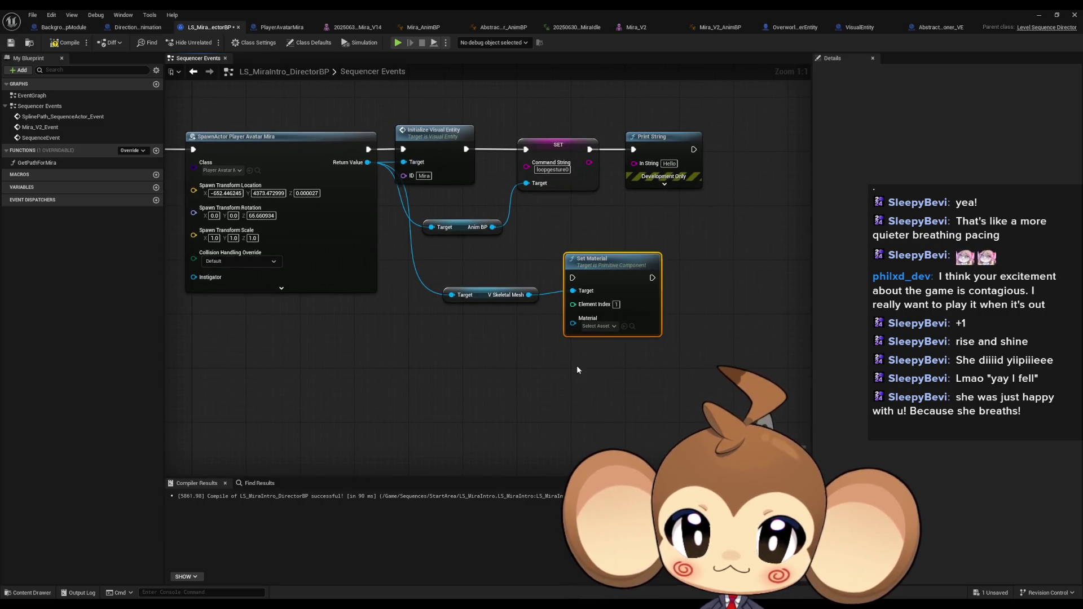
key(ctrl+v)
drag(634, 384, 627, 366)
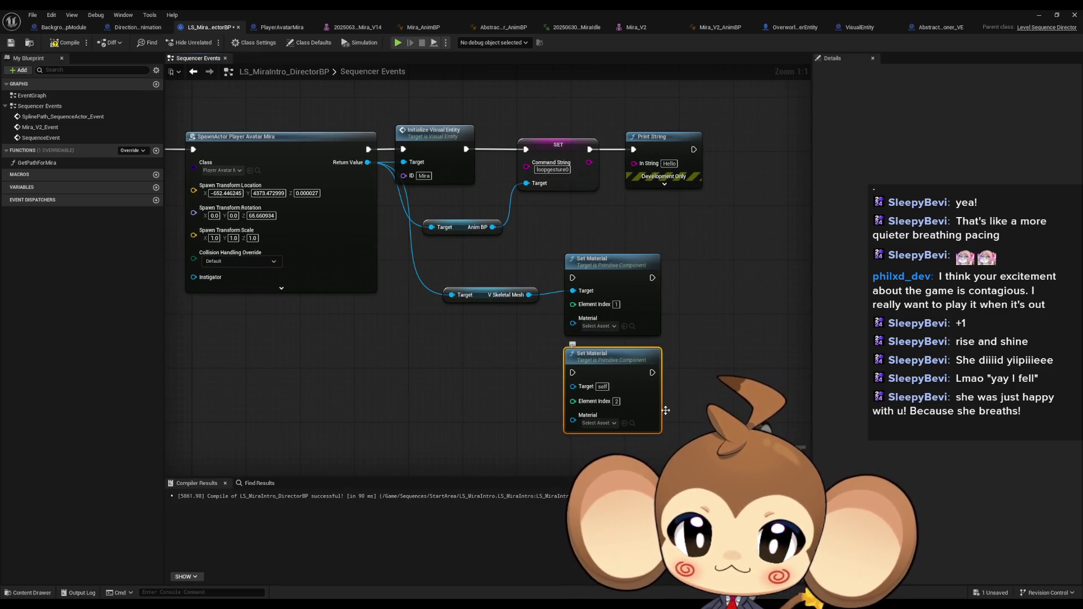
drag(564, 465, 551, 412)
key(ctrl+v)
click(717, 390)
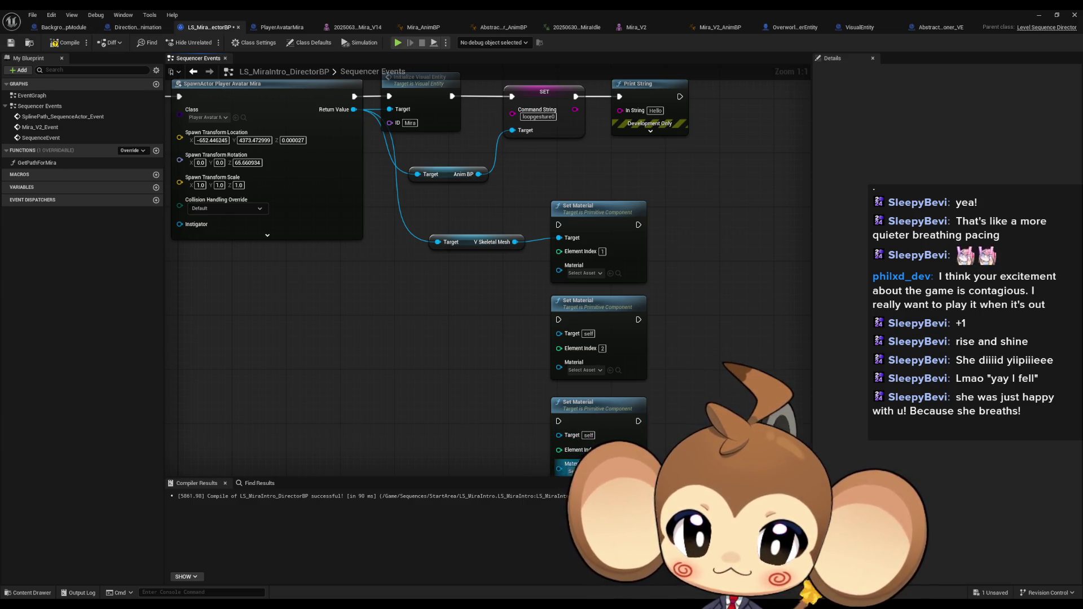
drag(716, 390, 702, 367)
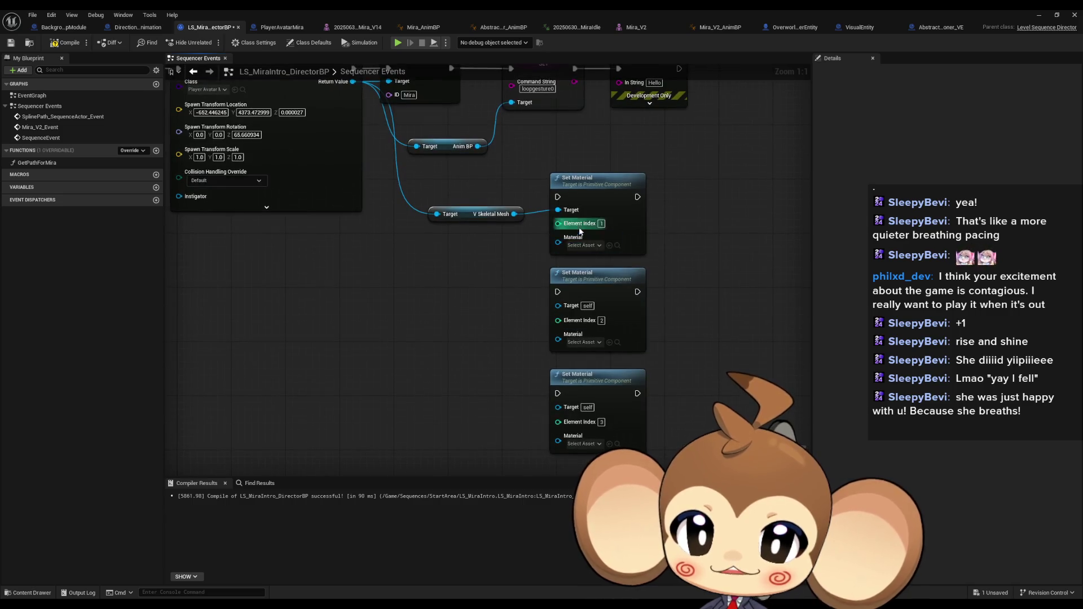
click(581, 246)
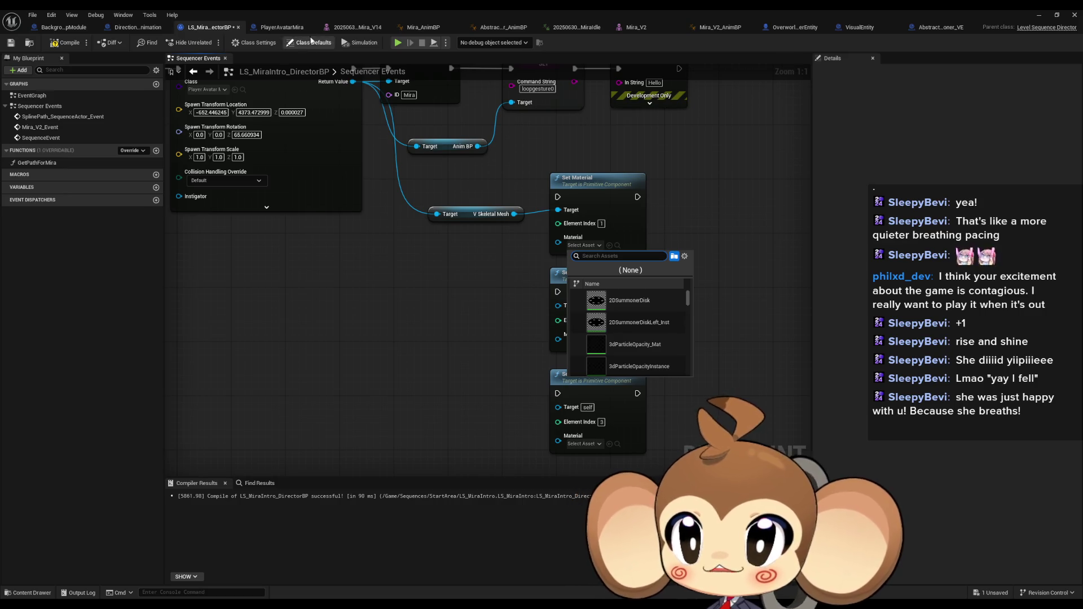
click(338, 28)
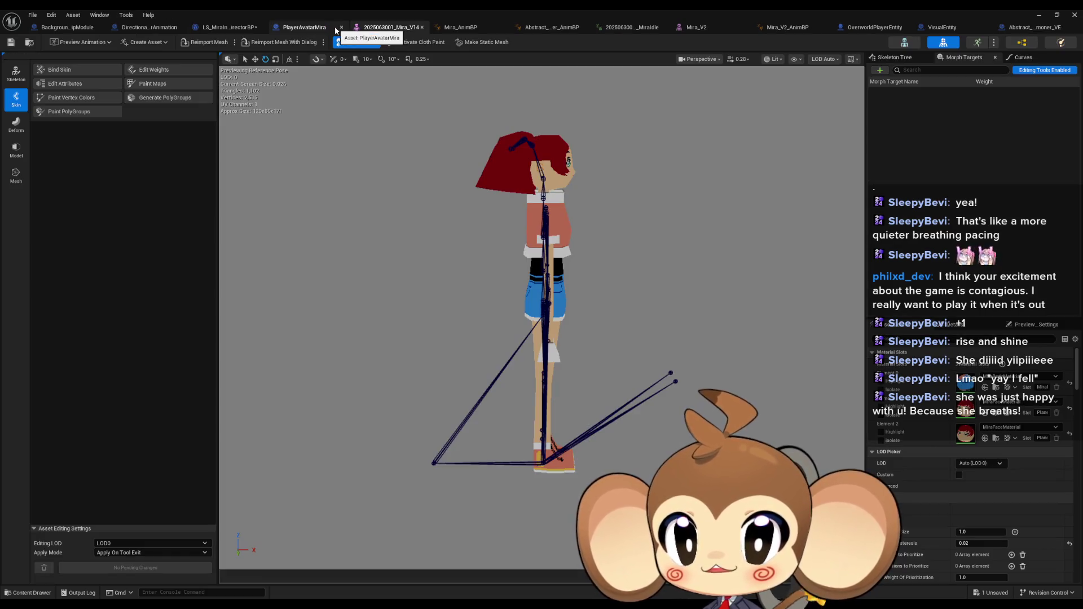
click(386, 28)
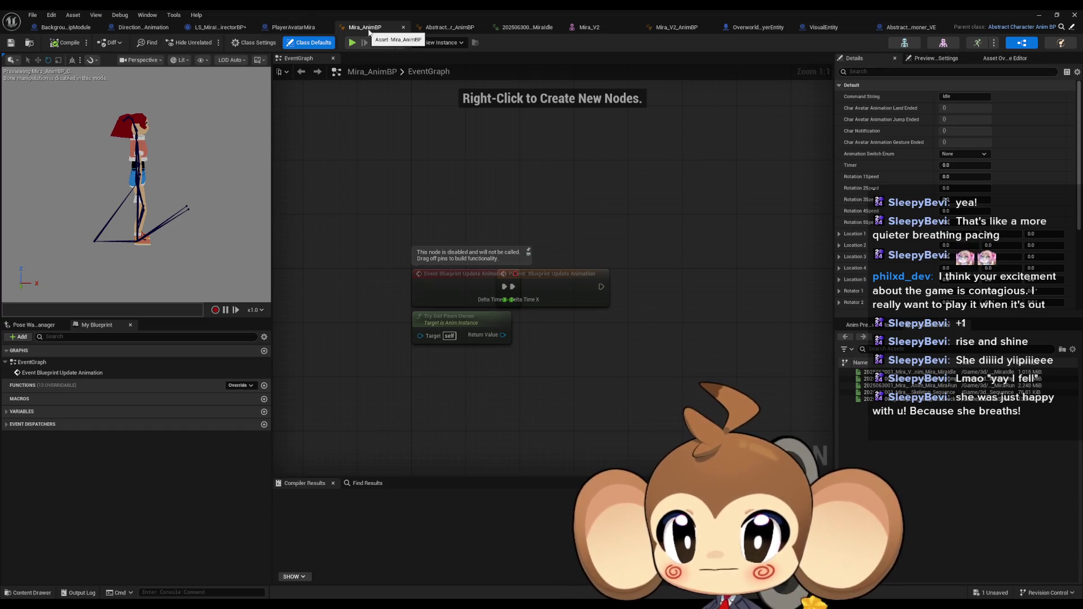
click(446, 28)
click(325, 27)
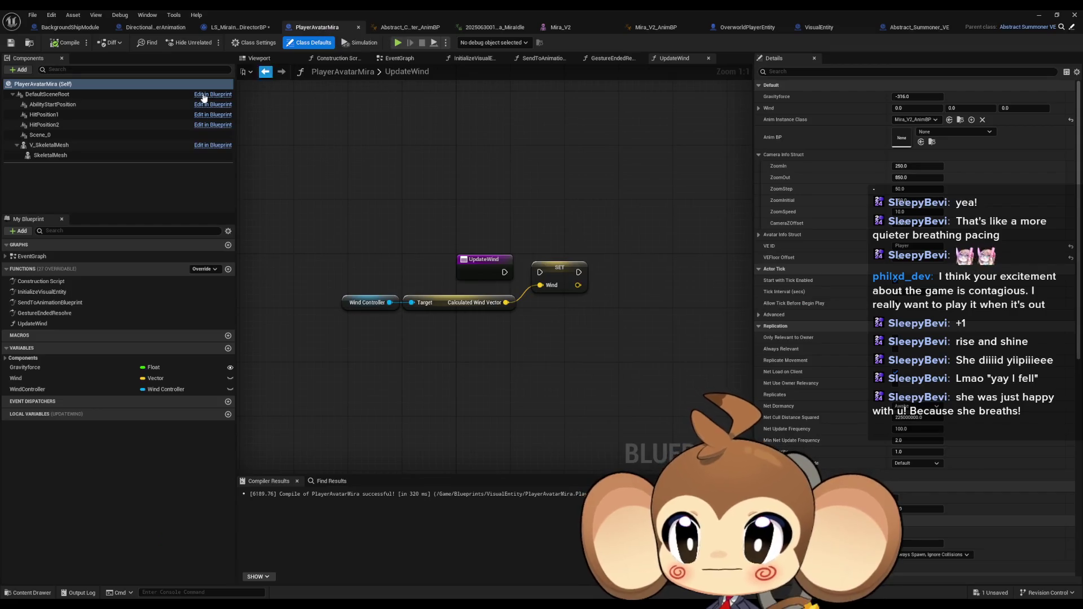
double_click(901, 286)
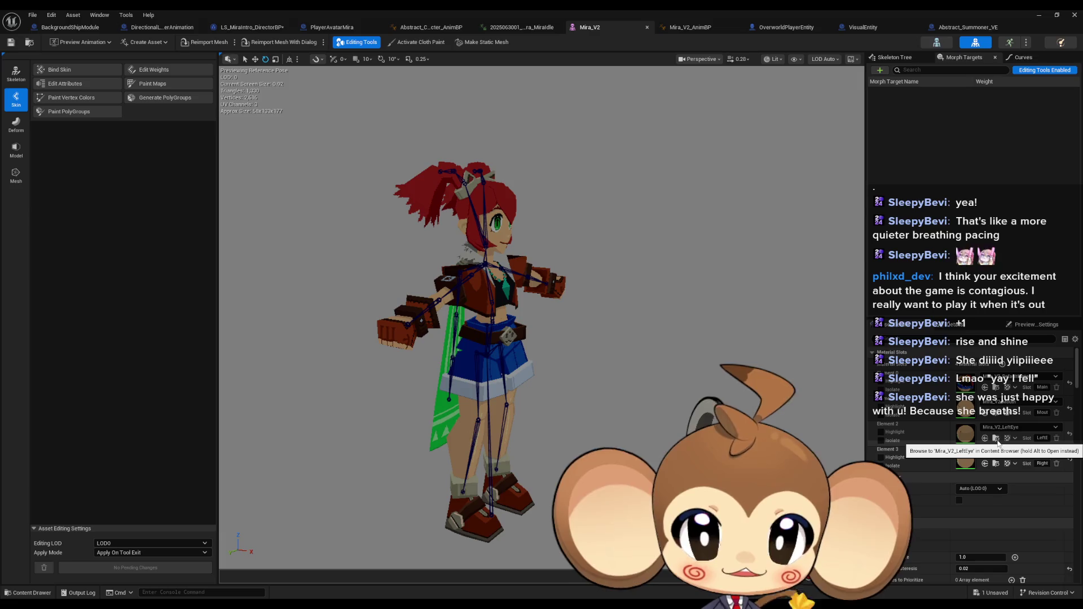
click(333, 27)
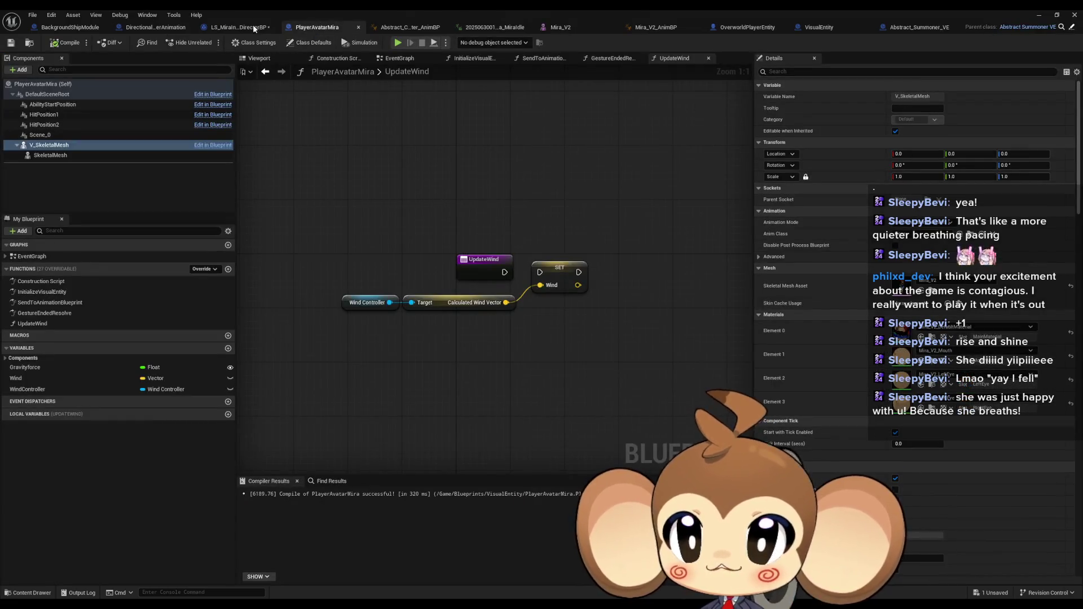
click(235, 28)
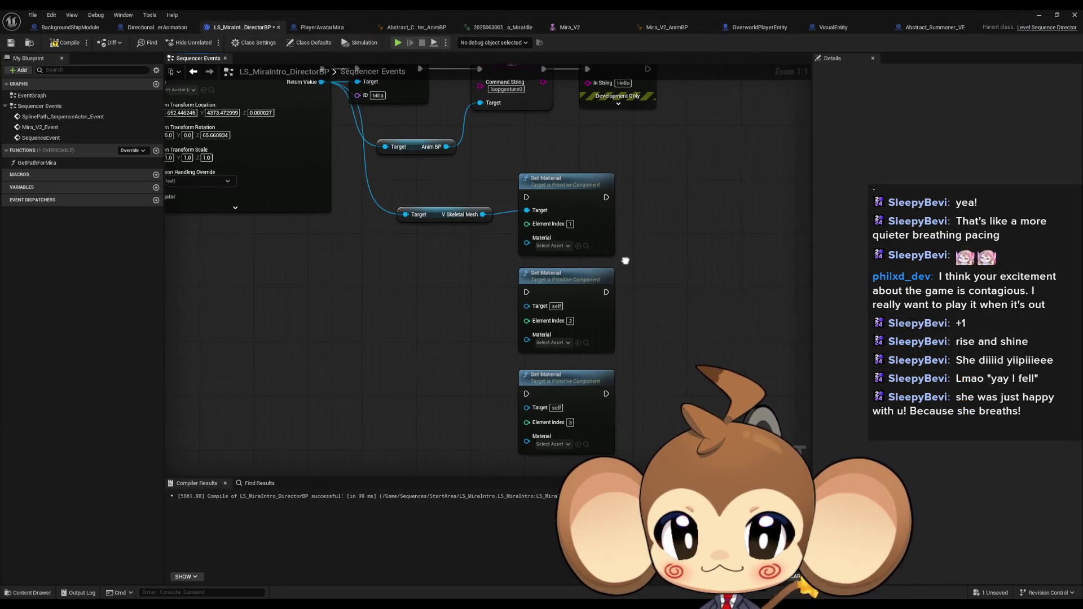
Step: Give Set Material nodes 2 and 3 the eye material and node 1 MI_Mira_V2_Mouth_Sad
click(537, 339)
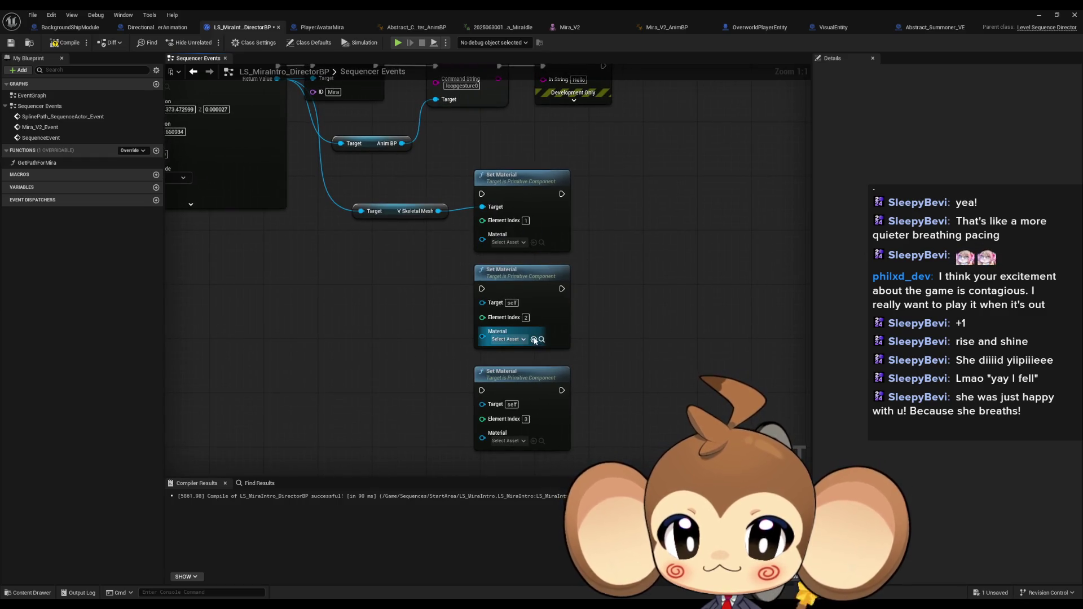
click(533, 442)
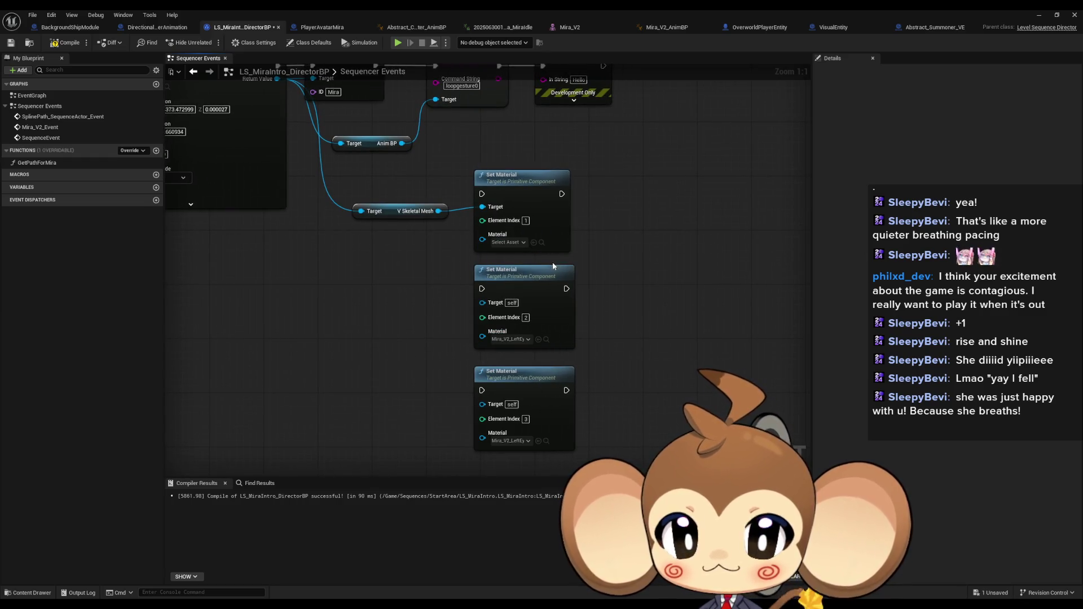
click(508, 340)
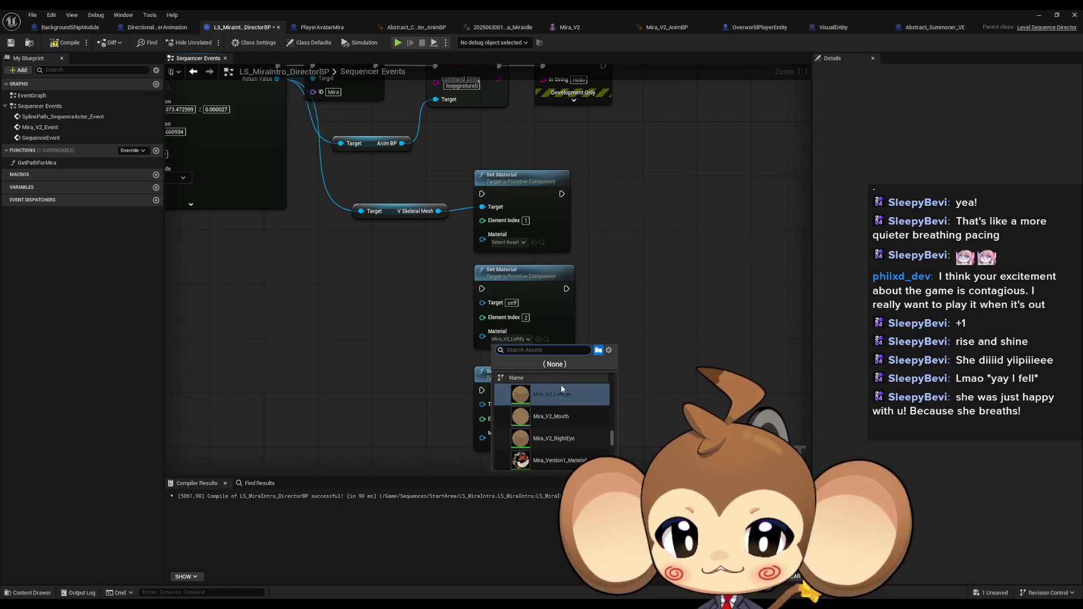
text(resig)
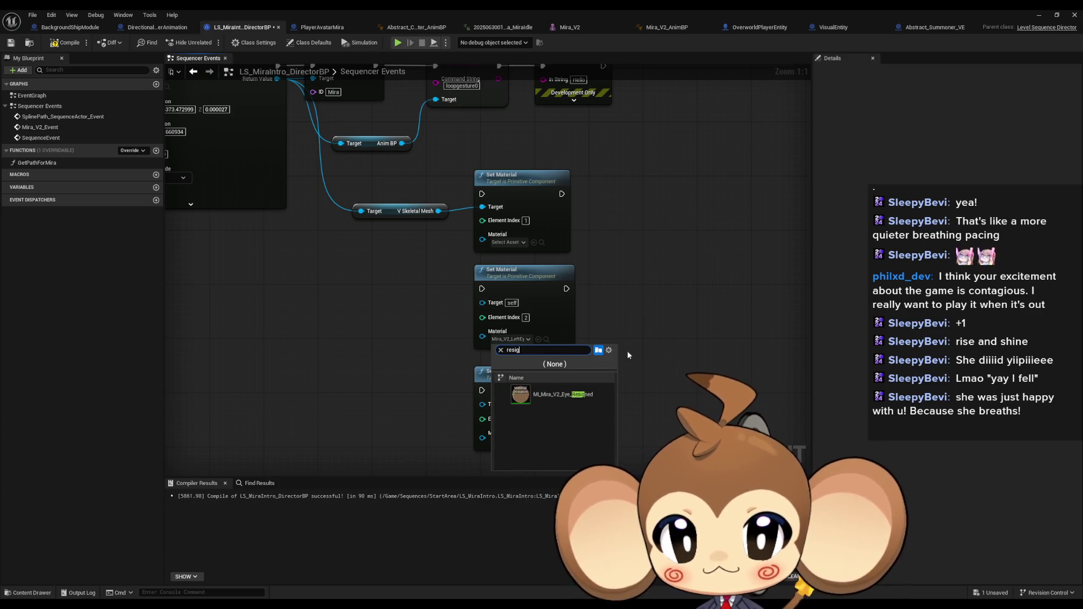
click(564, 394)
click(539, 441)
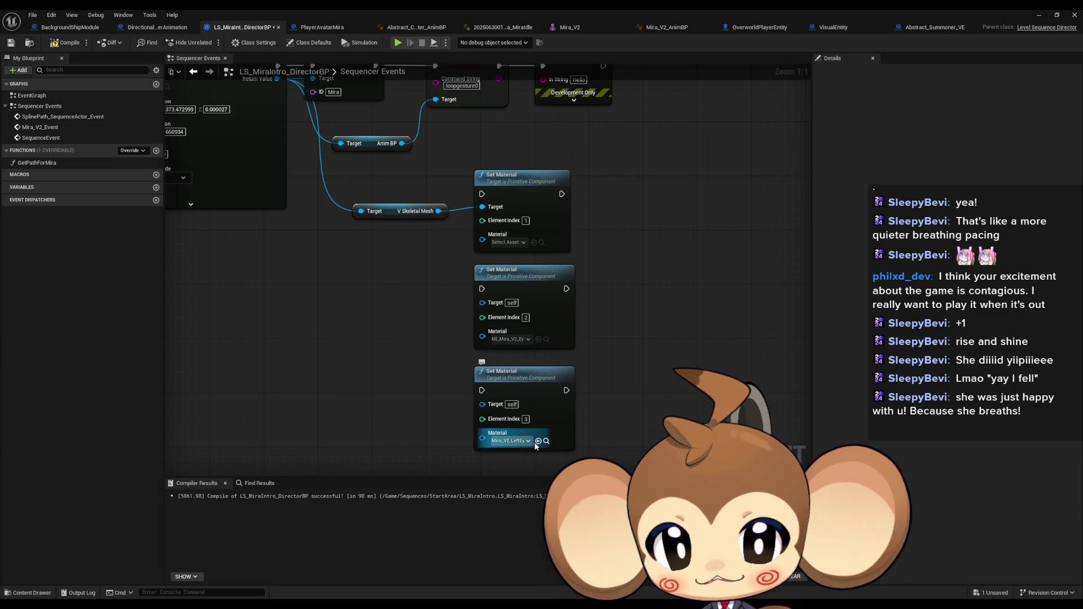
click(513, 243)
text(sad)
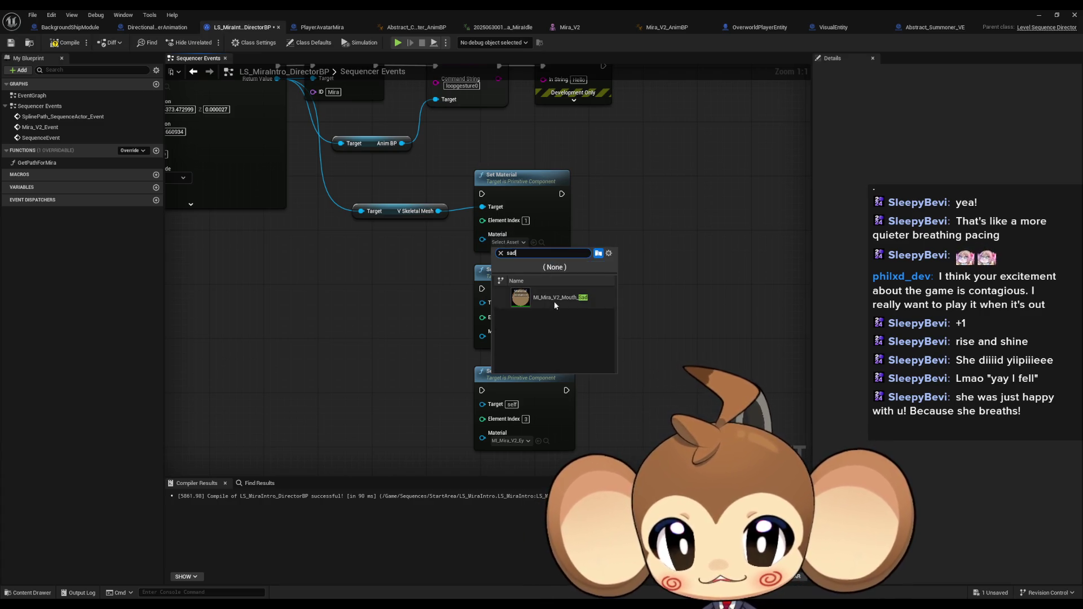
click(555, 298)
Step: Chain the three Set Material nodes into the exec flow, delete Print String, and compile
drag(567, 194, 482, 289)
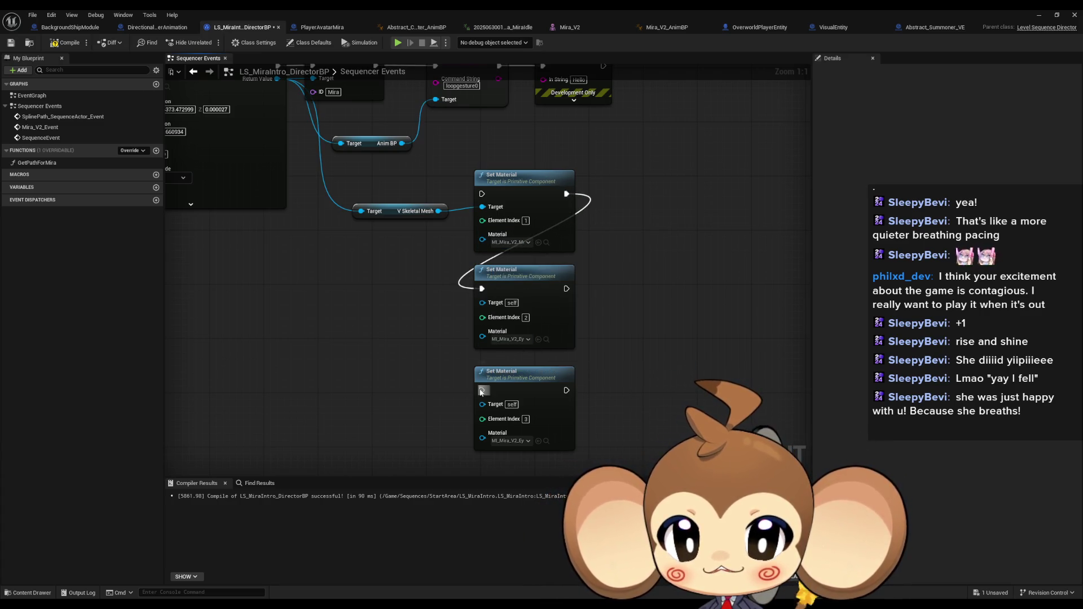
drag(481, 391, 566, 288)
scroll(608, 427, down, 2)
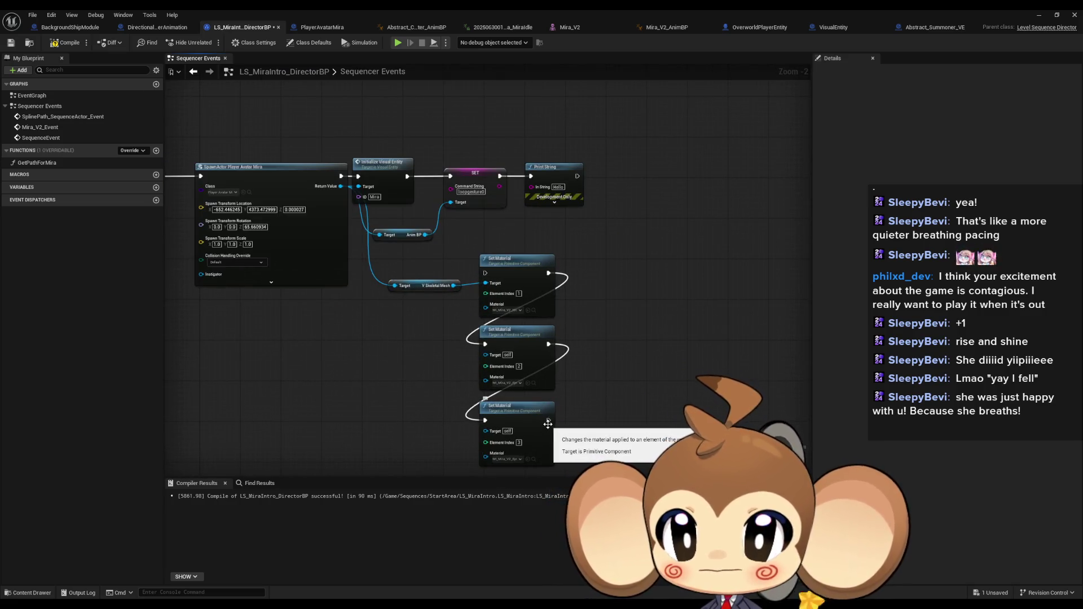
mouse_move(548, 424)
mouse_down()
mouse_move(556, 373)
mouse_move(425, 200)
mouse_move(450, 176)
mouse_up()
click(564, 167)
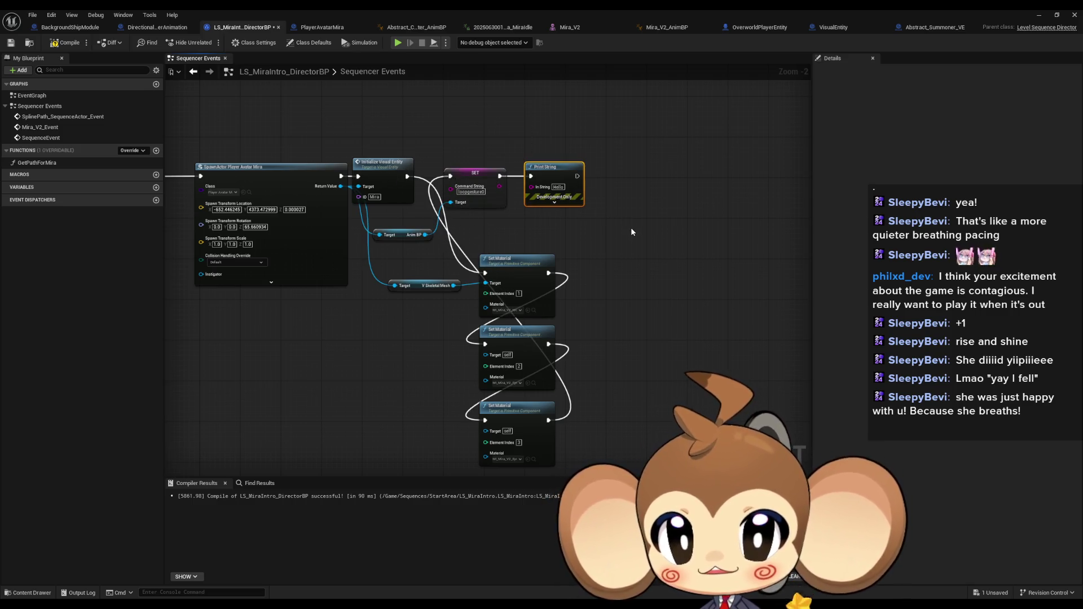
key(Delete)
click(64, 42)
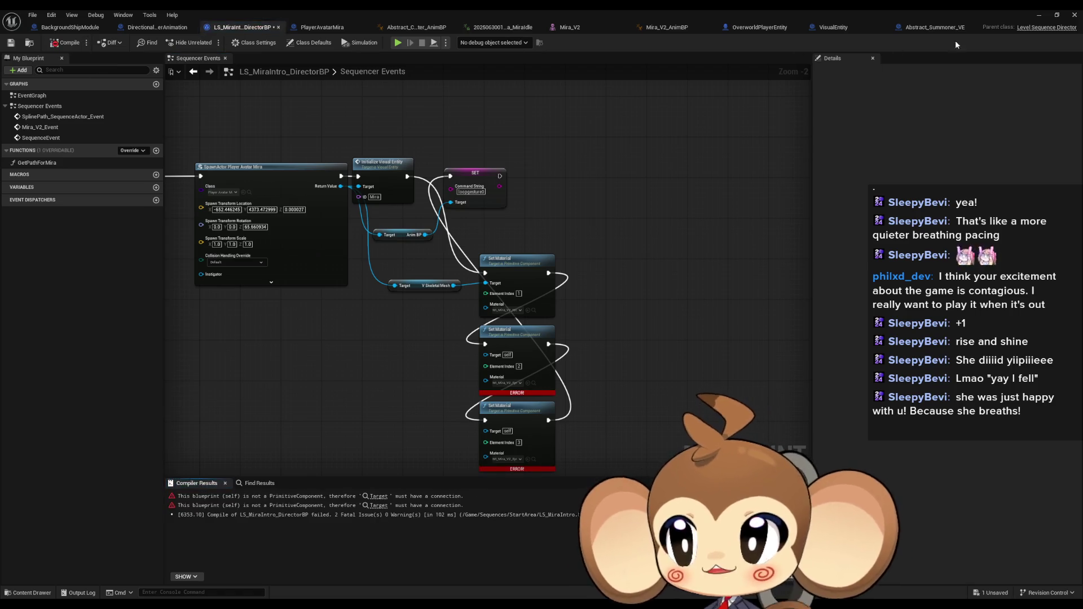
Step: Feed V Skeletal Mesh into the Set Material Targets, recompile, and minimize the blueprint editor
mouse_move(499, 413)
mouse_down()
mouse_move(507, 385)
mouse_move(361, 186)
mouse_move(369, 163)
mouse_move(446, 258)
mouse_move(461, 259)
mouse_up()
click(64, 42)
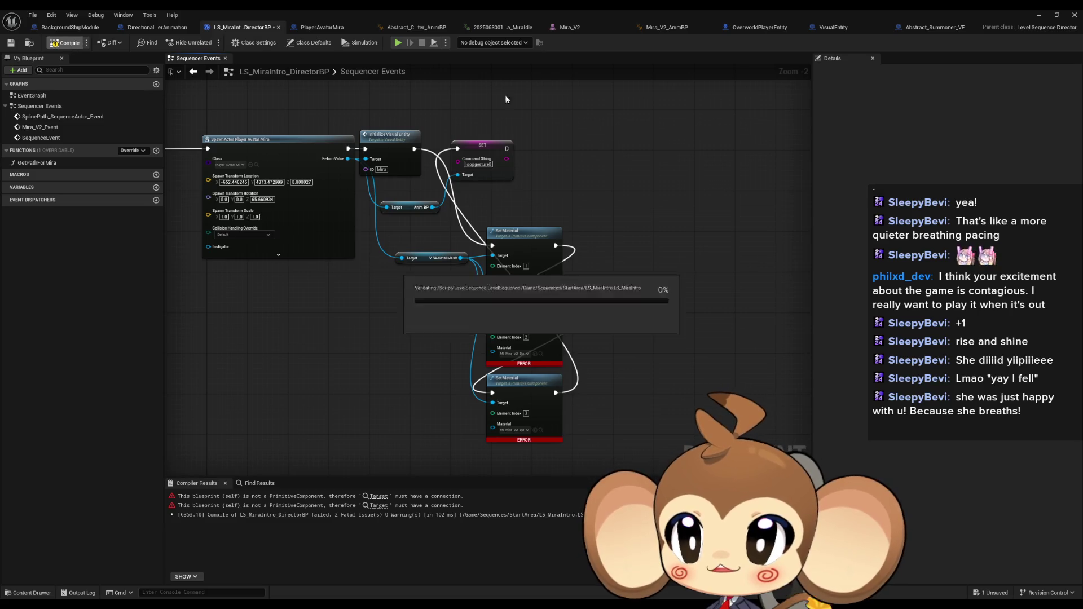
click(1038, 14)
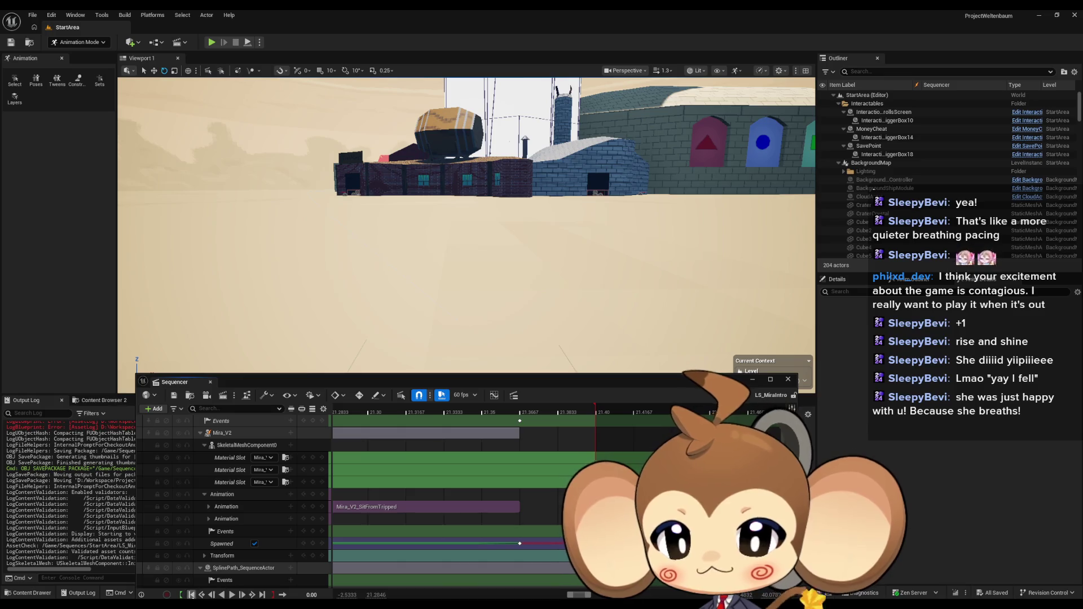
click(211, 43)
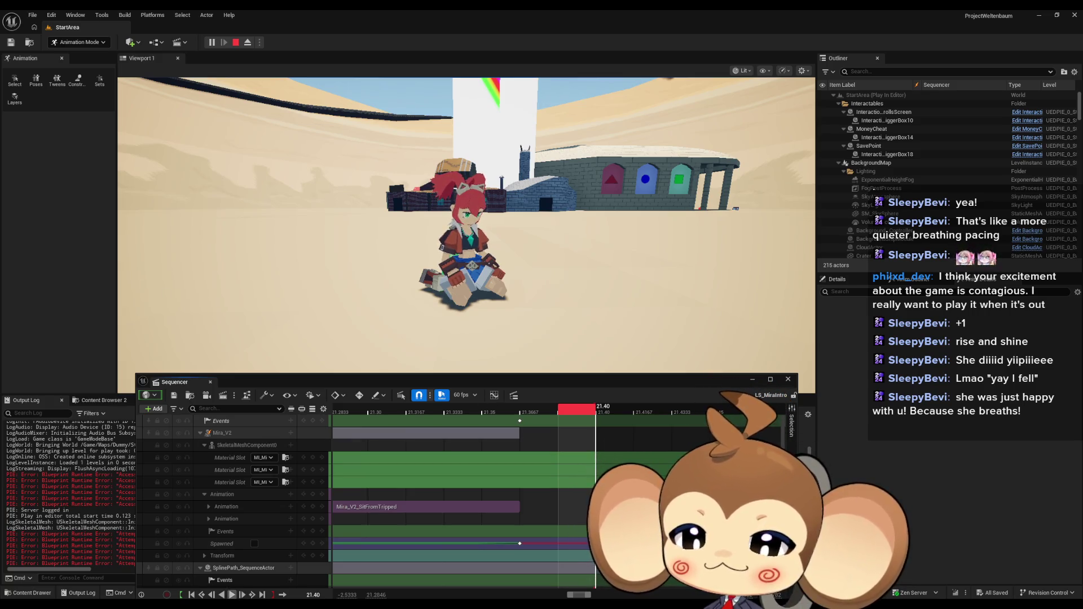
click(192, 595)
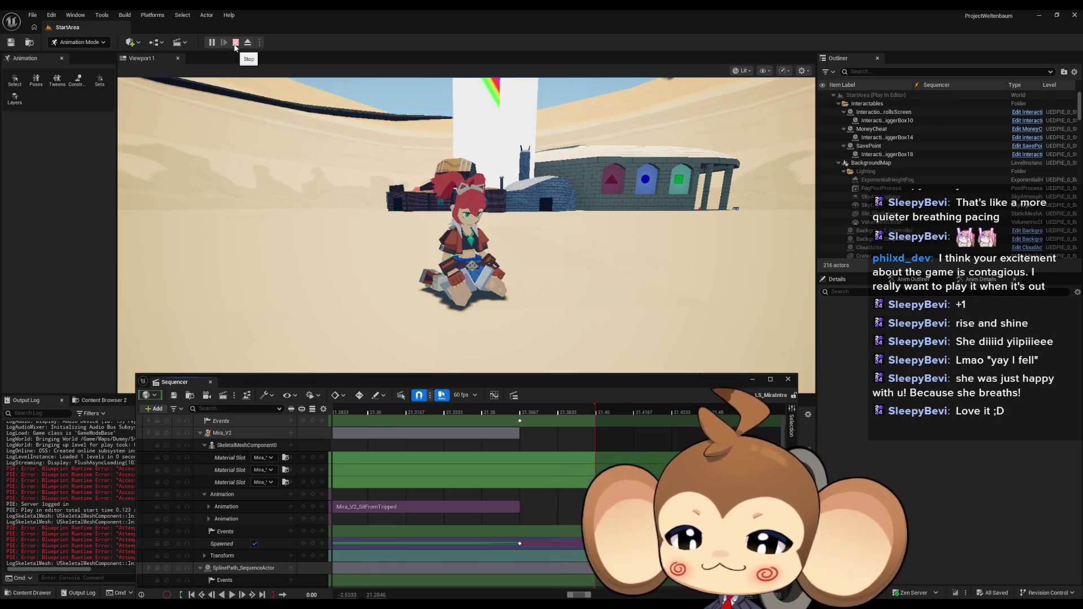
click(235, 44)
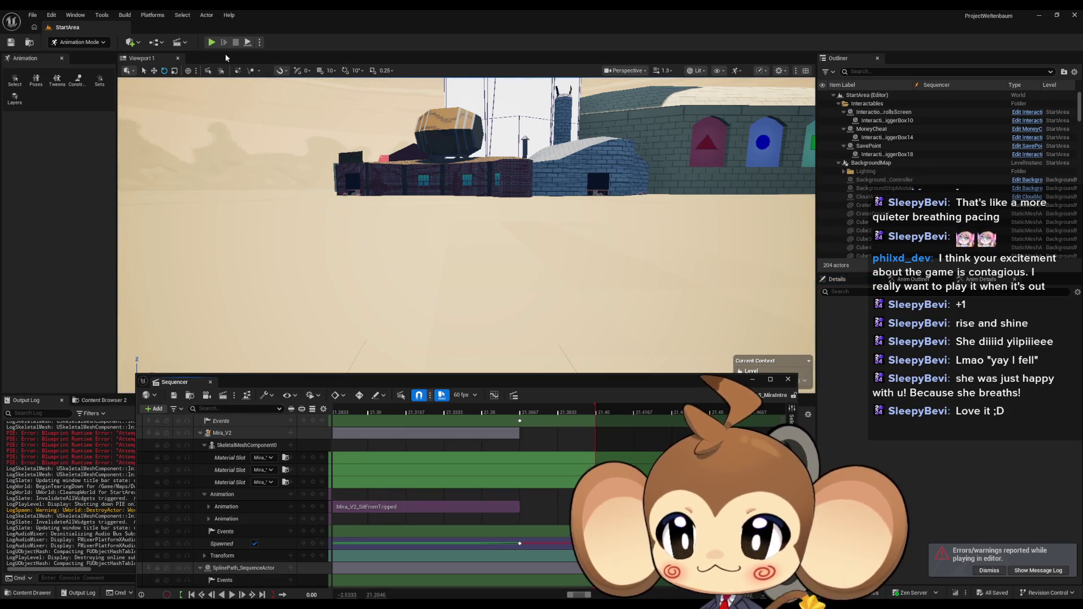
key(alt+p)
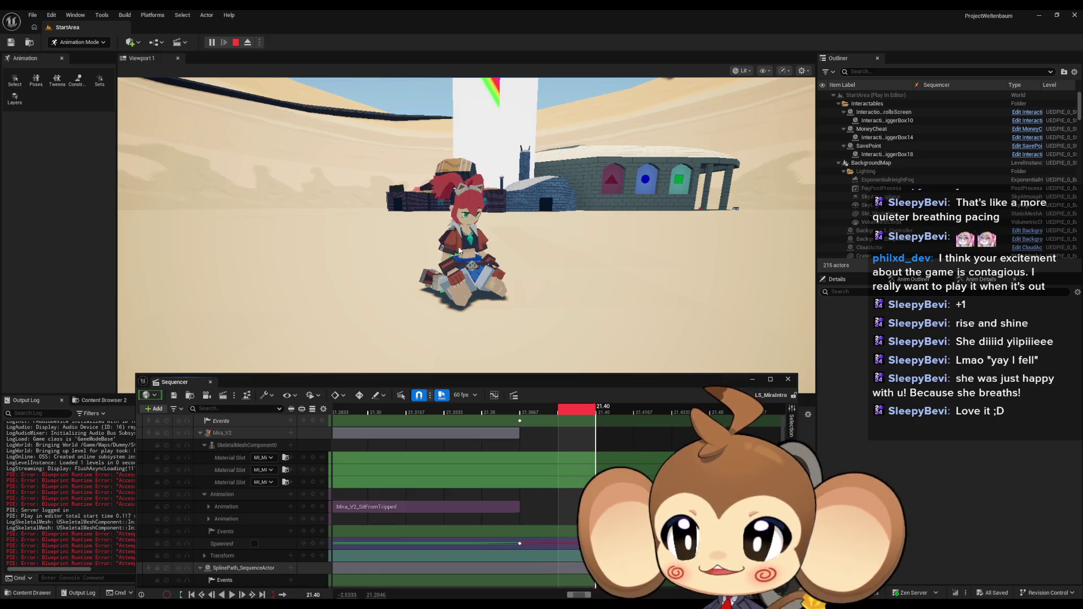
click(236, 41)
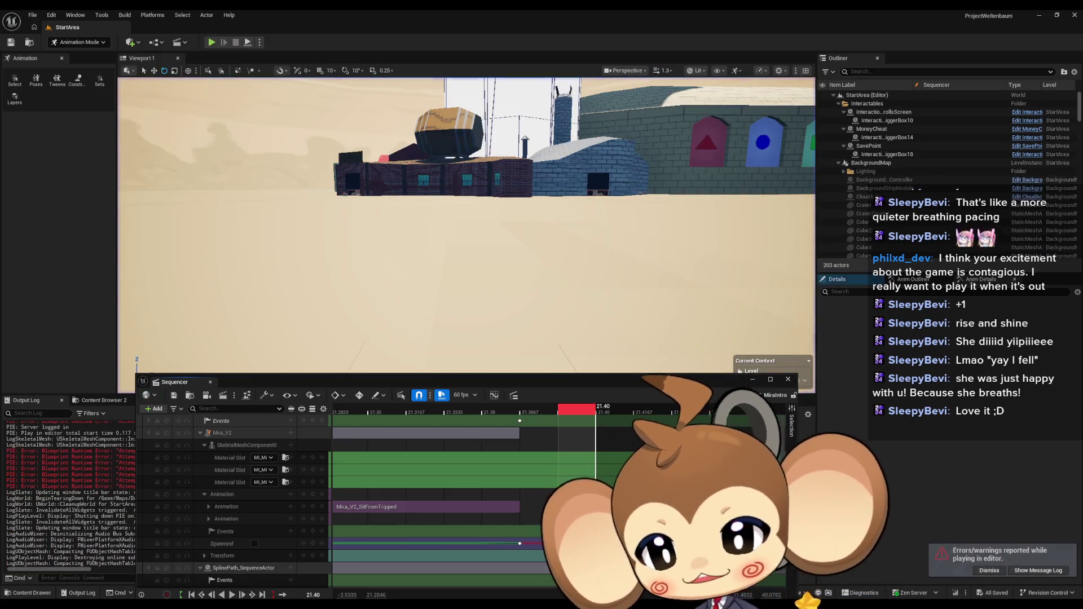
click(211, 43)
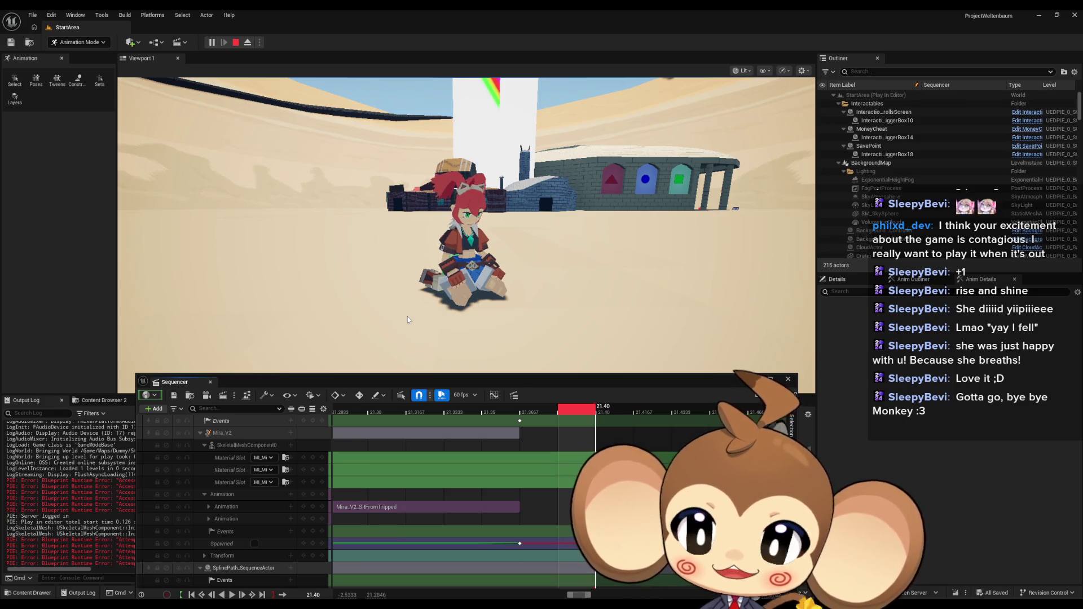
key(Escape)
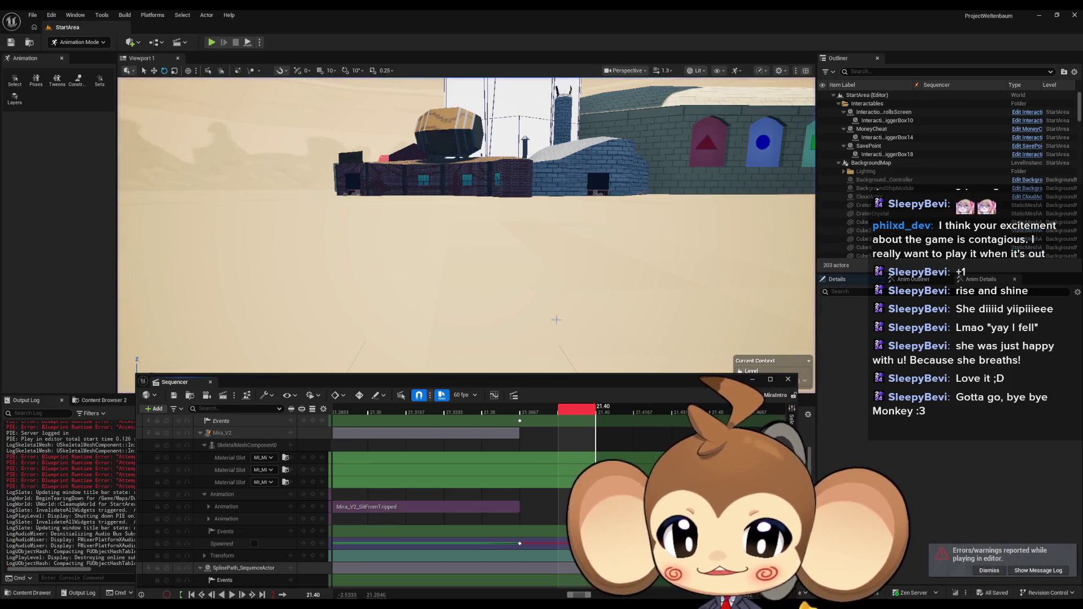
click(192, 594)
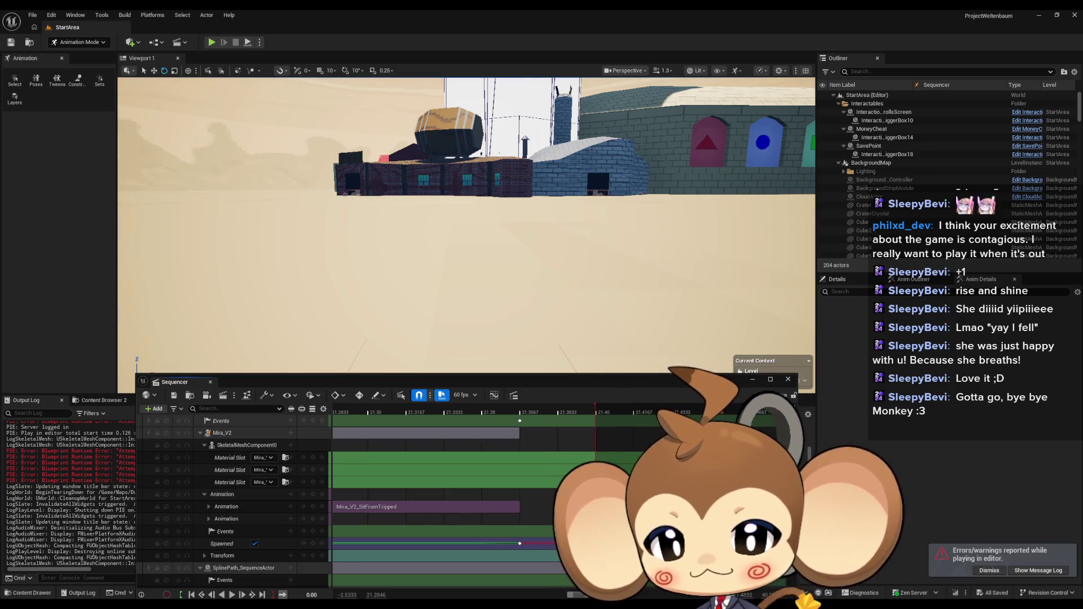
Step: Open AS_MiraSittingFromTripping from Content > Sequences > StartArea to show its Mira_V2_CtrlRig keys
drag(387, 380, 364, 124)
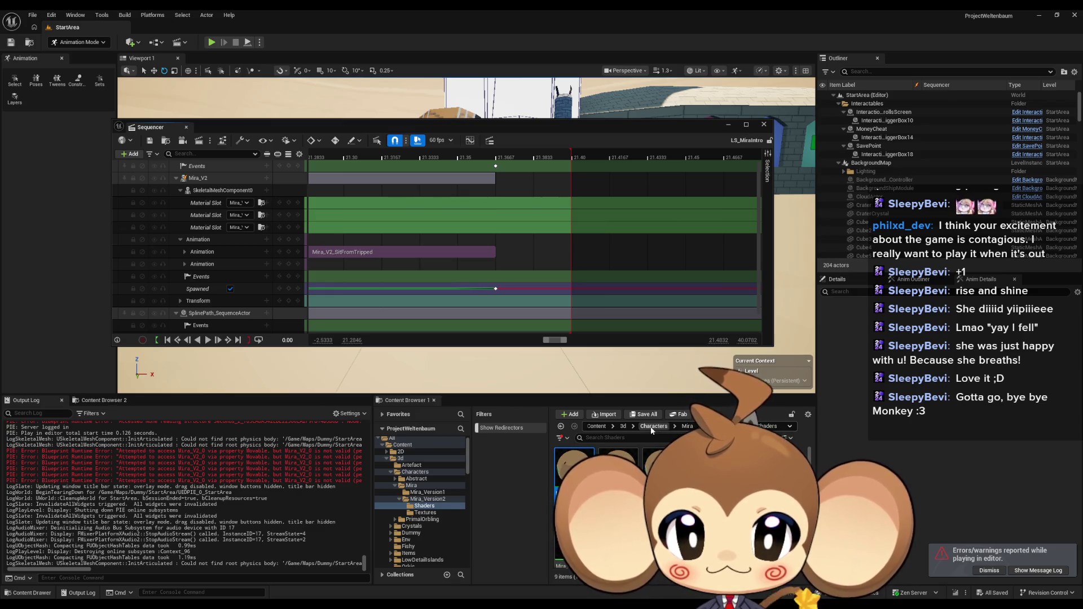
click(597, 426)
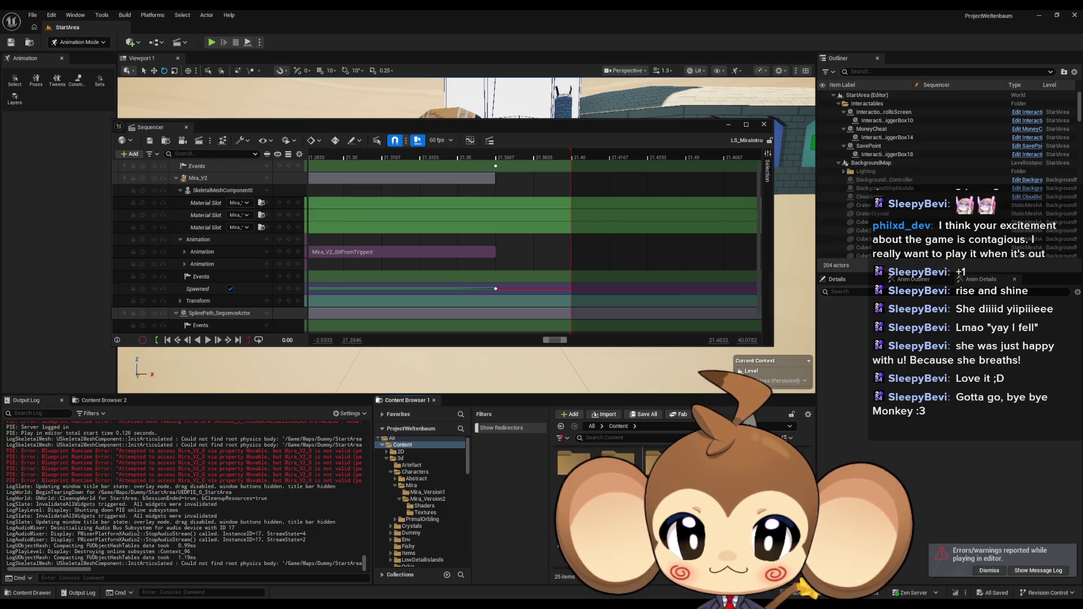
click(410, 504)
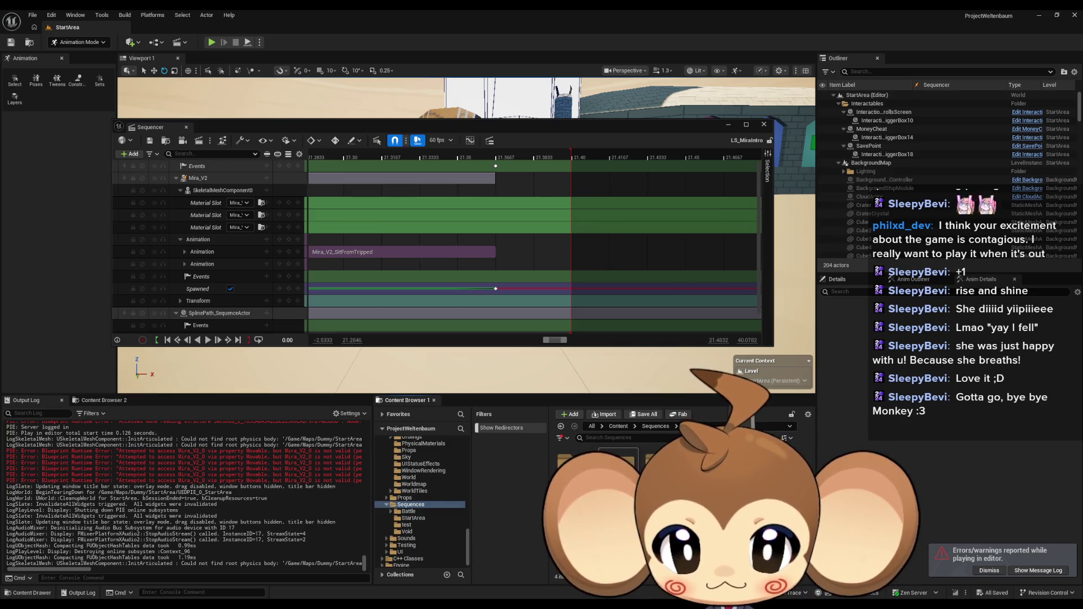
click(413, 518)
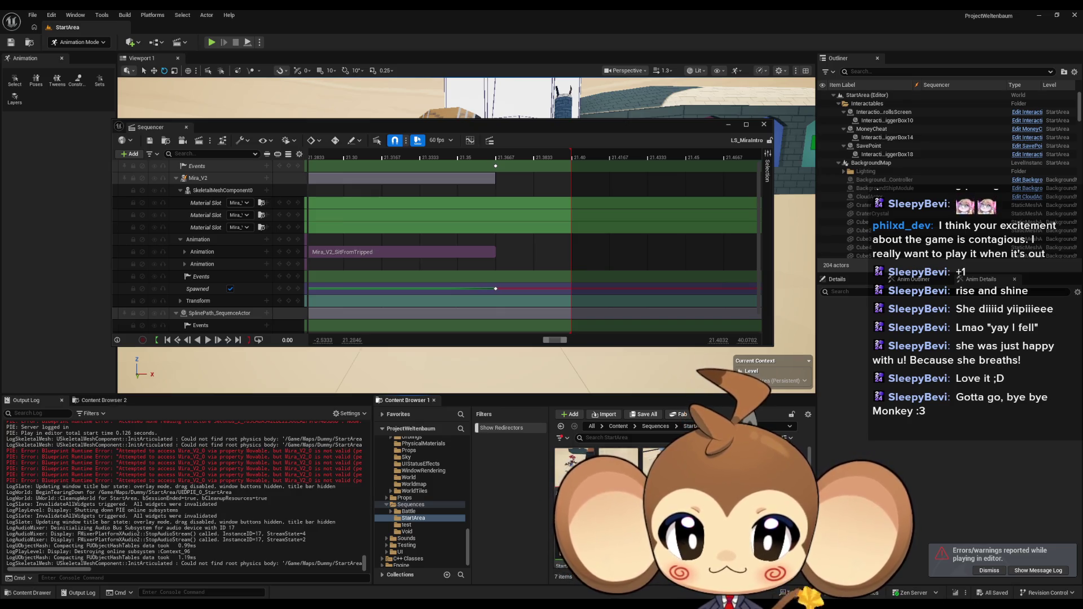
double_click(619, 465)
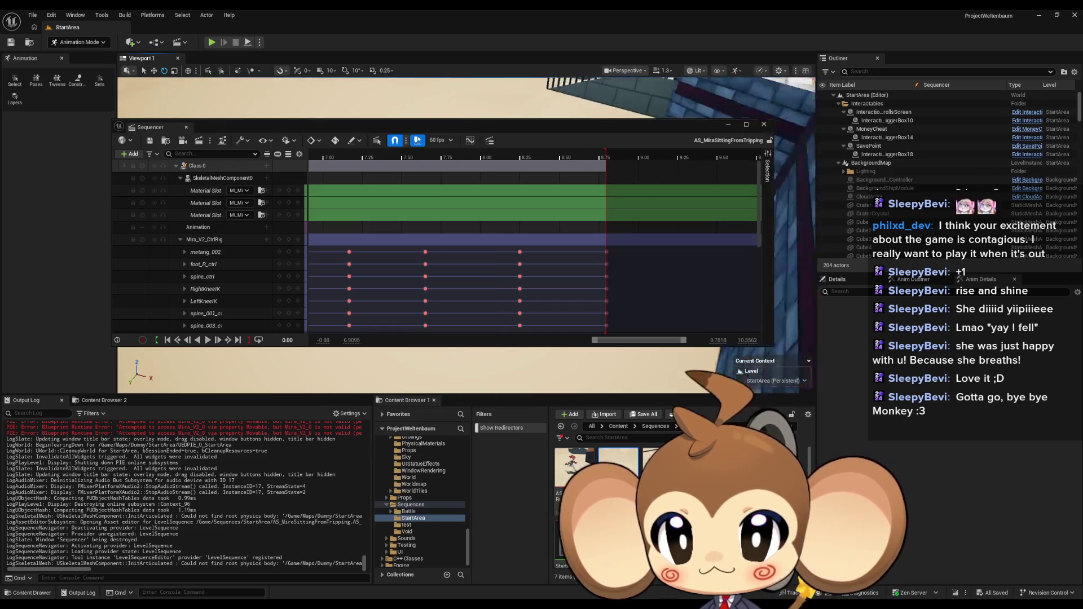
Step: Frame the rig, play the sit-up animation, and pause it to inspect the pose at 7.2667
drag(488, 127, 495, 332)
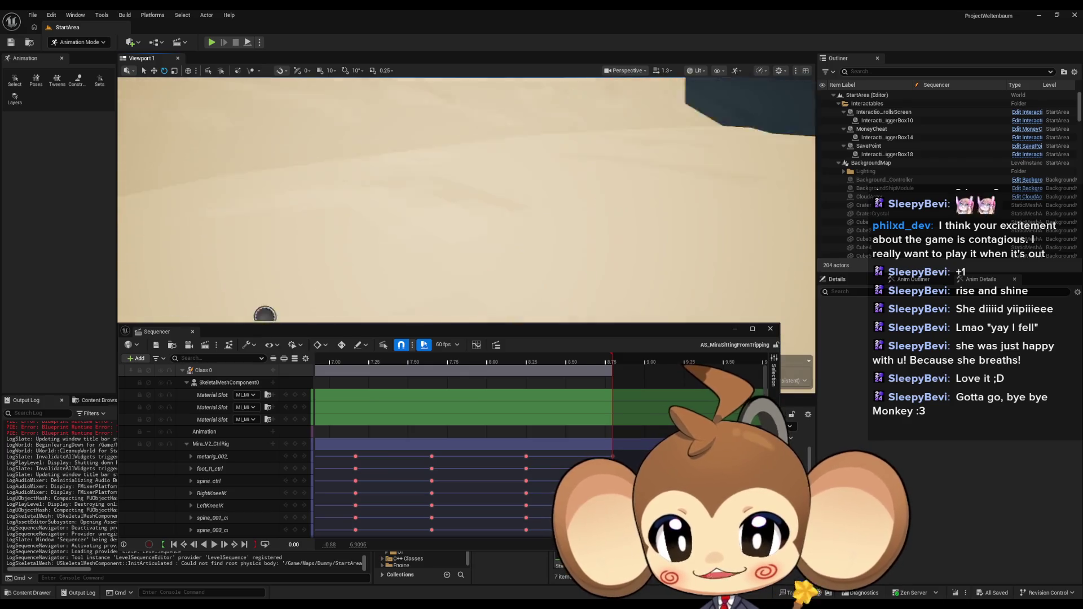
key(f)
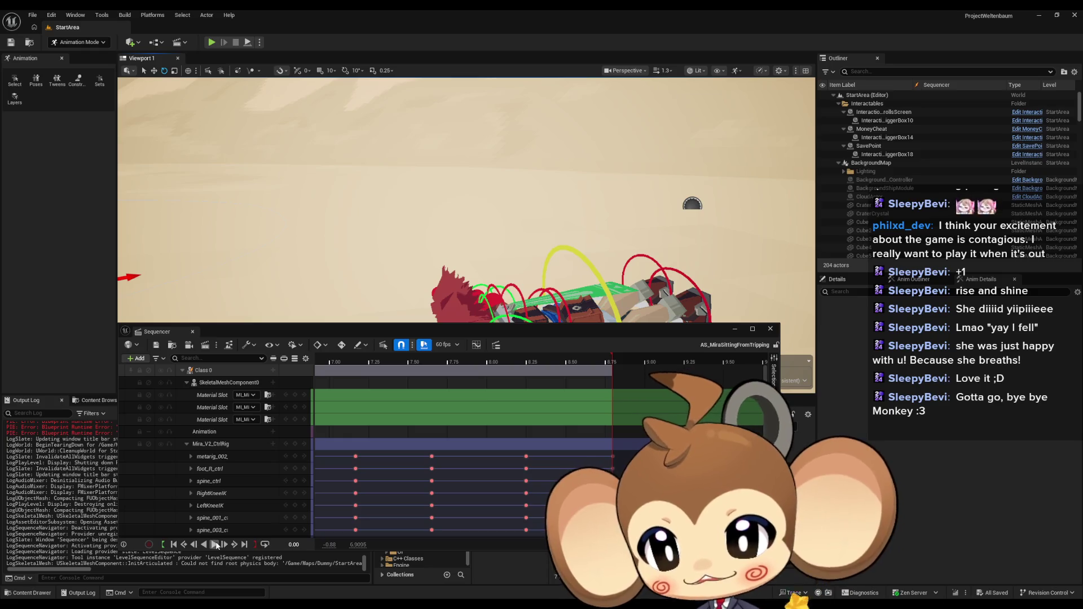
click(215, 545)
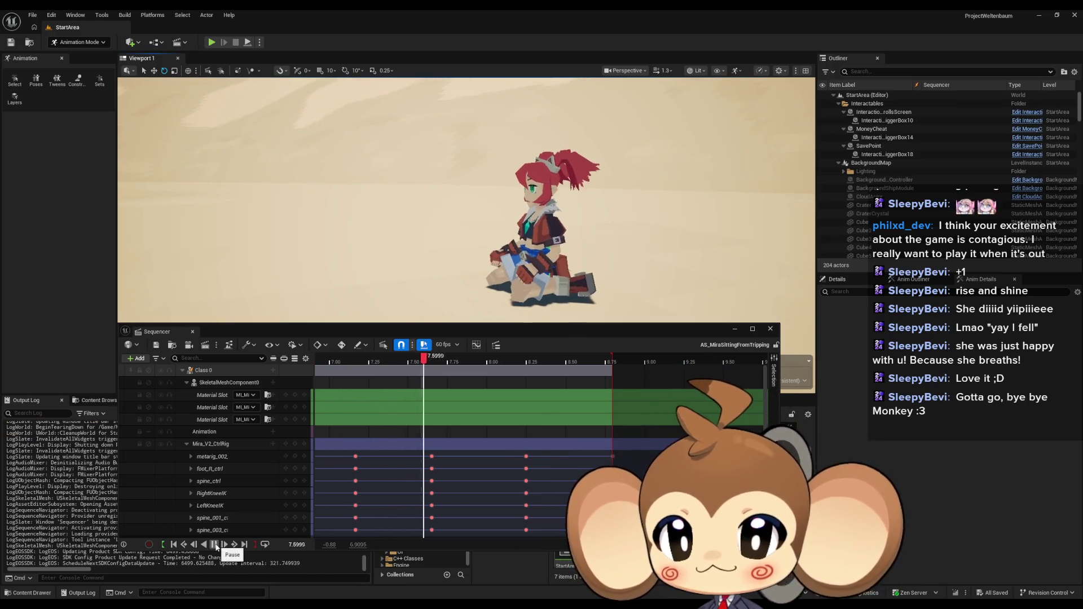
click(215, 545)
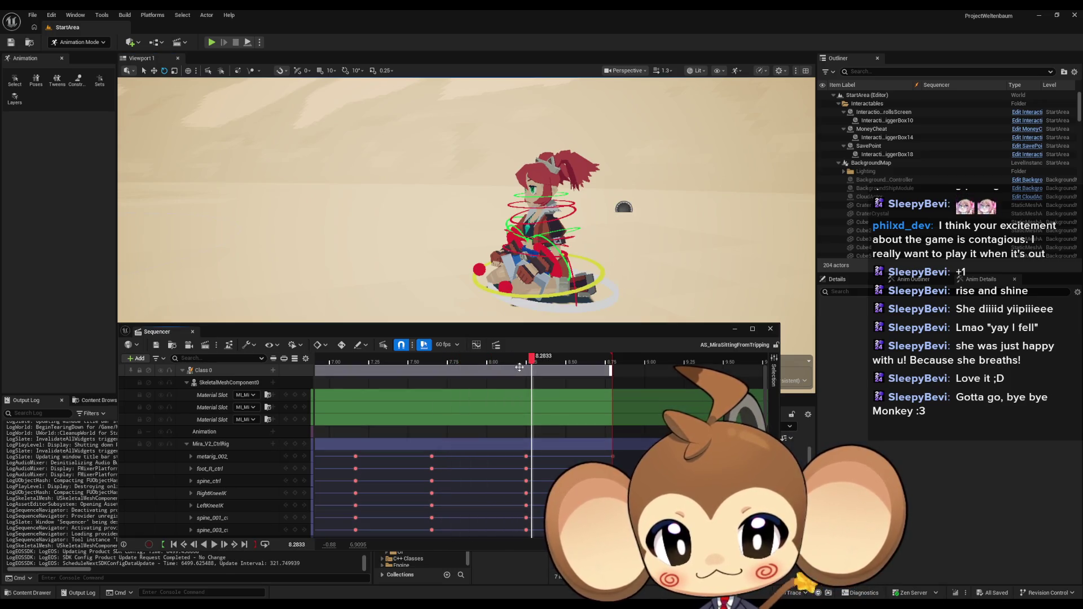
mouse_move(530, 363)
mouse_down()
mouse_move(372, 372)
mouse_move(611, 368)
mouse_move(527, 371)
mouse_up()
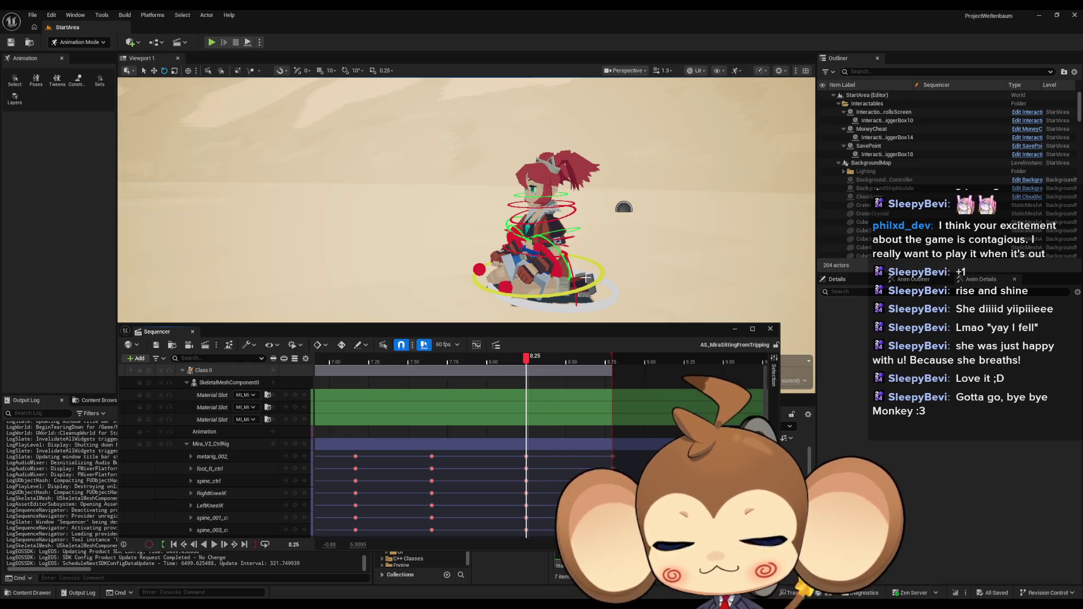
scroll(577, 246, up, 6)
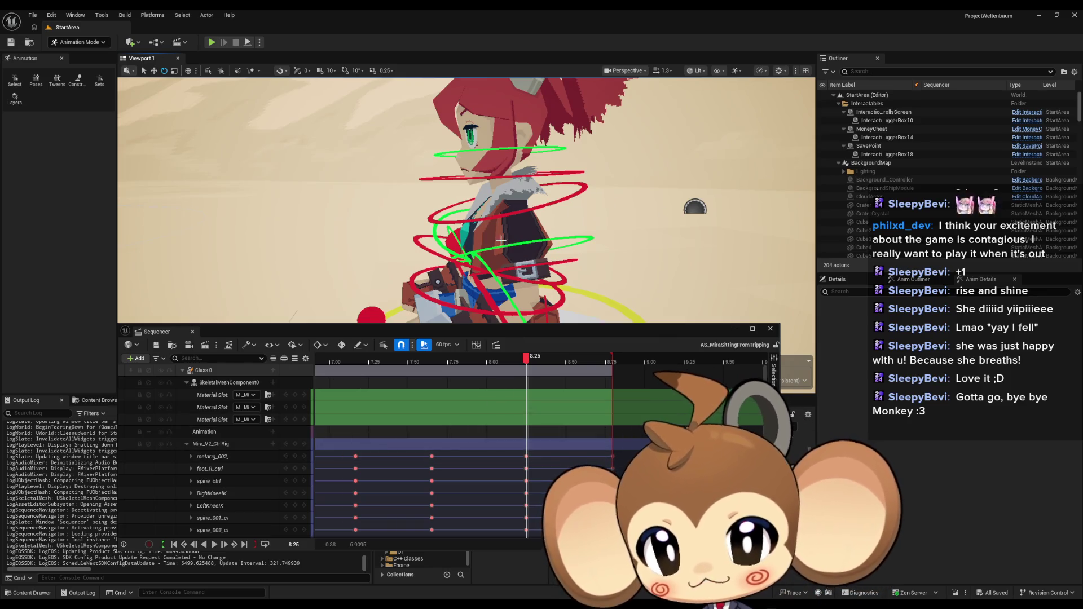
Step: Select spine_003_ctrl, close Sequencer, and confirm the name of the AS_MiraSittingFromTripping_backup duplicate
click(419, 243)
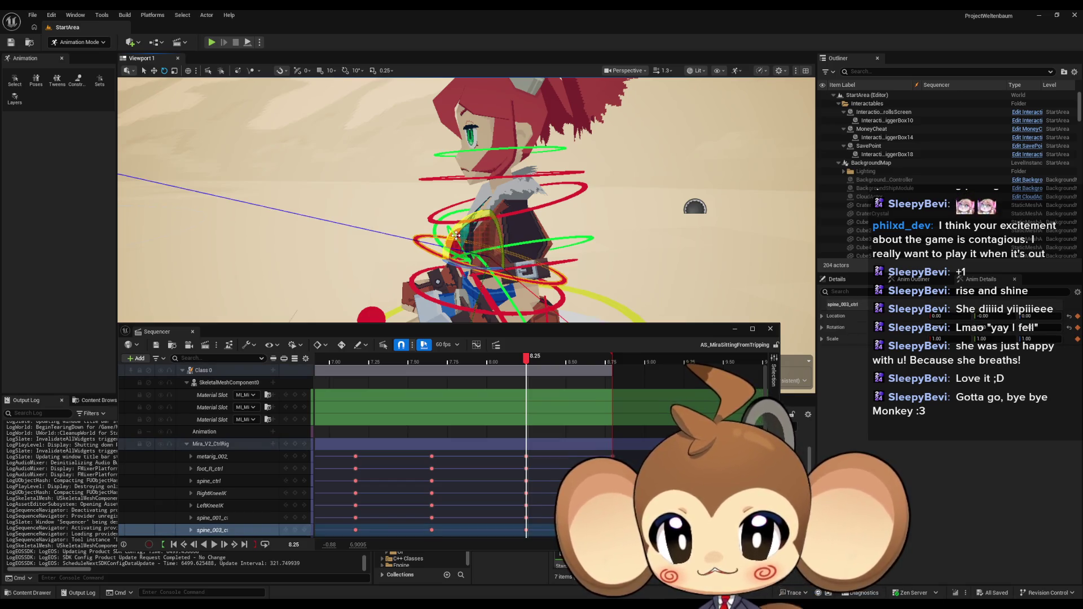
click(772, 330)
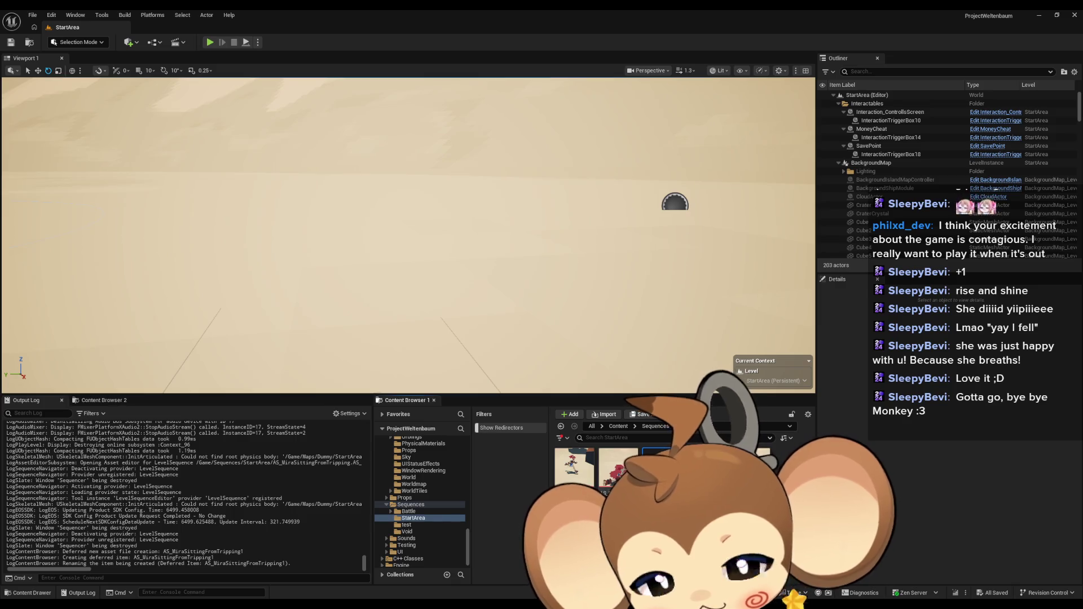
key(Return)
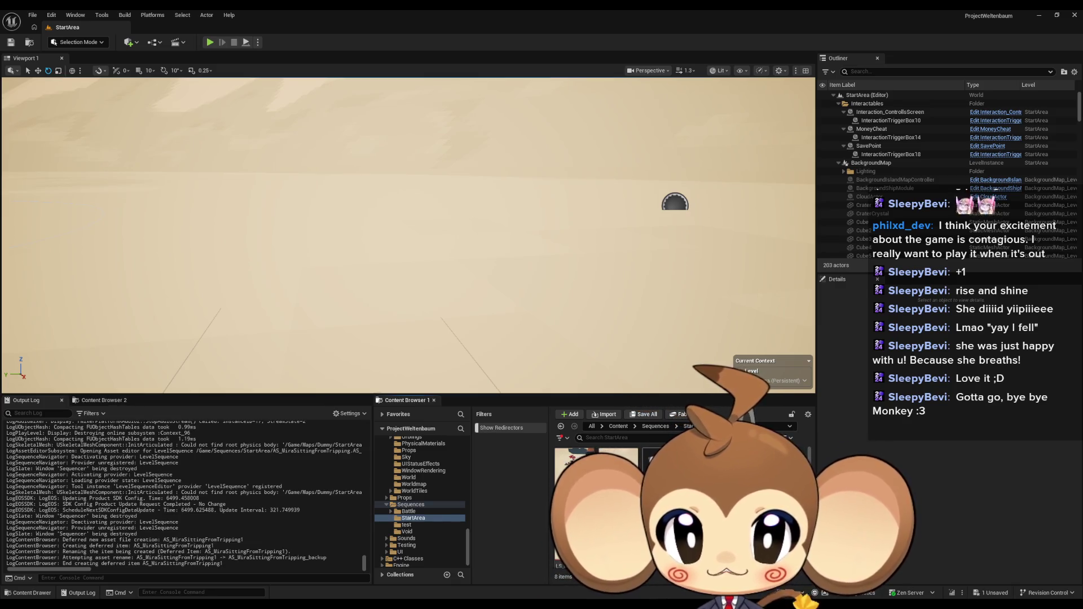
Step: Save the backup copy with File > Save All and Save Selected, then reopen AS_MiraSittingFromTripping
click(32, 15)
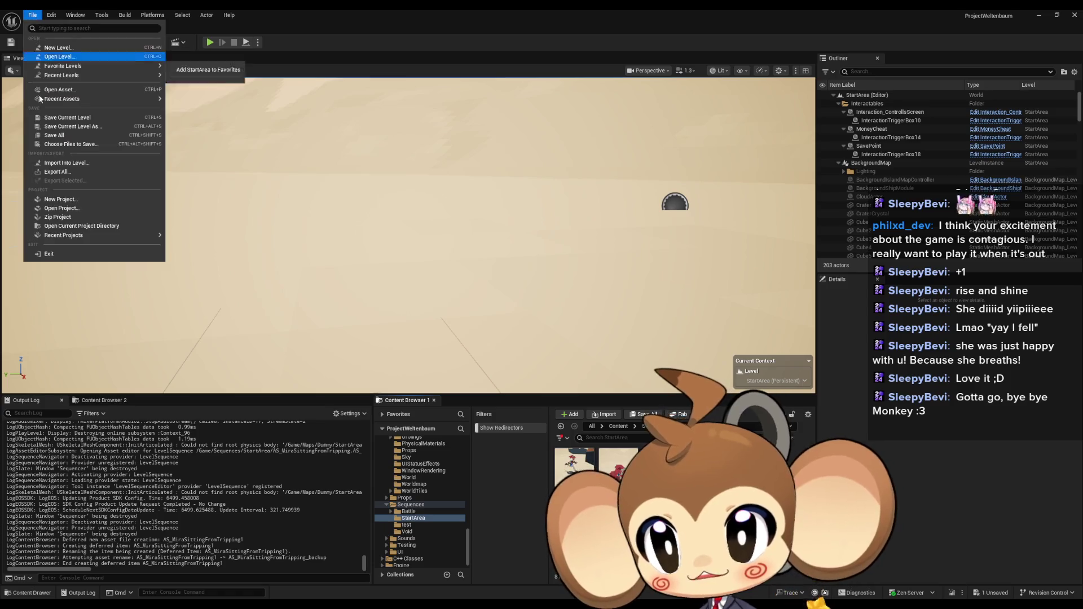
click(64, 143)
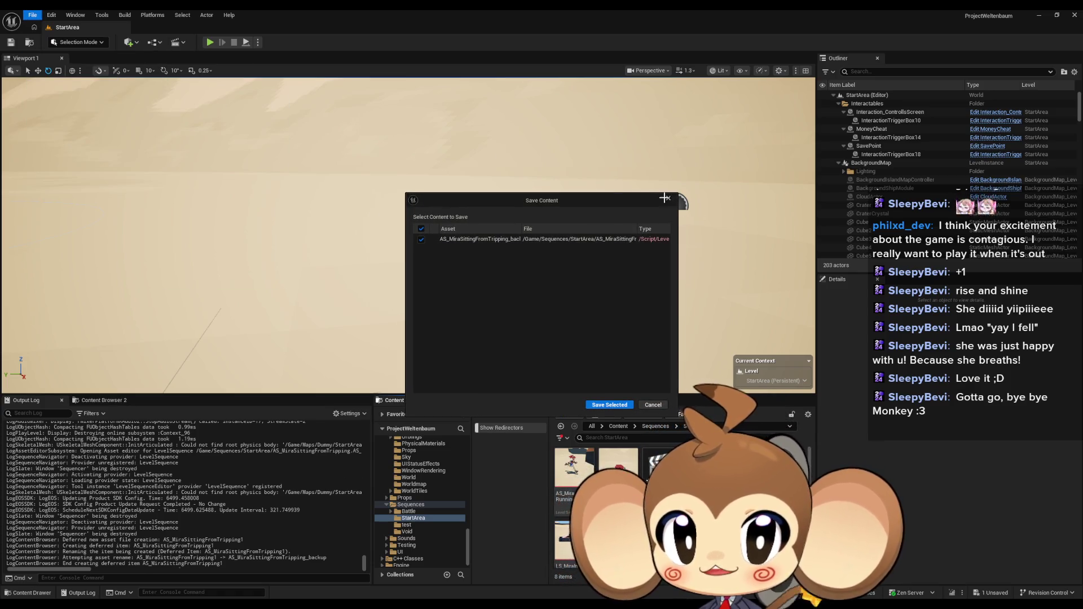
click(667, 198)
click(32, 14)
click(62, 139)
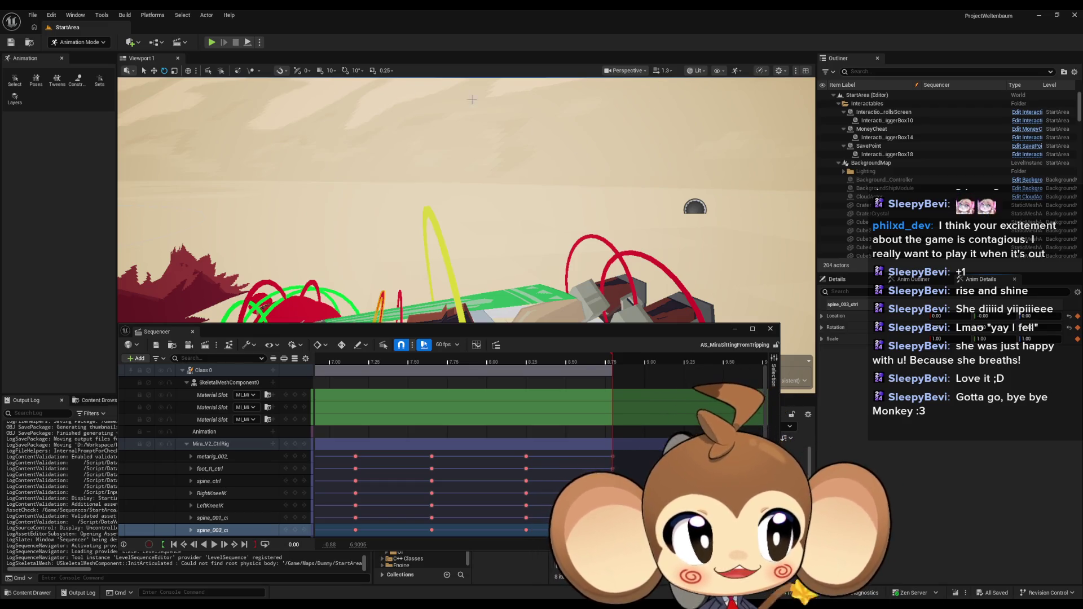
Step: At the 8.25 key, rotate spine_003 to bend the torso and key it
click(526, 456)
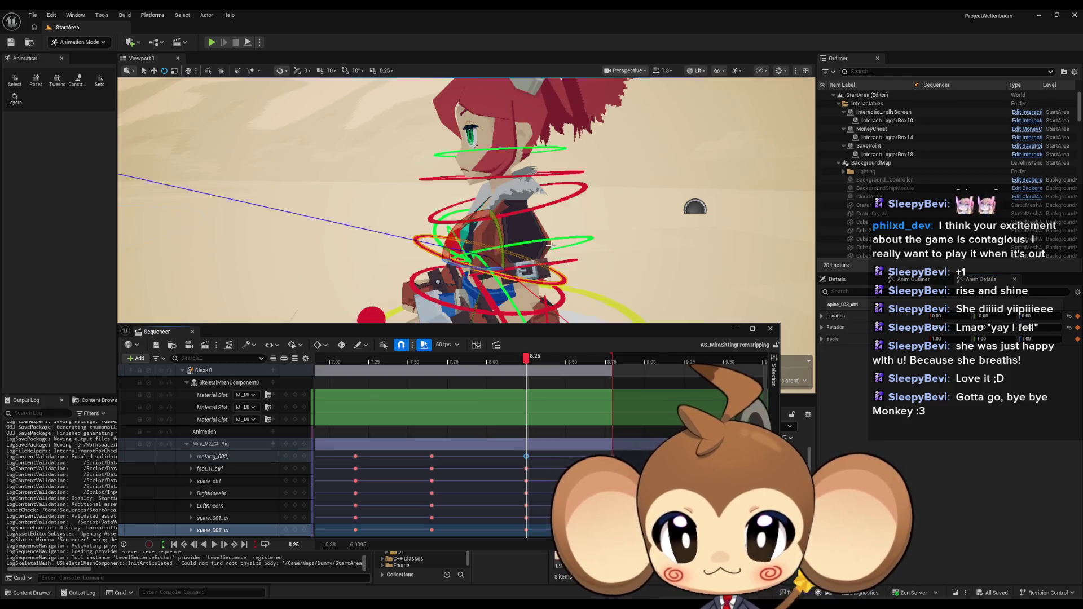
mouse_move(465, 240)
mouse_down()
mouse_move(495, 208)
mouse_move(455, 169)
mouse_up()
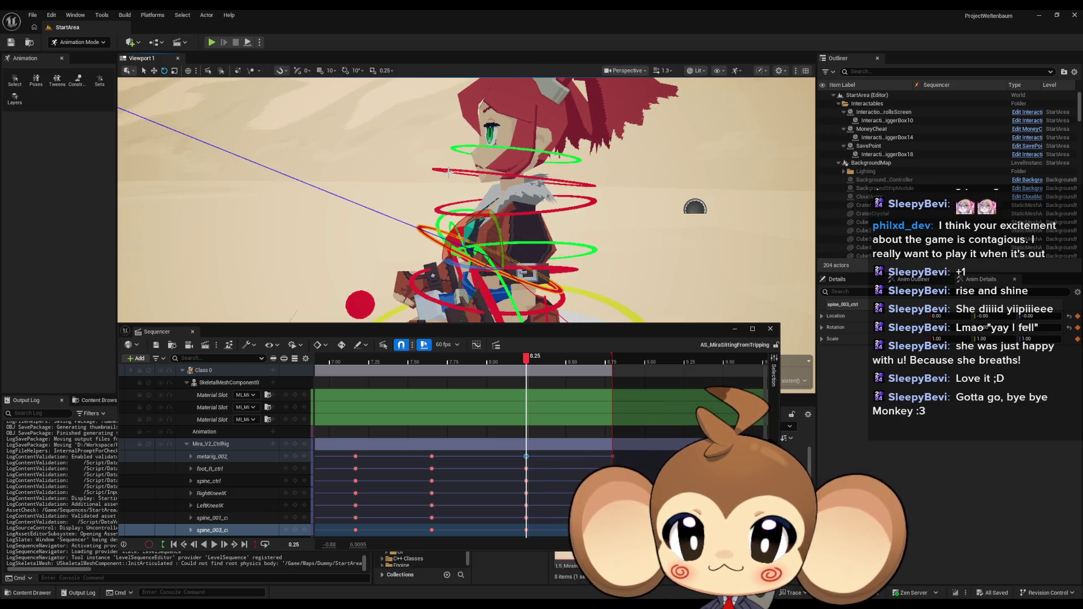
click(437, 210)
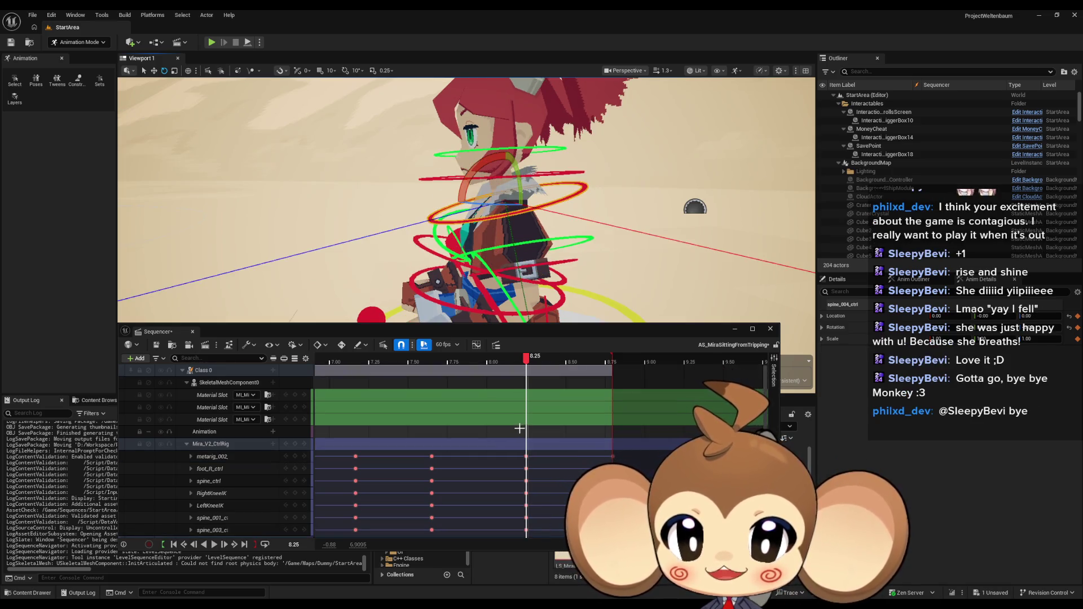
click(418, 241)
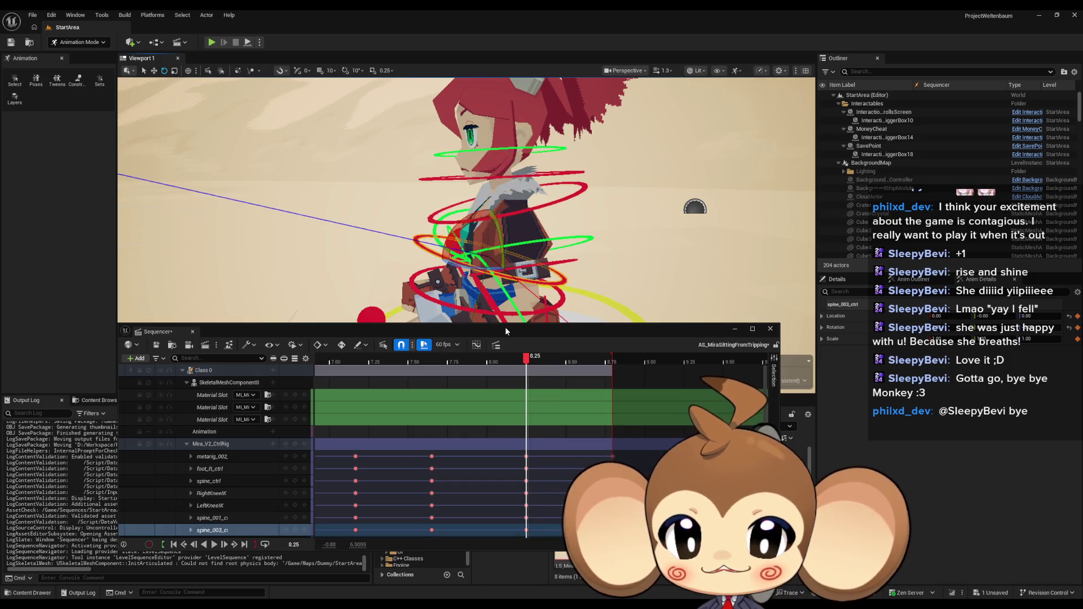
click(526, 469)
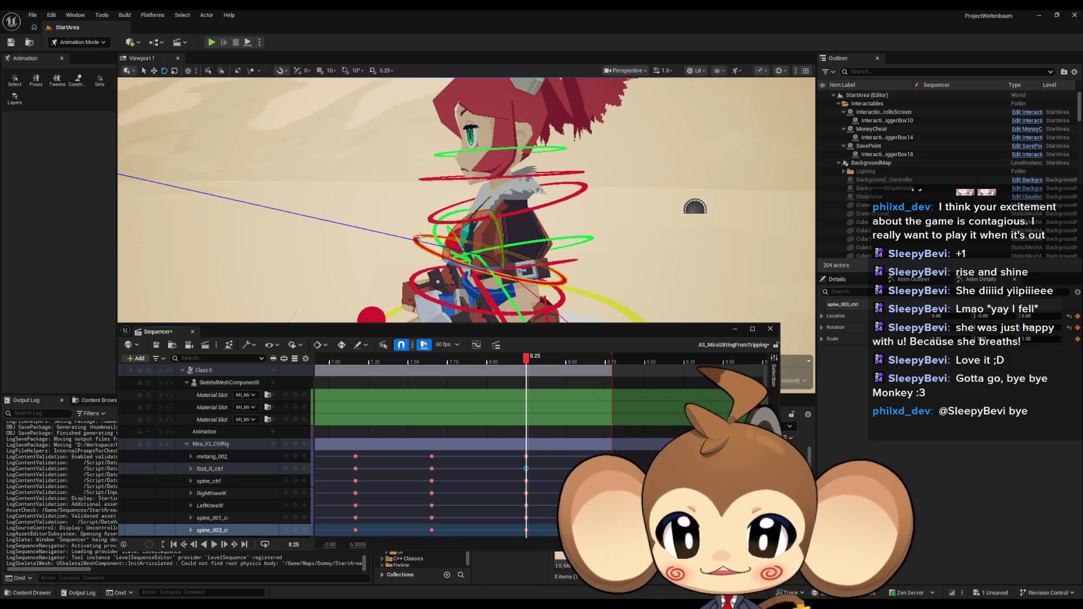
drag(468, 236, 497, 204)
click(441, 209)
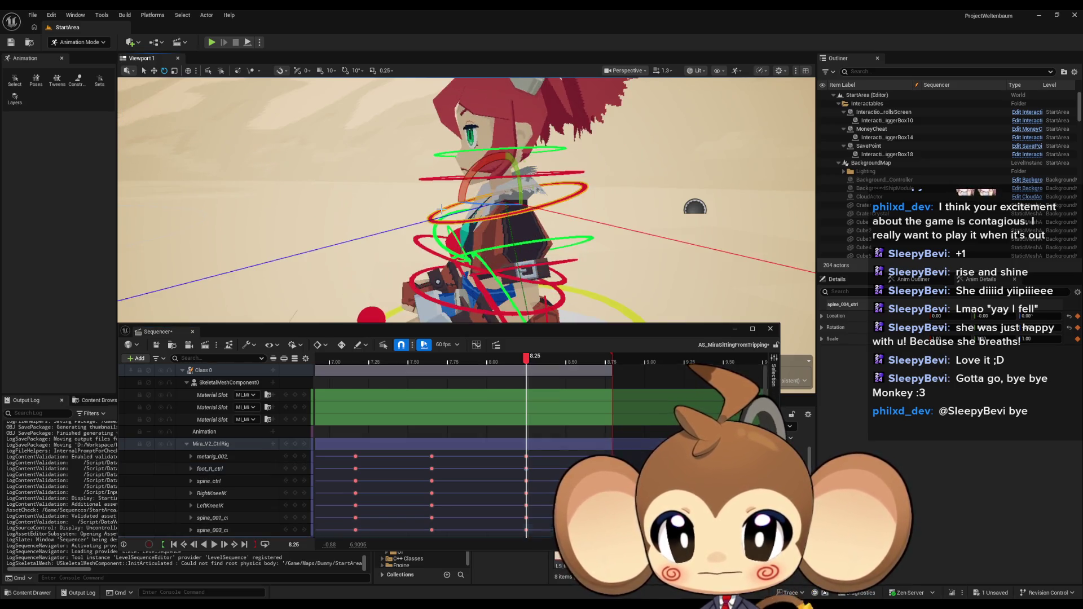
click(419, 247)
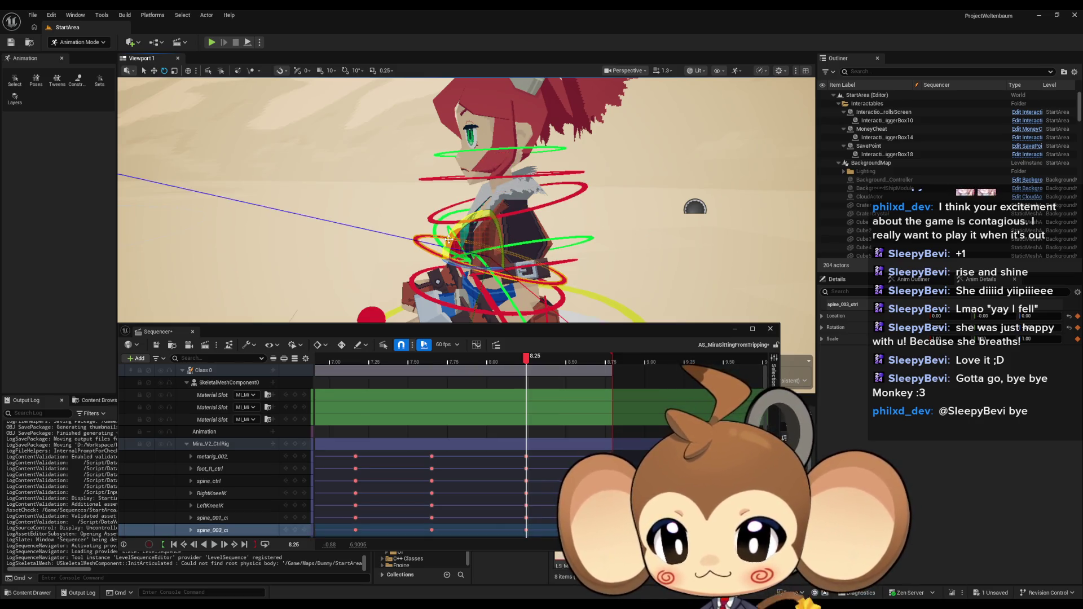
drag(449, 239, 495, 206)
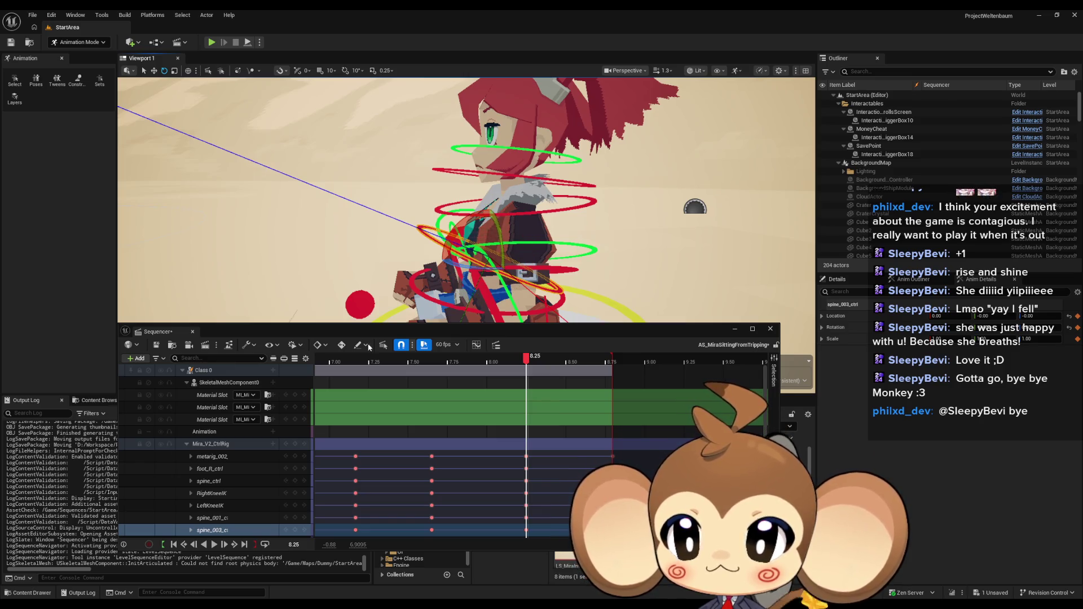
click(296, 531)
Step: Turn the head with spine_006 and key it at 8.25
click(437, 209)
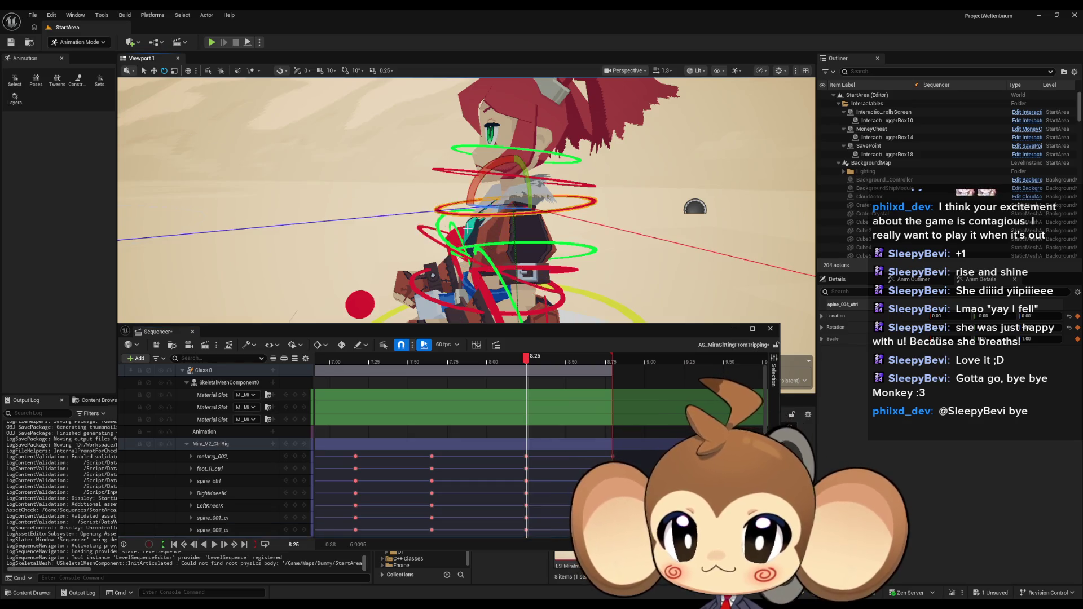
drag(474, 187, 457, 189)
click(474, 175)
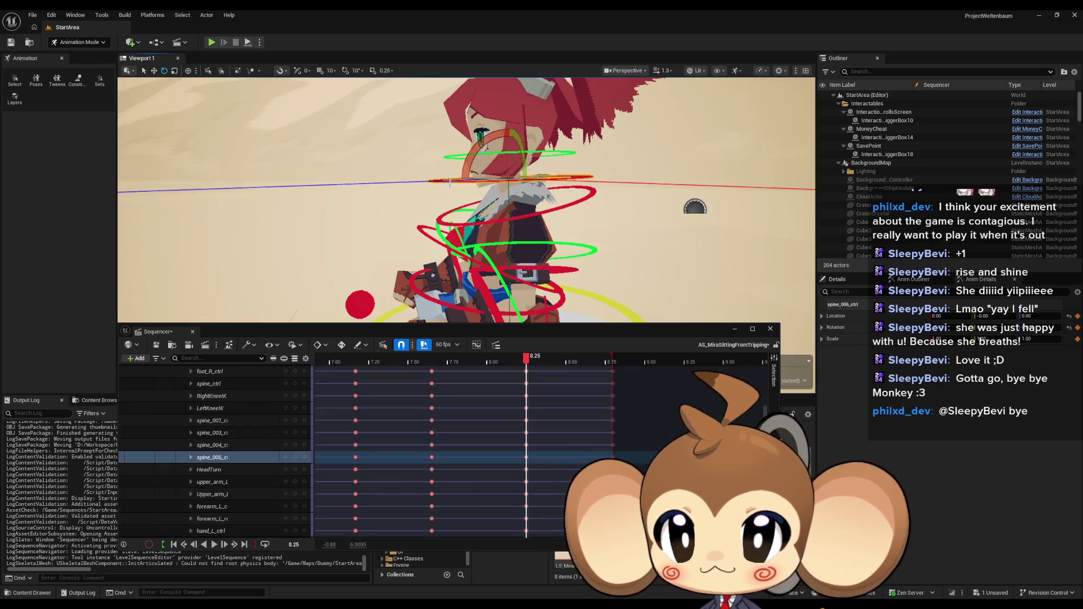
drag(490, 141, 502, 127)
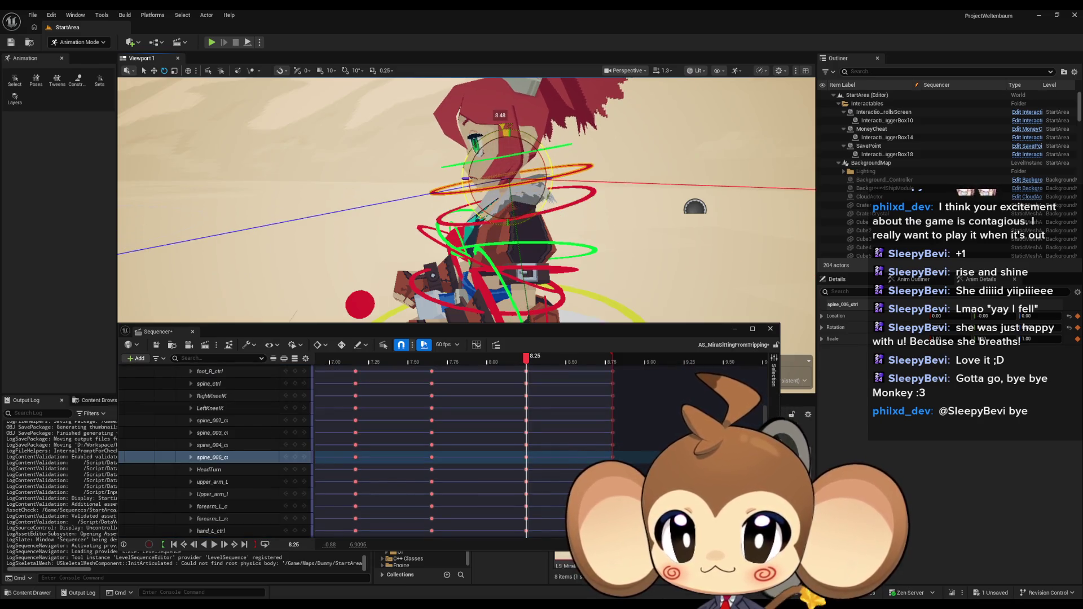
click(296, 458)
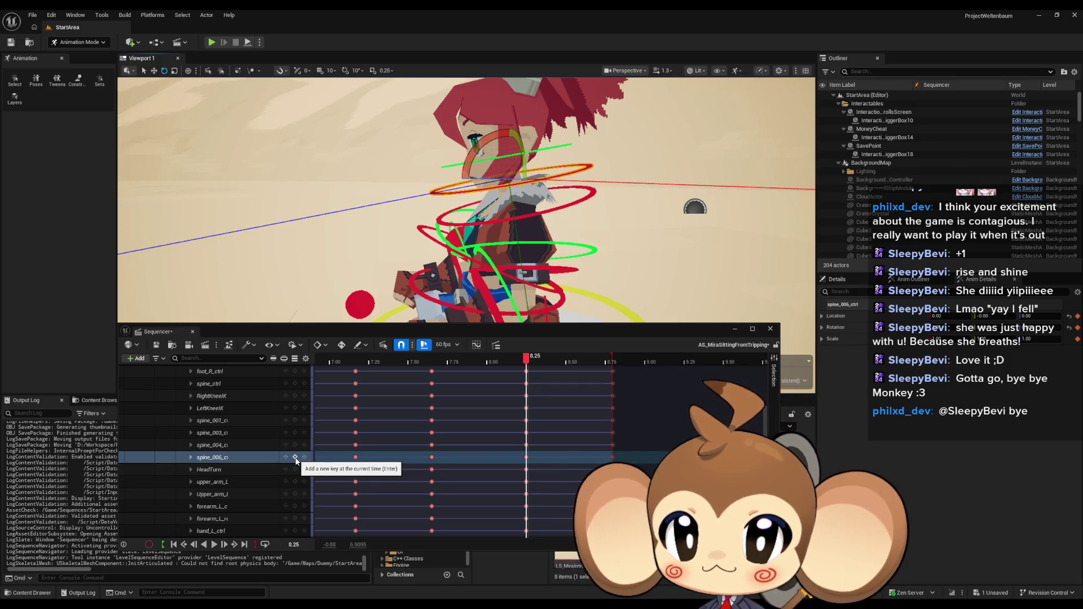
click(296, 458)
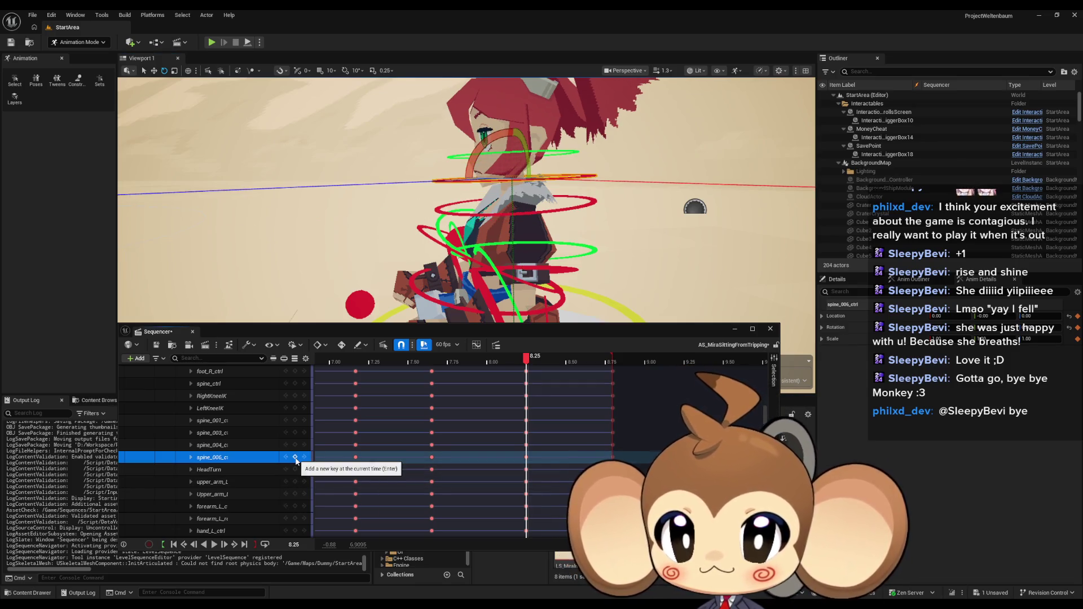
Step: Rotate the upper body with spine_004 and key it at 8.25
click(438, 210)
drag(438, 210, 472, 190)
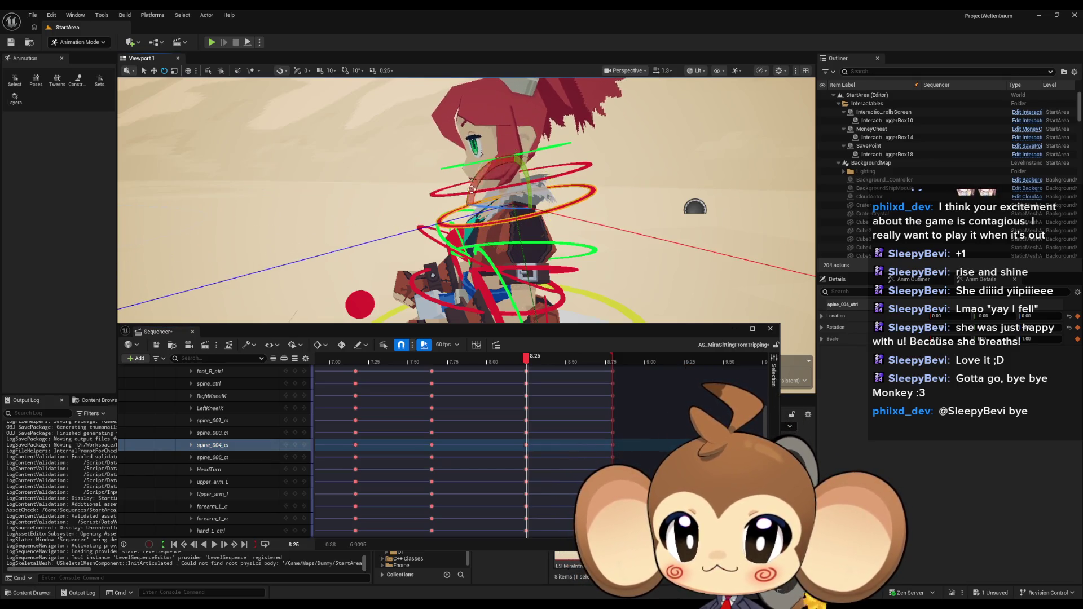
click(294, 446)
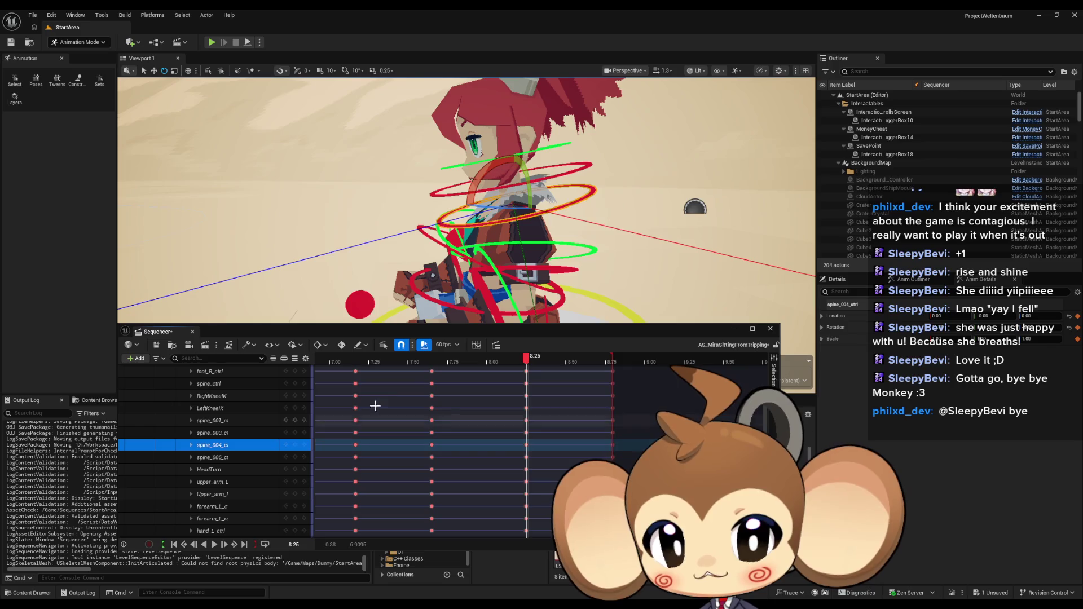
drag(448, 279, 443, 261)
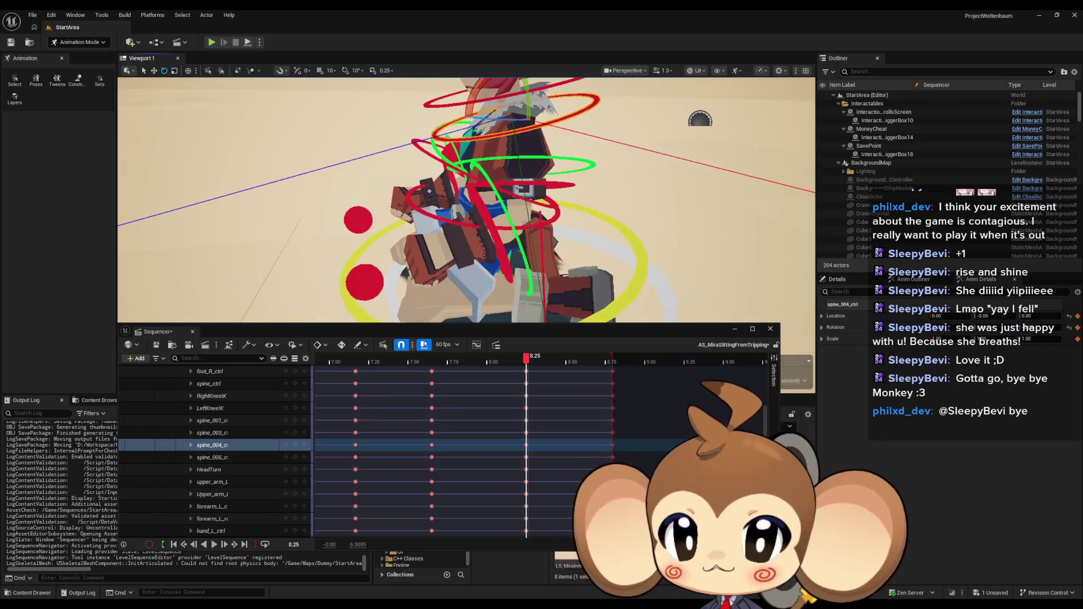
click(490, 224)
mouse_move(489, 224)
mouse_down()
mouse_move(486, 214)
mouse_move(480, 240)
mouse_up()
Step: Rotate forearm_L_ctrl to a new angle and key it at 8.25
scroll(486, 226, up, 6)
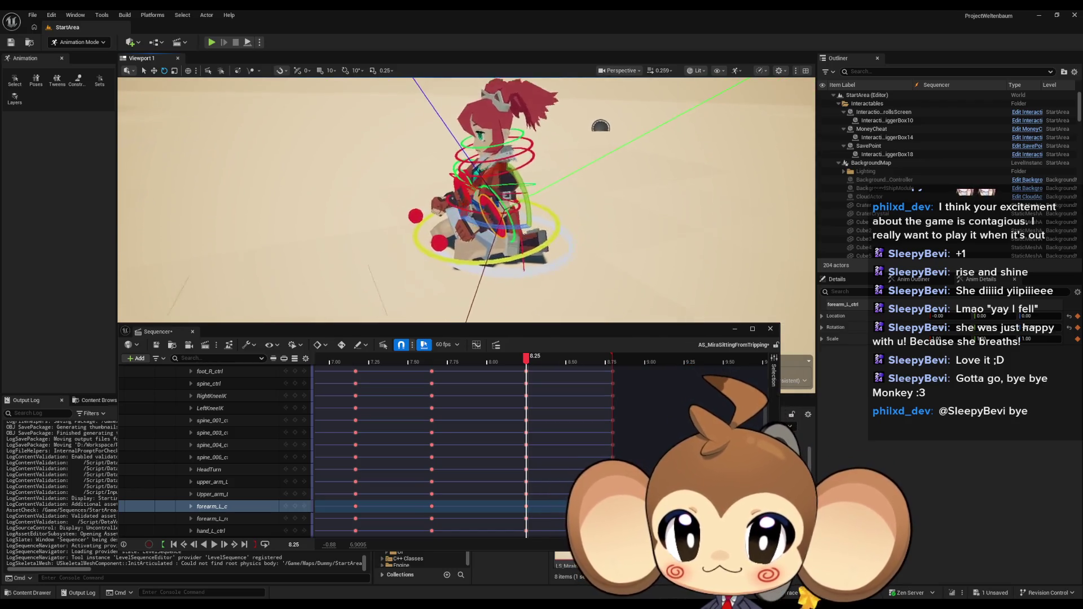
scroll(527, 213, up, 8)
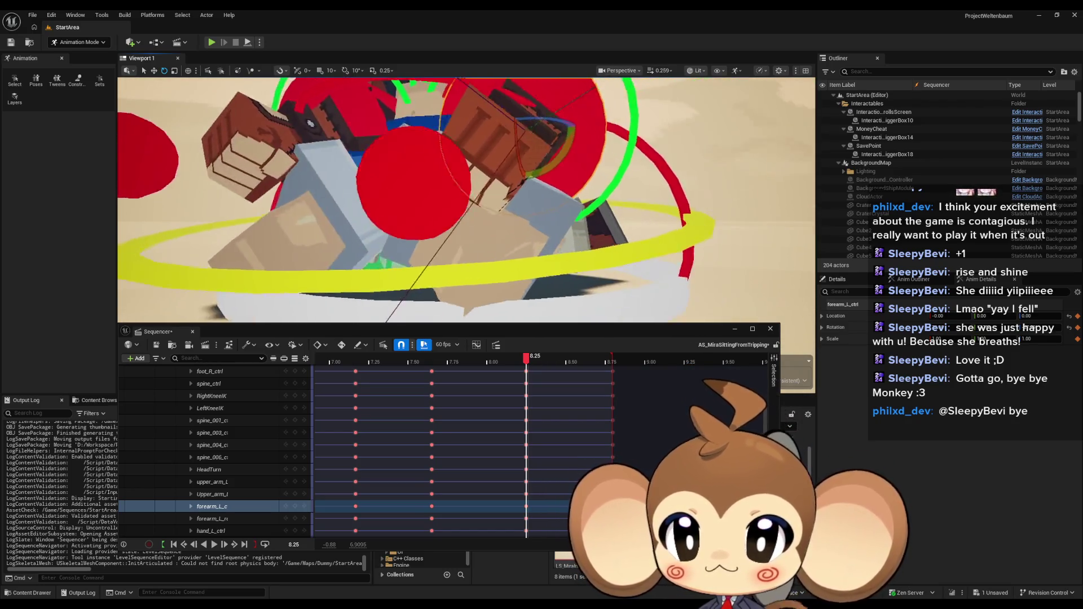
mouse_move(527, 213)
mouse_down()
mouse_move(556, 197)
mouse_move(517, 224)
mouse_up()
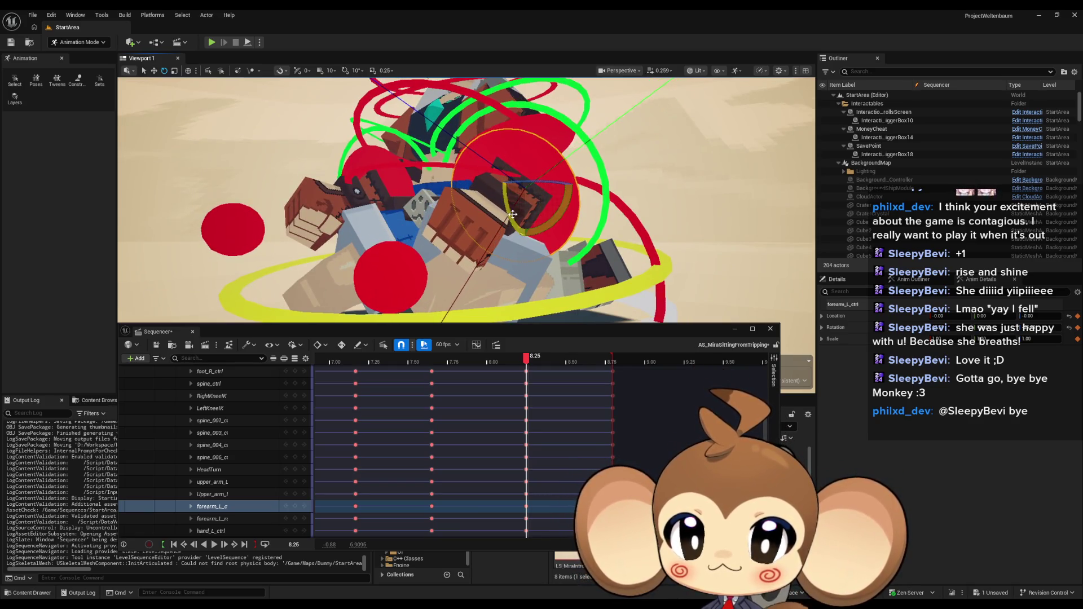
drag(529, 184, 511, 204)
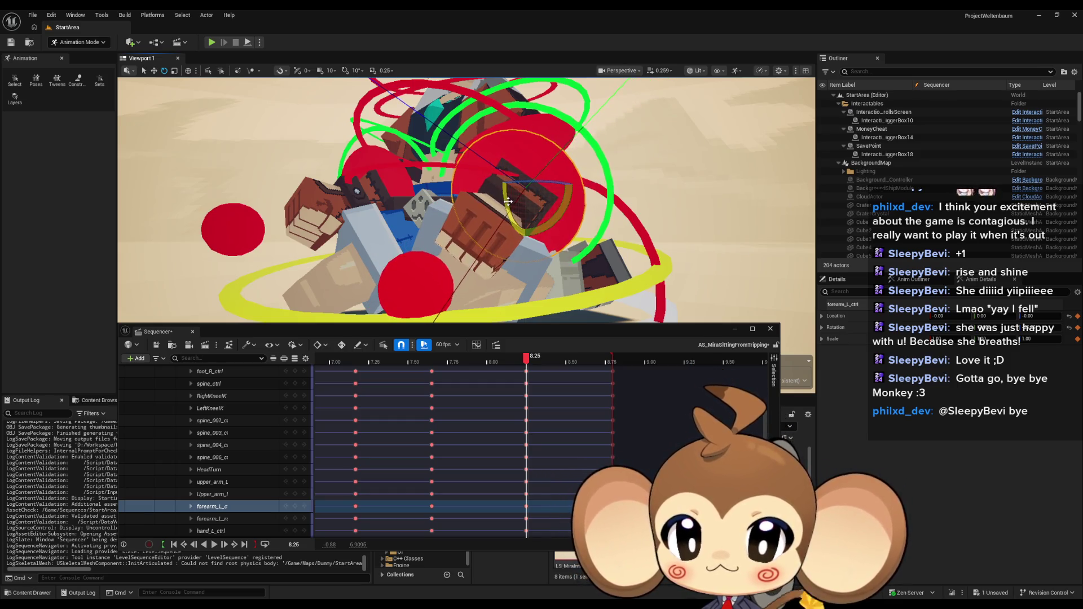
click(298, 508)
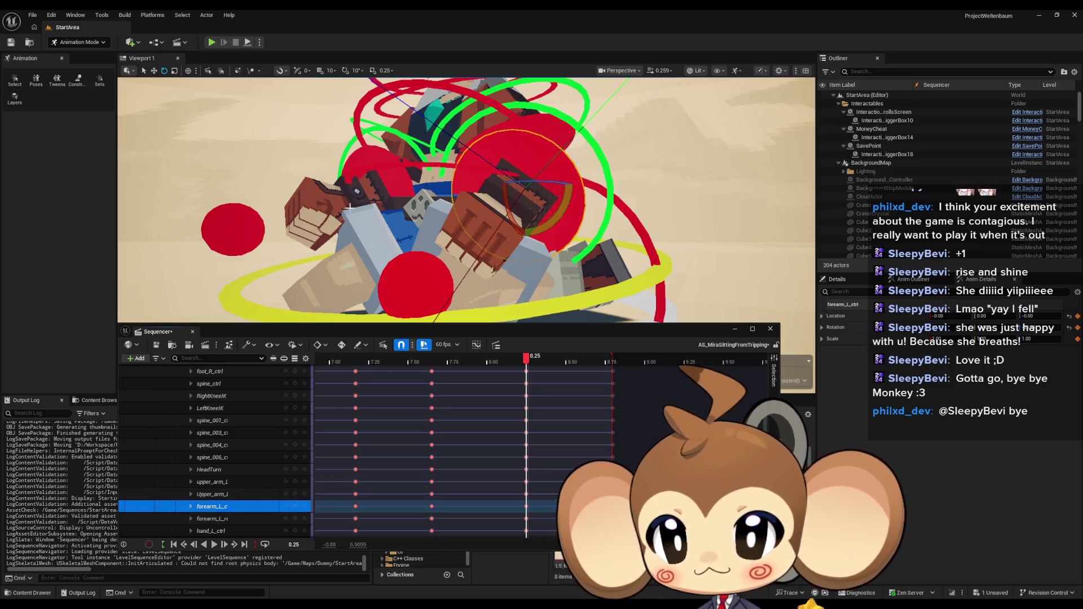
Step: Rotate forearm_R_ctrl further, then scrub back to 7.5167 to preview Mira seated upright
click(364, 174)
key(f)
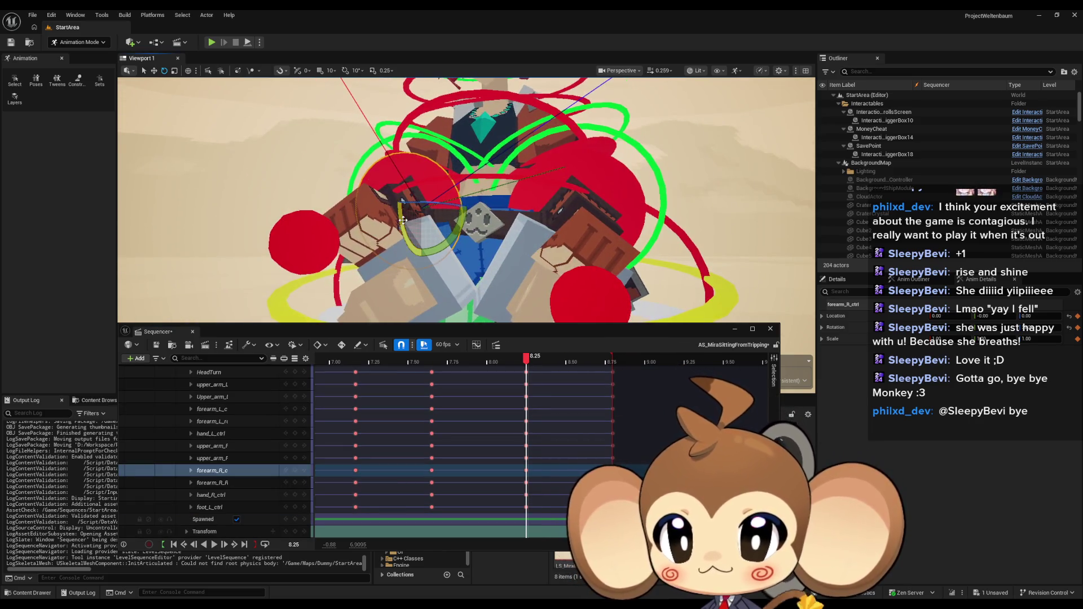
drag(420, 164, 420, 170)
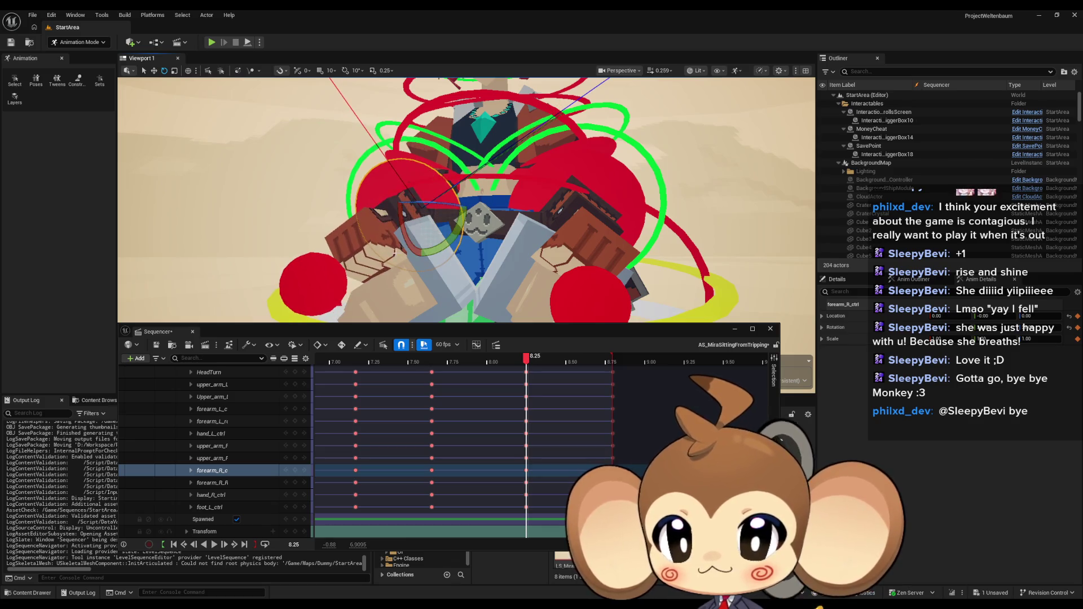
mouse_move(339, 271)
mouse_down()
mouse_move(395, 265)
mouse_move(515, 364)
mouse_move(412, 366)
mouse_up()
mouse_move(476, 252)
mouse_down()
mouse_move(452, 245)
mouse_move(476, 253)
mouse_up()
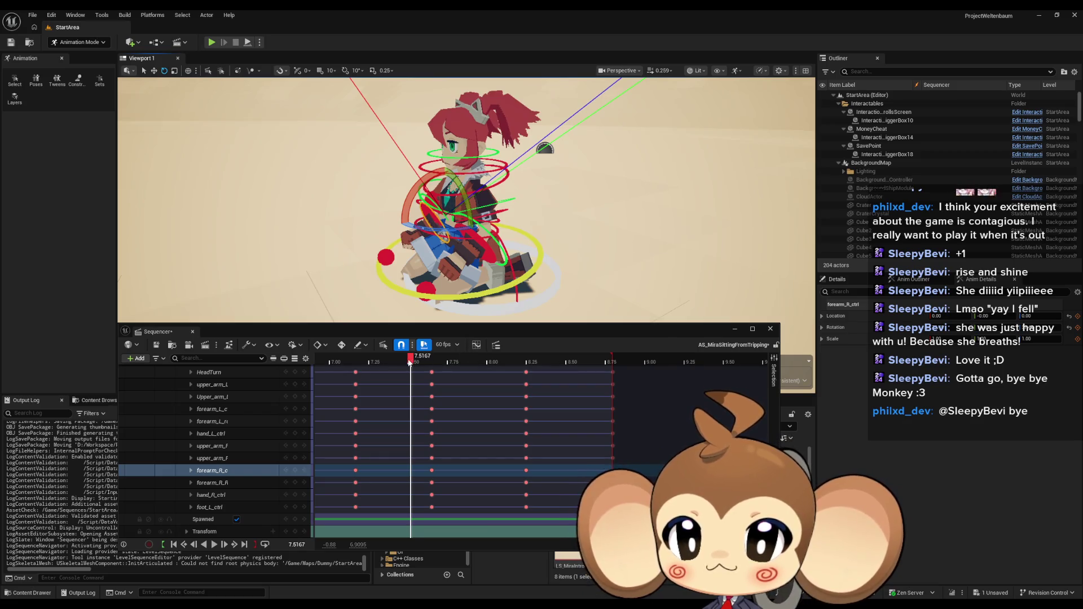
mouse_move(410, 363)
mouse_down()
mouse_move(624, 359)
mouse_move(352, 360)
mouse_up()
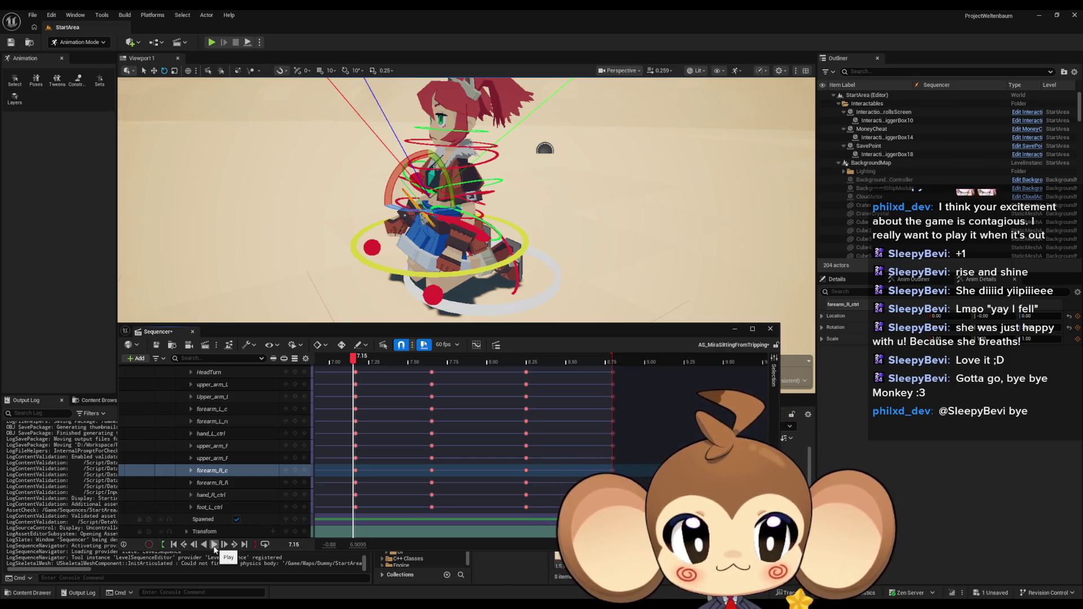
Step: Play the tripping animation and pause at 3.0333, then open and dismiss the Class 0 binding menu
click(214, 545)
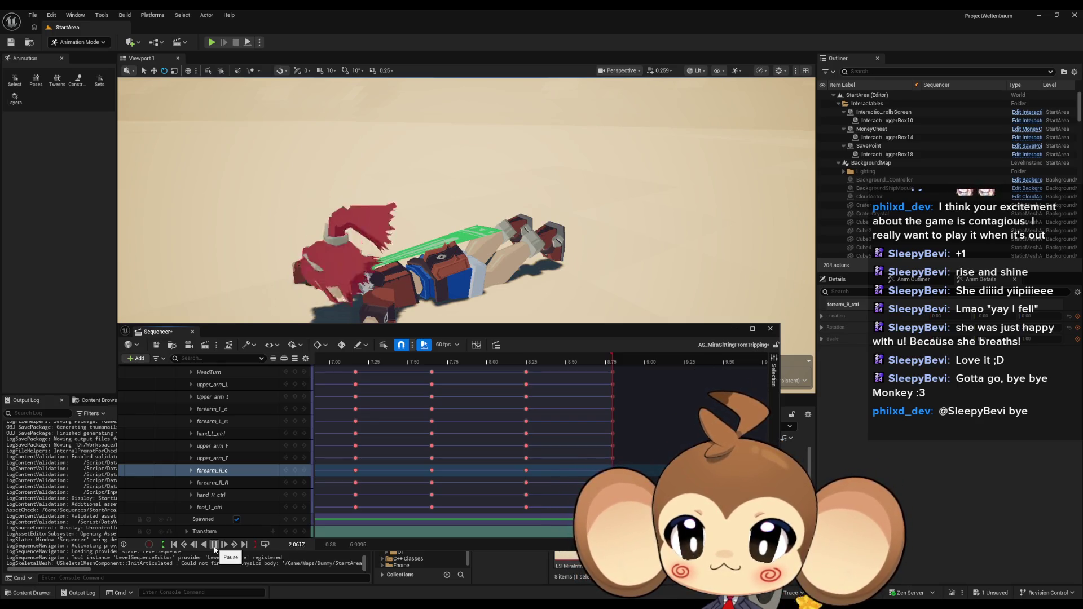
click(214, 545)
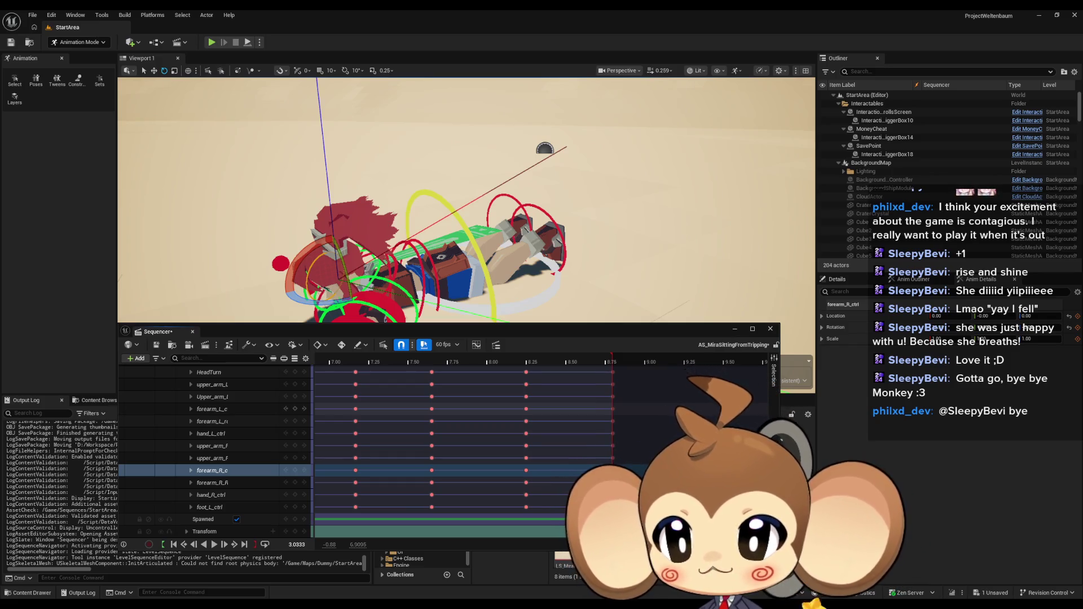
scroll(221, 419, up, 5)
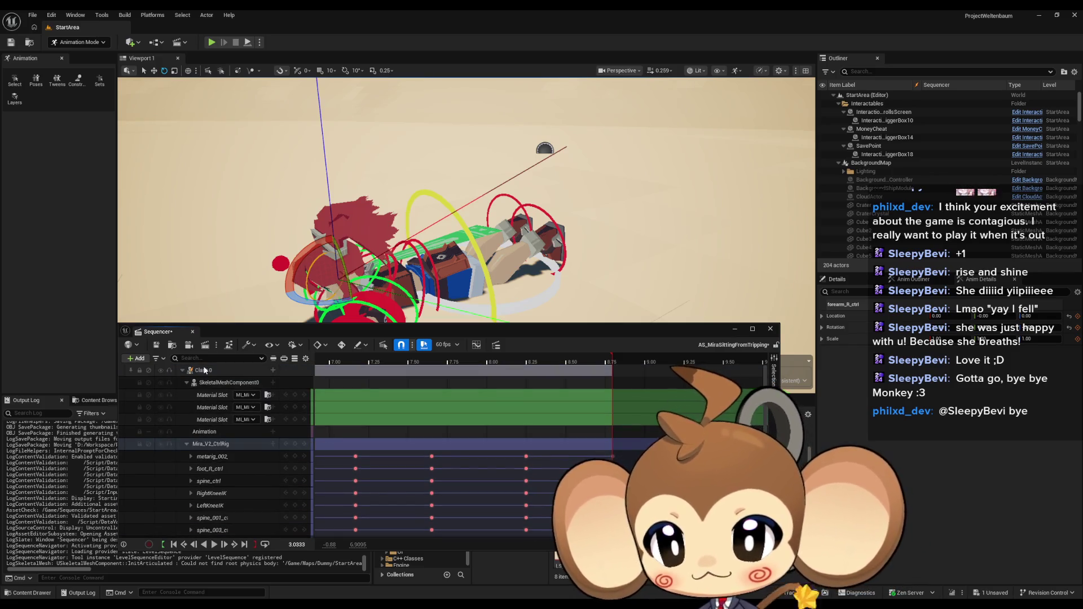
right_click(204, 370)
click(624, 333)
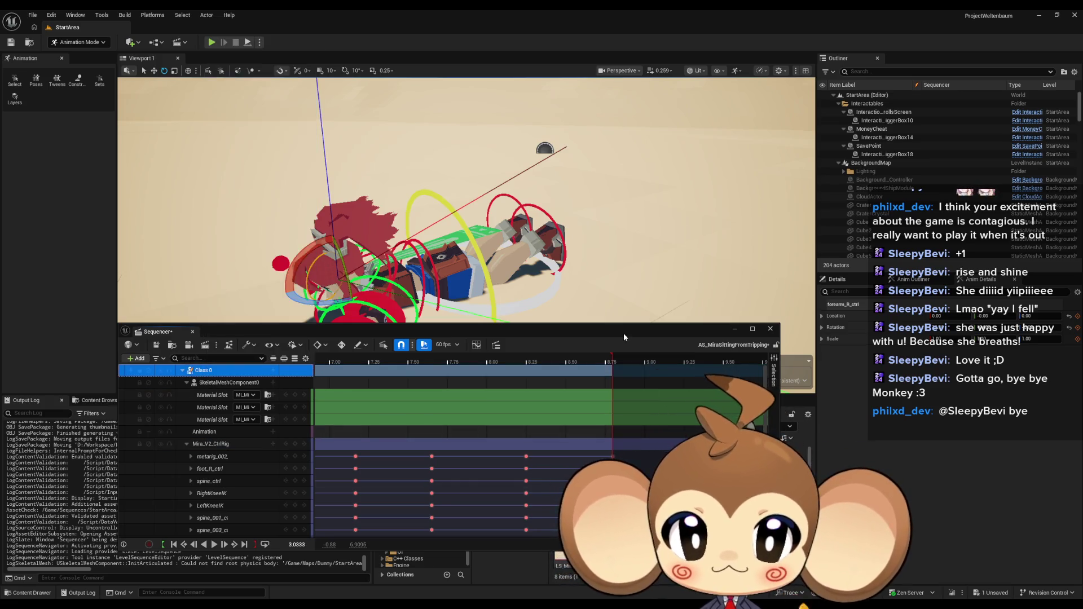
Step: Browse the Content Browser to the Mira > Mira_Version2 folder
mouse_move(624, 333)
mouse_down()
mouse_move(600, 212)
mouse_move(607, 169)
mouse_up()
click(618, 428)
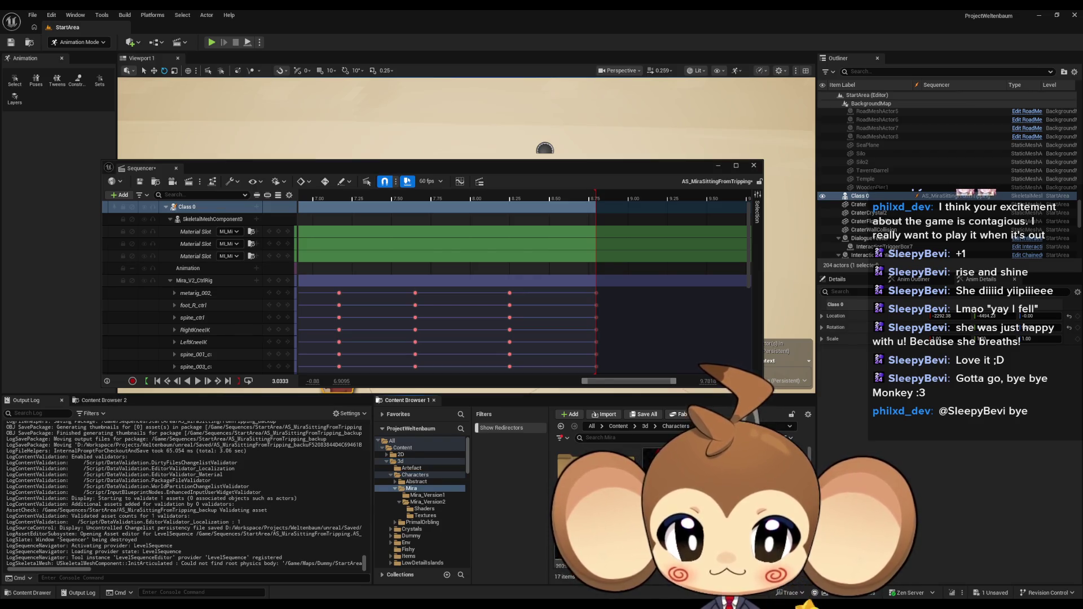
click(428, 502)
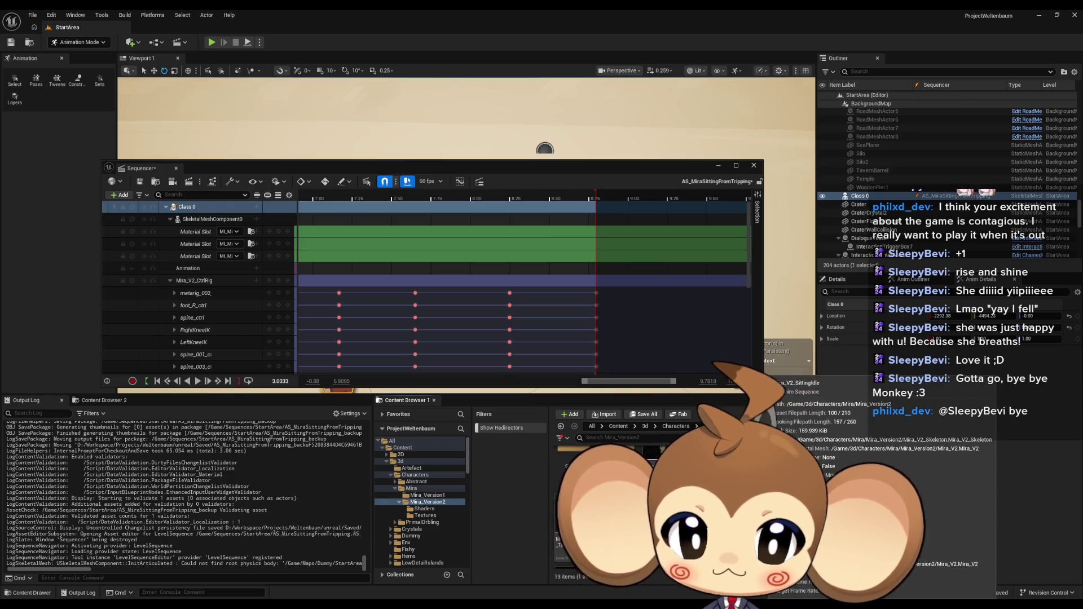
click(301, 244)
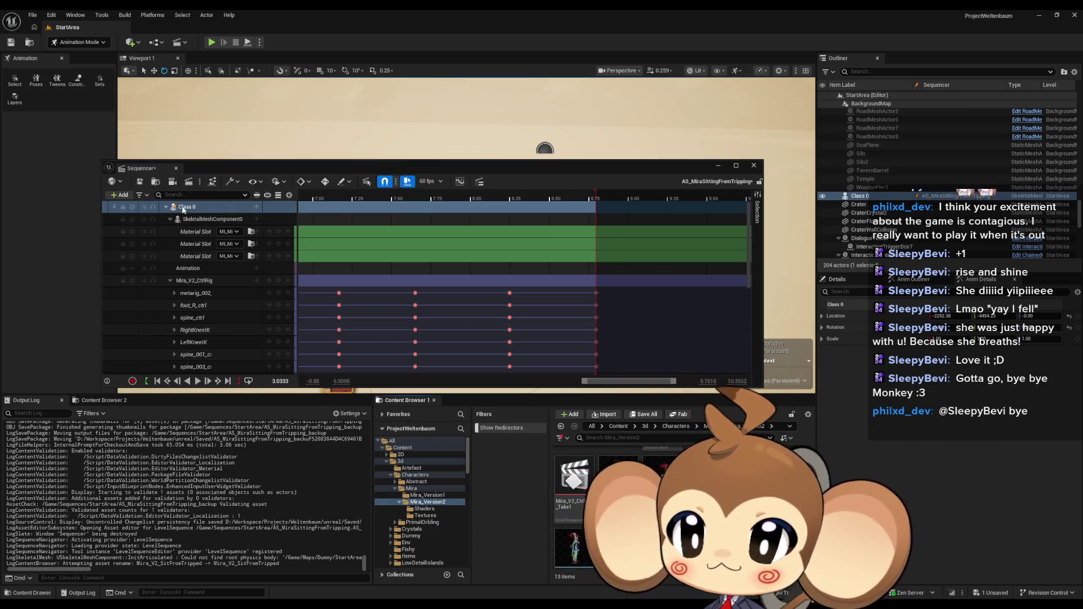
Step: Bake Class 0 into Mira_V2_SitFromTripped, replacing the existing asset and exporting with default options
right_click(183, 206)
mouse_move(252, 253)
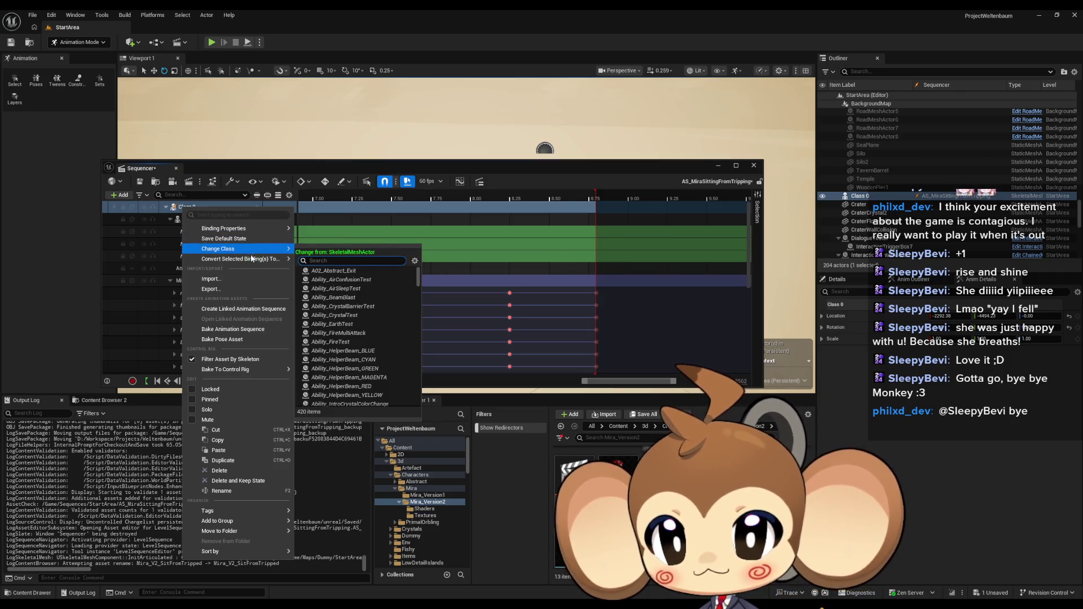
click(236, 329)
click(527, 386)
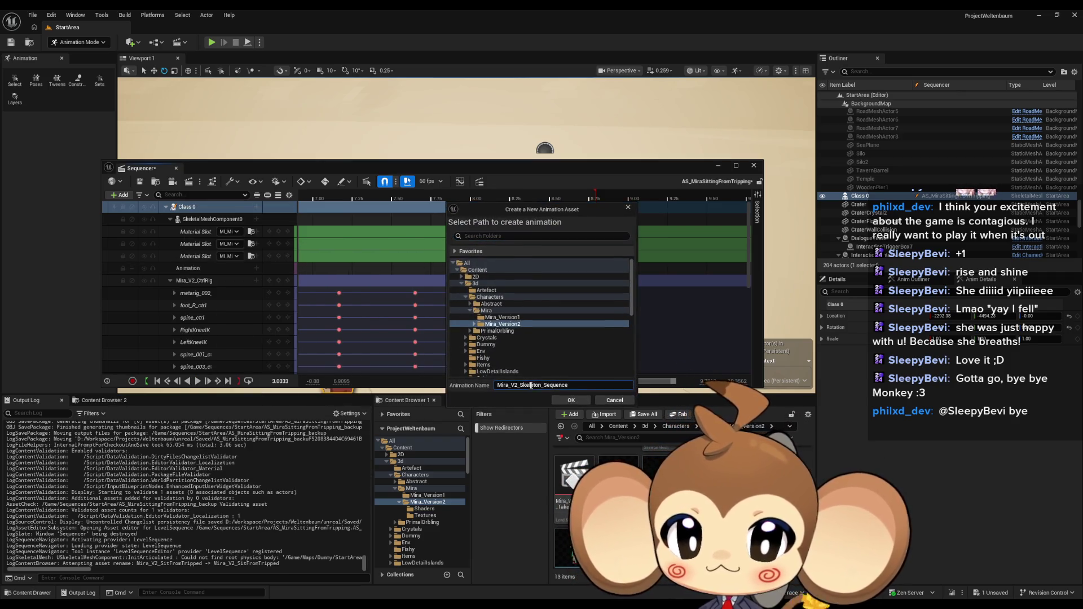
text(Mira_V2_SitFromTripped)
click(573, 400)
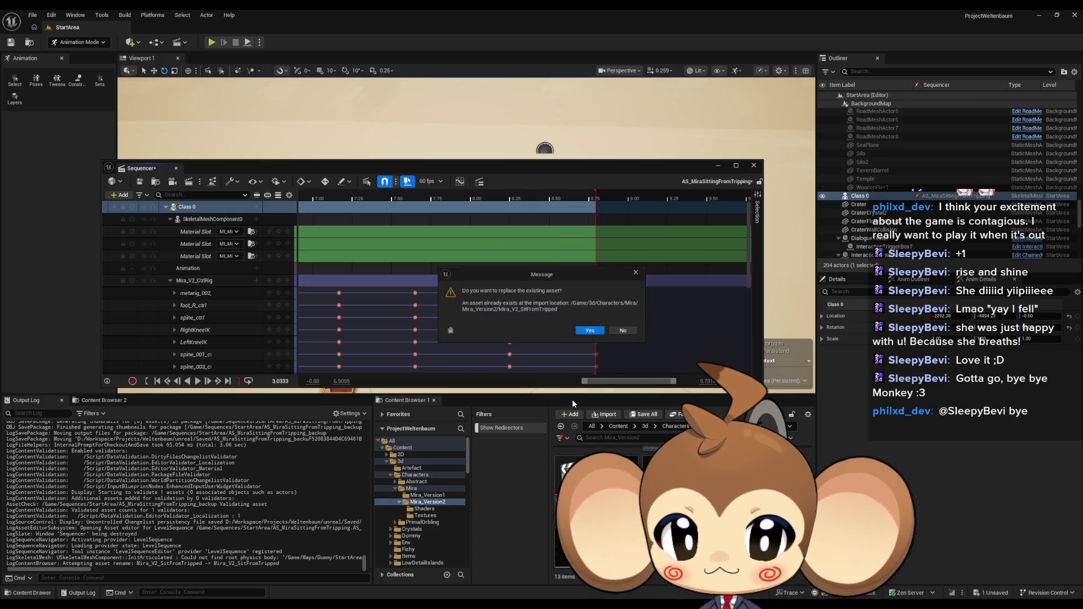
click(594, 334)
click(599, 401)
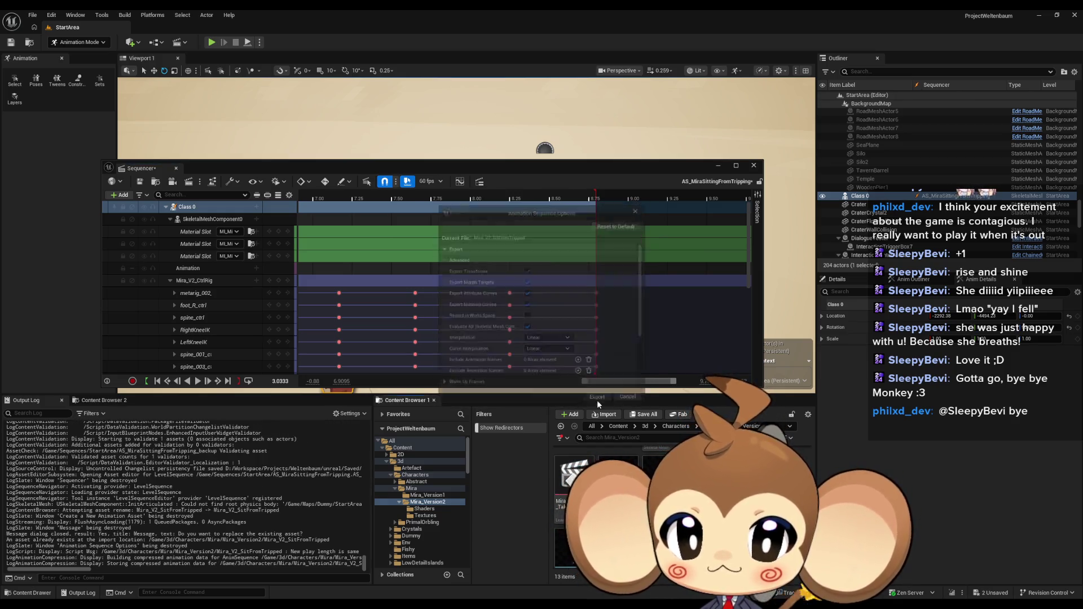
Step: Save all unsaved changes with File > Save All
click(33, 14)
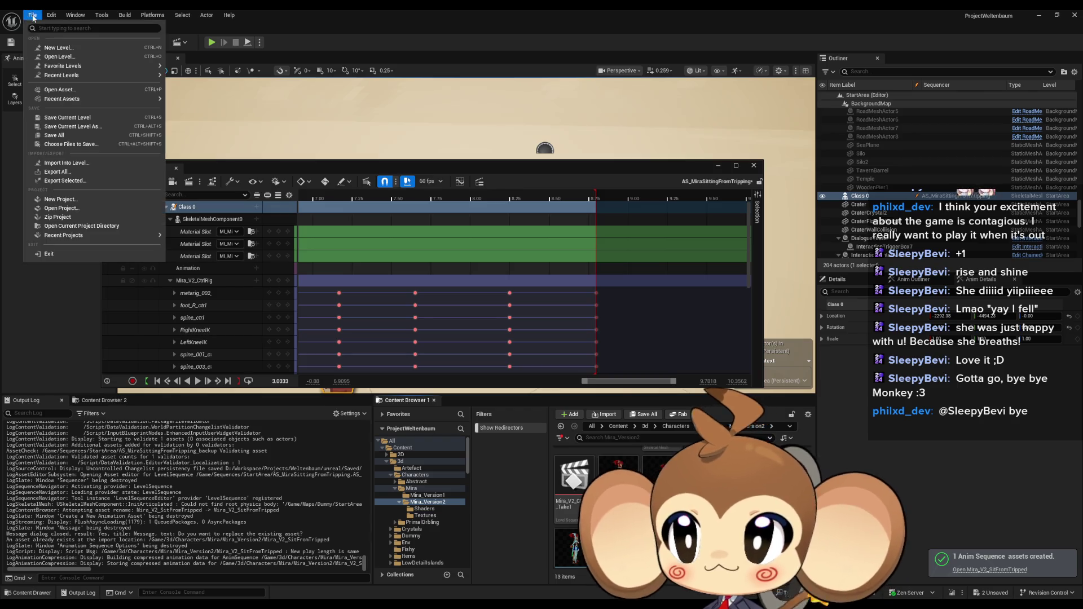
click(63, 139)
click(646, 404)
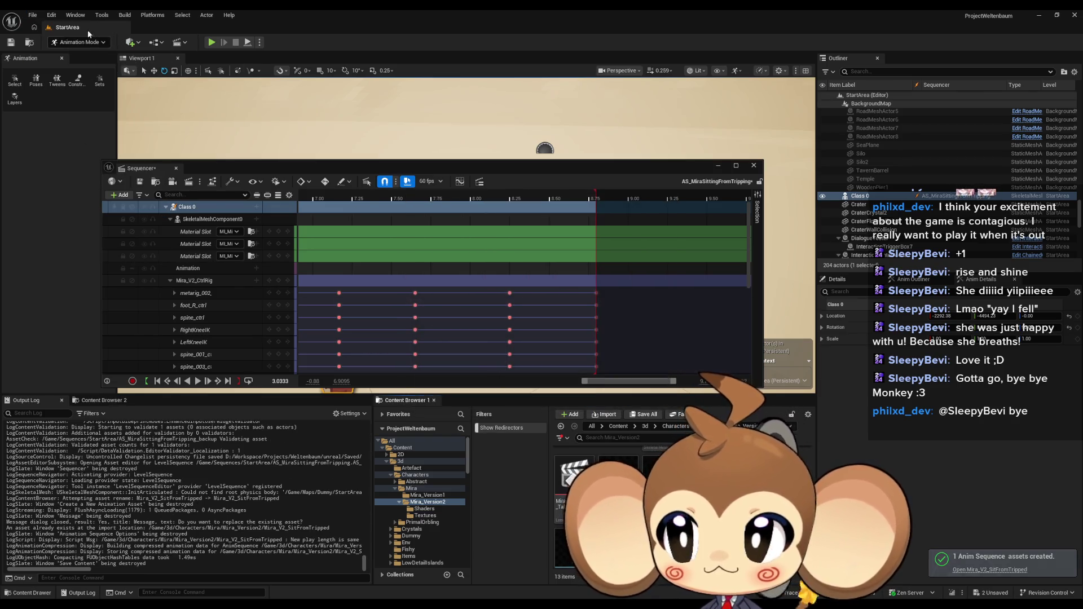
click(32, 15)
click(164, 150)
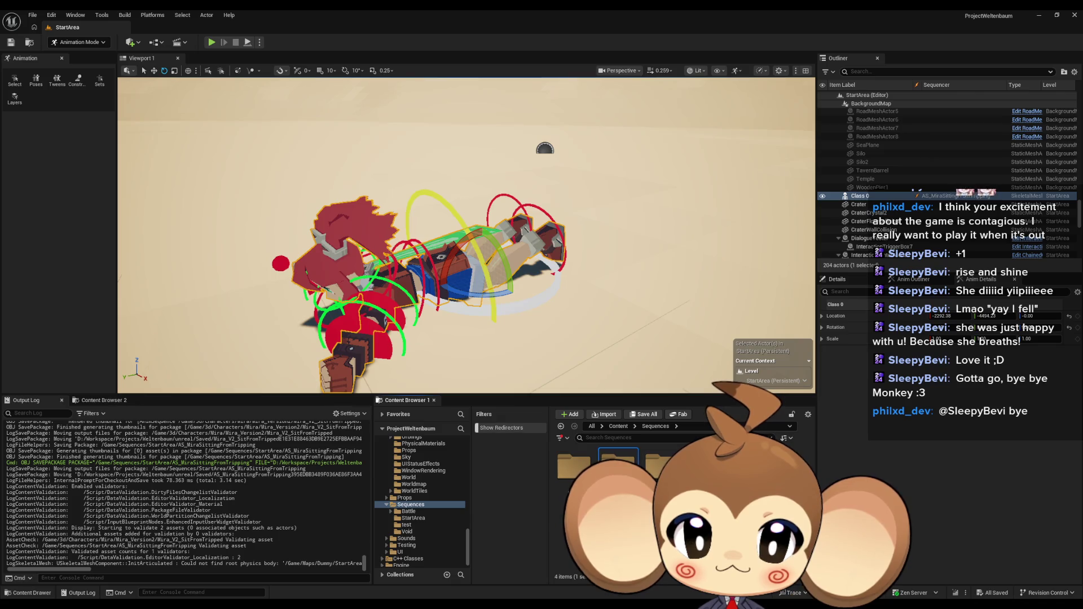
Step: Open LS_MiraIntro from StartArea and play-test the level, walking Mira forward, then stop
double_click(618, 465)
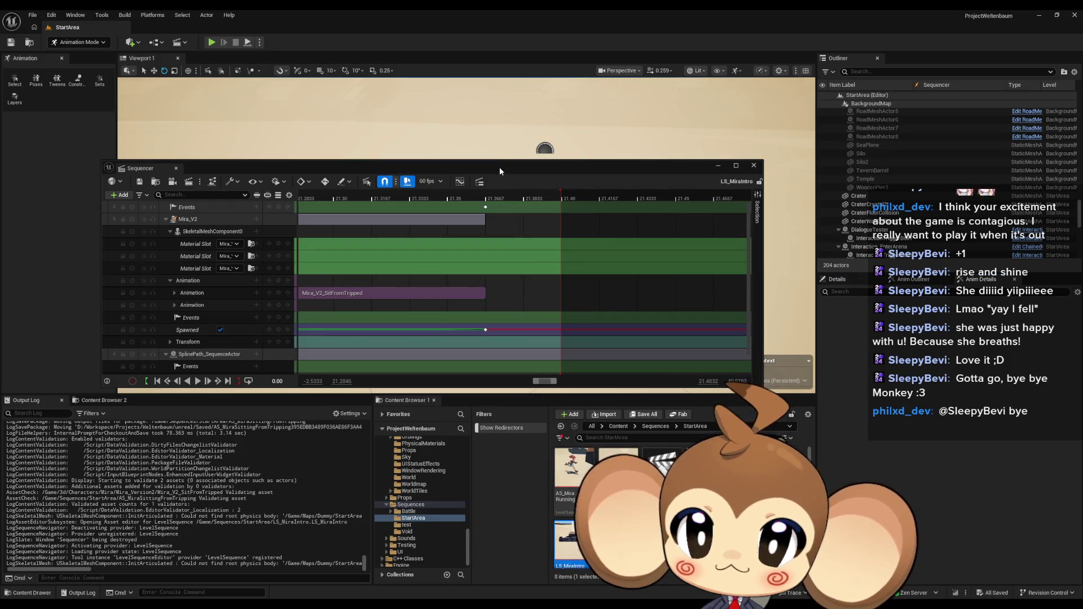
mouse_move(500, 167)
mouse_down()
mouse_move(530, 416)
mouse_move(518, 281)
mouse_up()
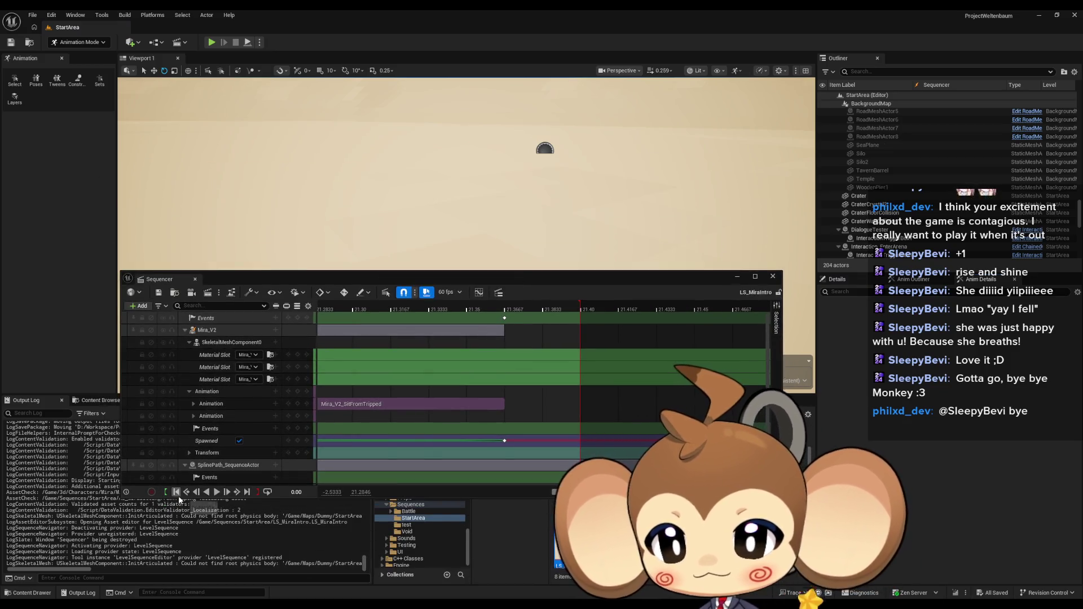
click(211, 42)
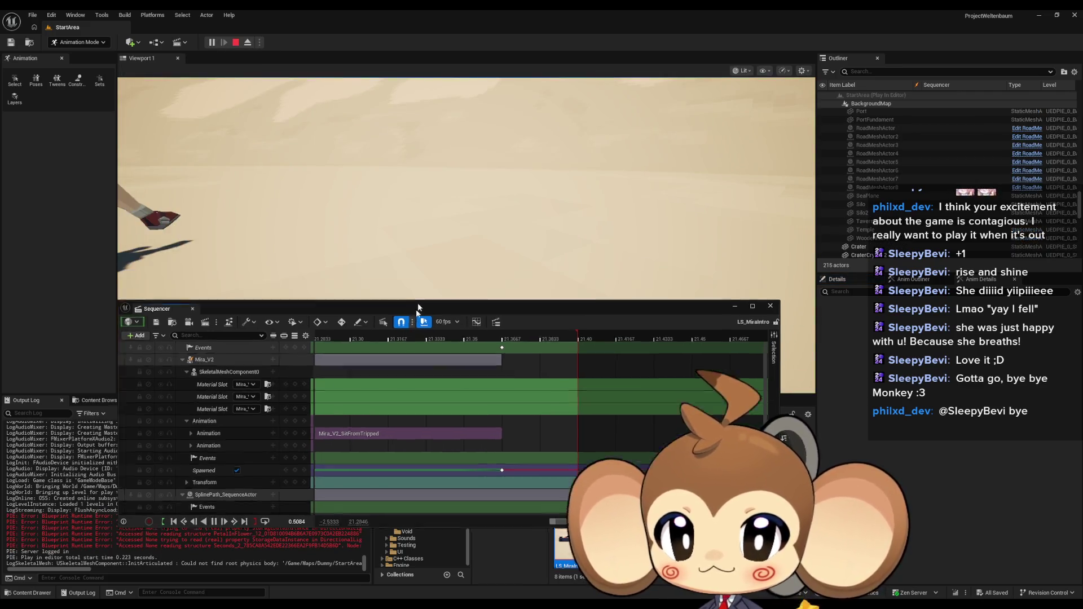
key(w)
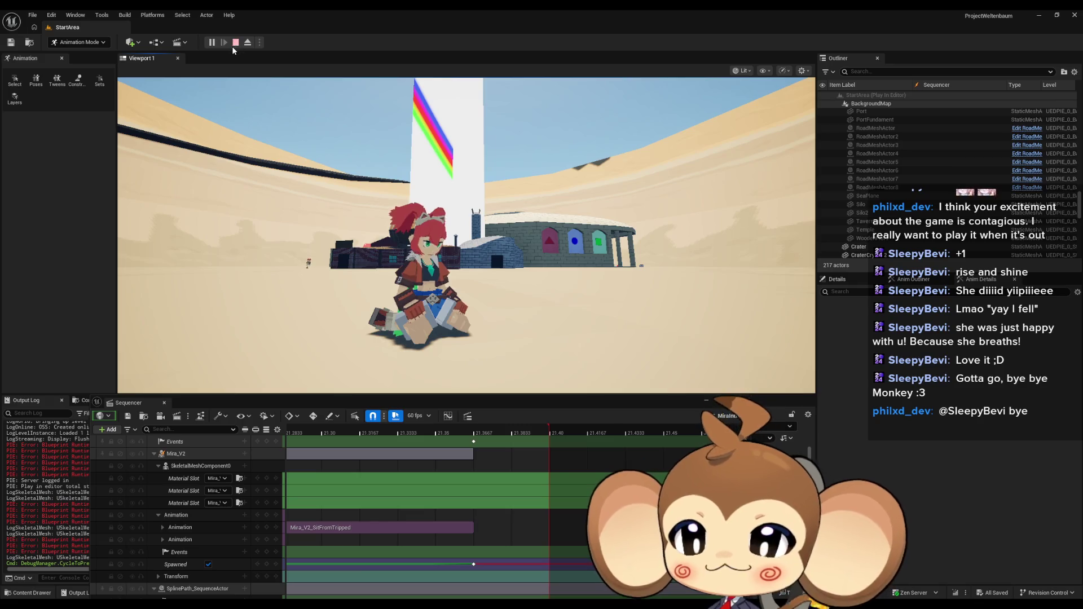
click(235, 44)
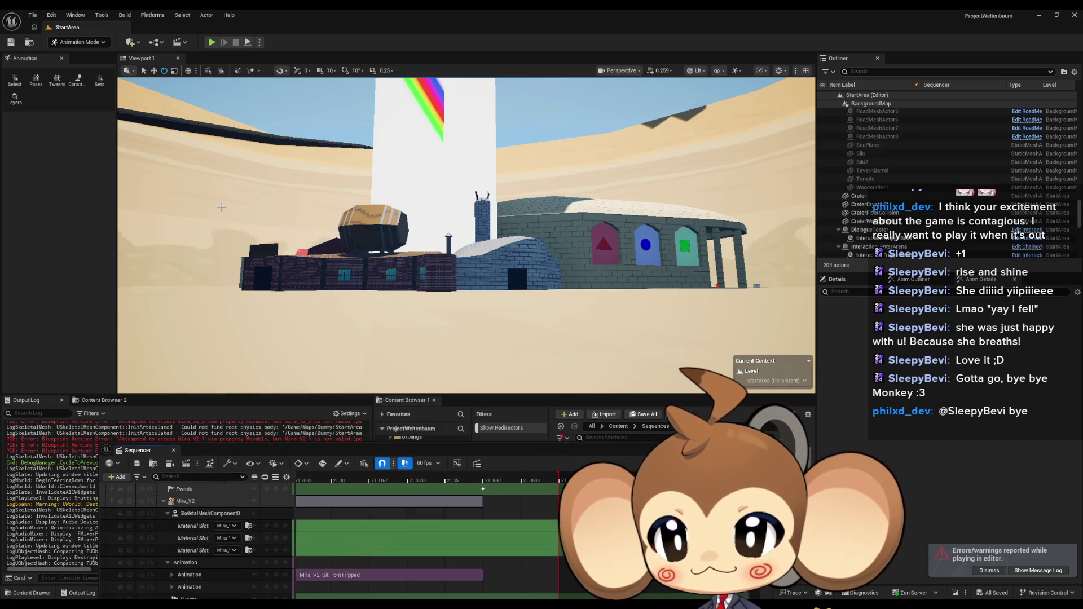
Step: Restart the play-test, stopping the sequence playback, to review the new sitting animation again
key(alt+p)
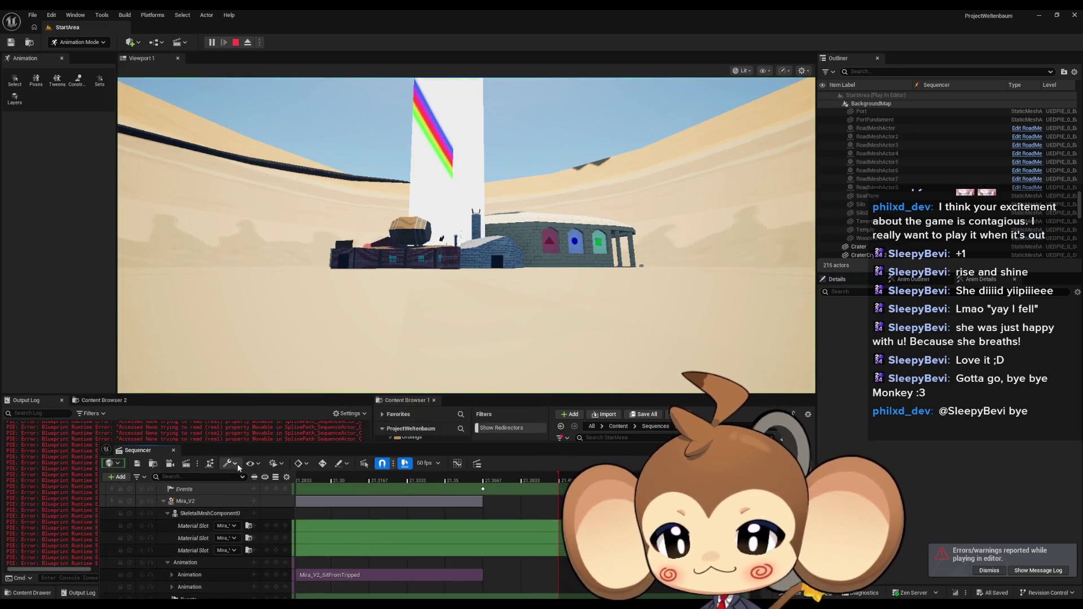
drag(261, 451, 259, 319)
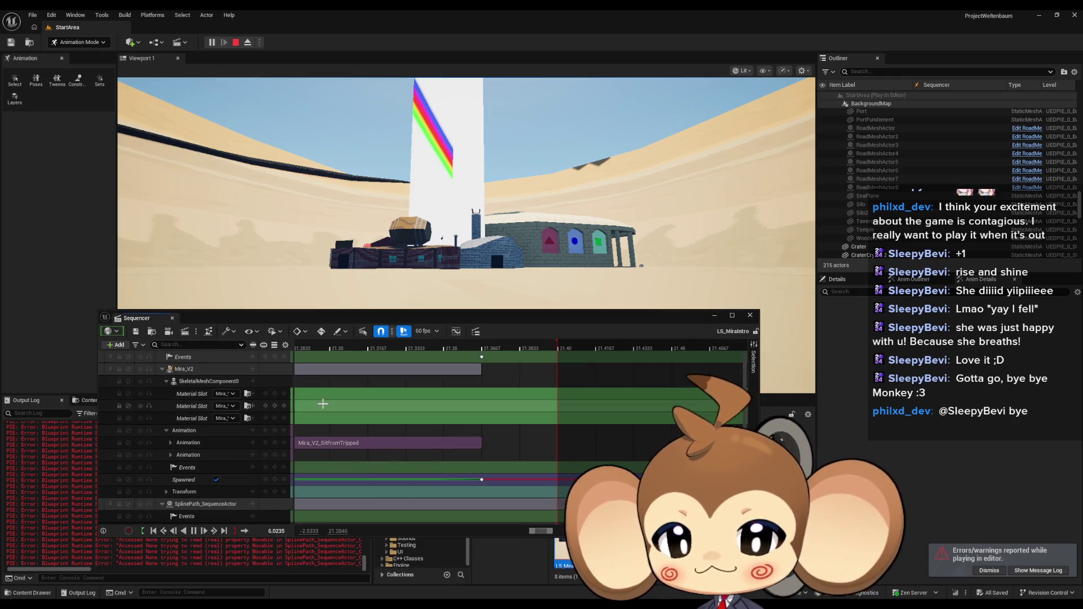
click(236, 43)
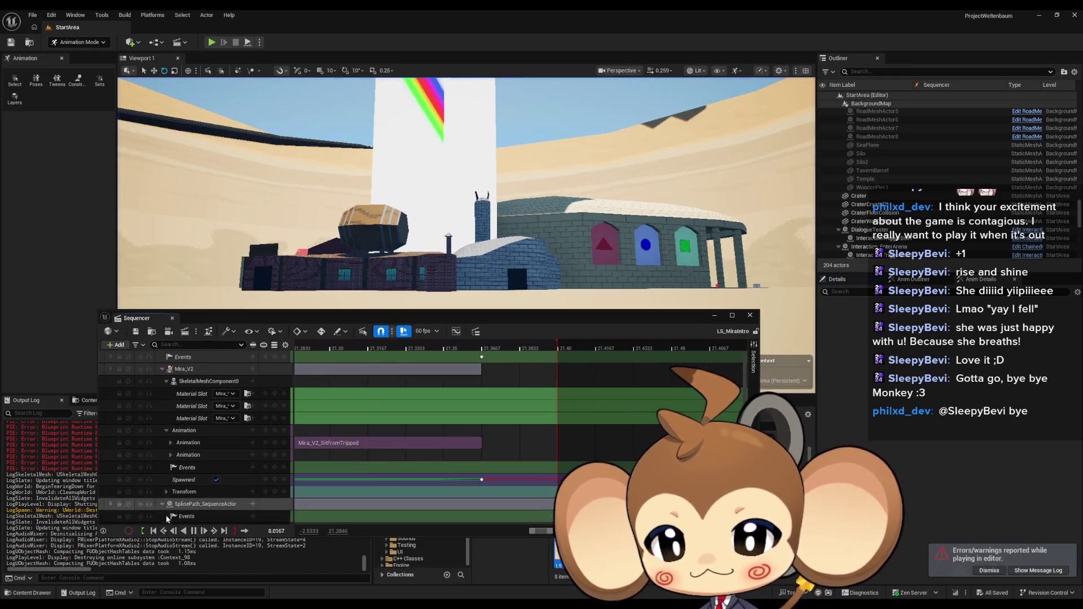
click(194, 531)
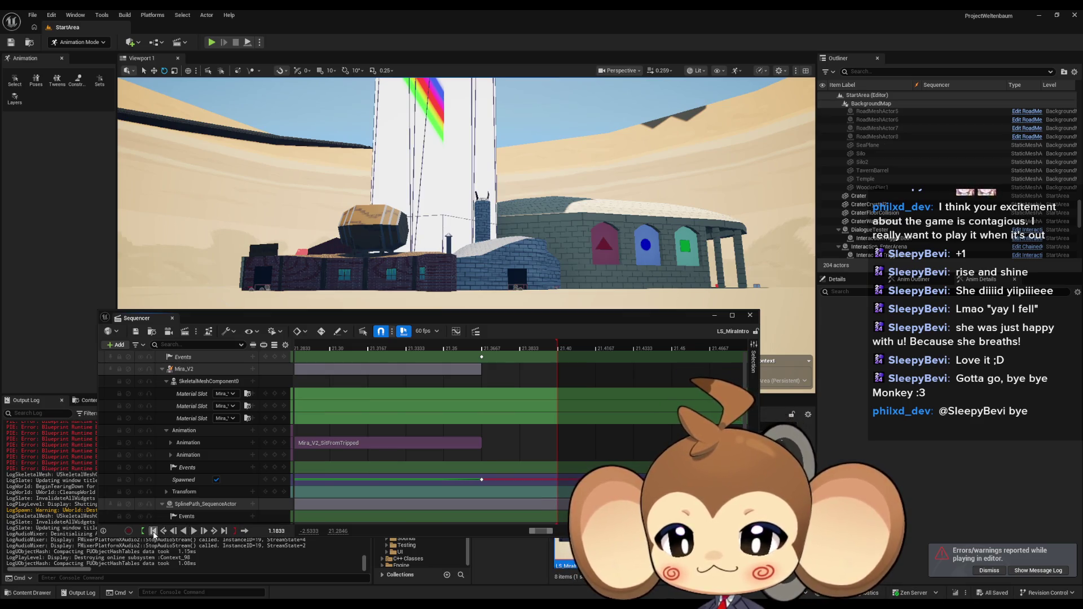
click(212, 42)
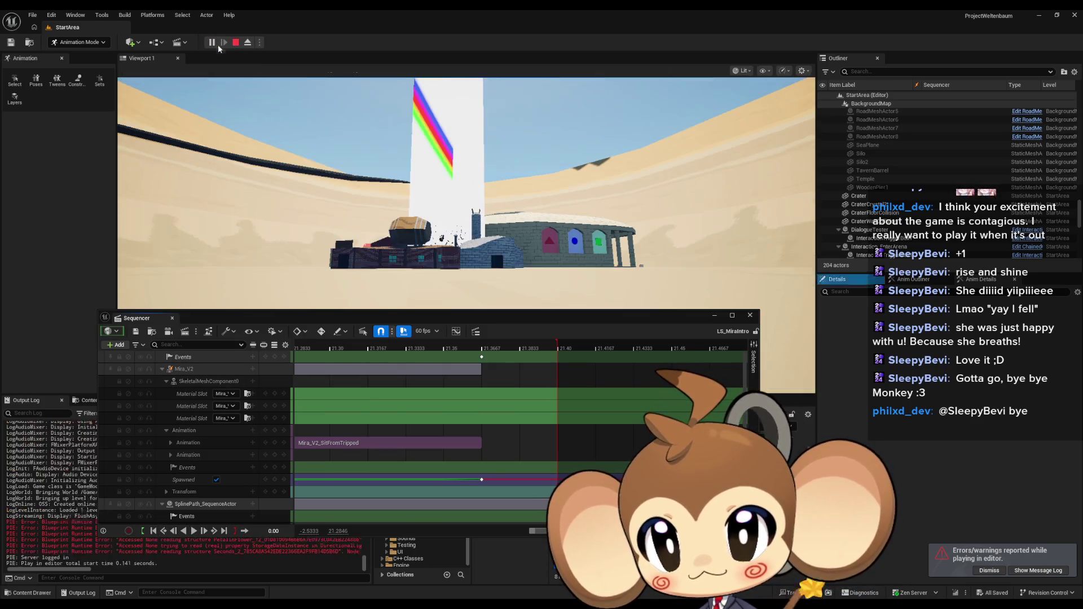
drag(329, 314, 324, 476)
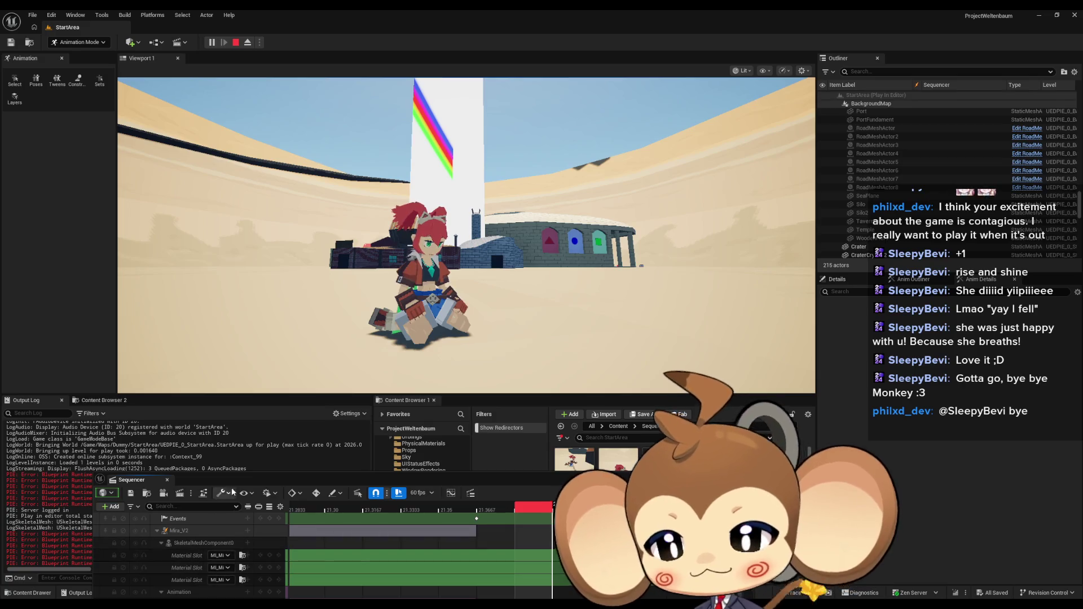
Step: Rewind the sequence to the start, restart Play In Editor, and go fullscreen with F11
mouse_move(132, 480)
mouse_down()
mouse_move(232, 394)
mouse_move(124, 304)
mouse_up()
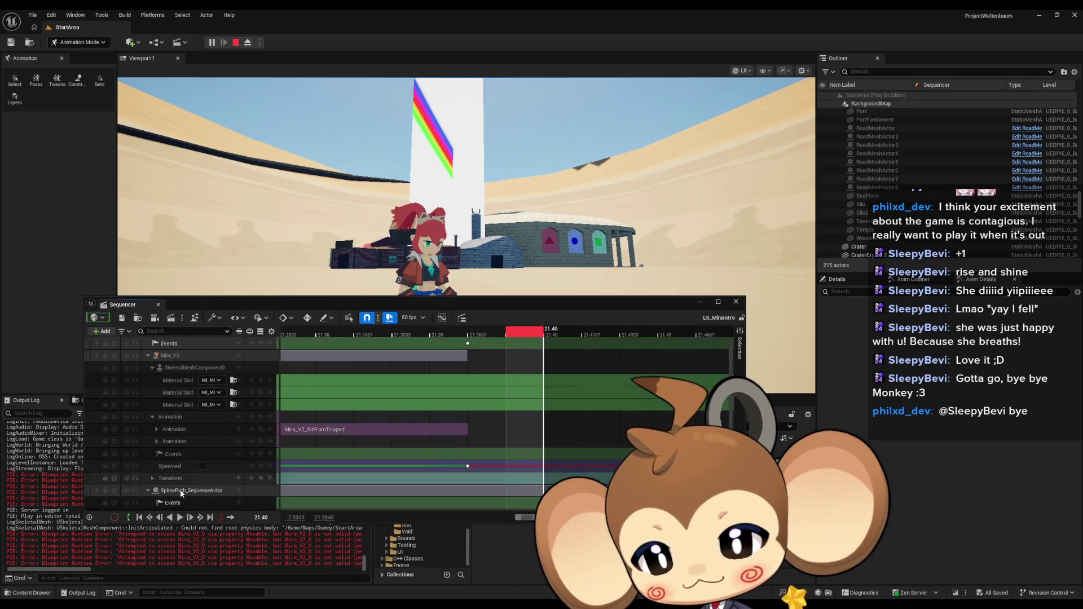
click(138, 518)
click(236, 43)
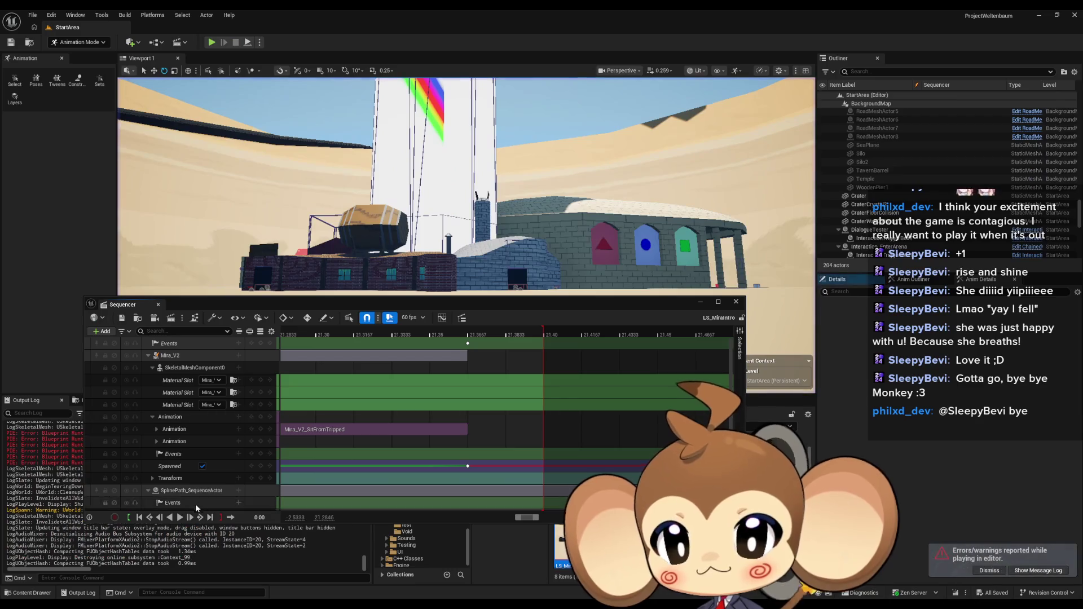
click(212, 43)
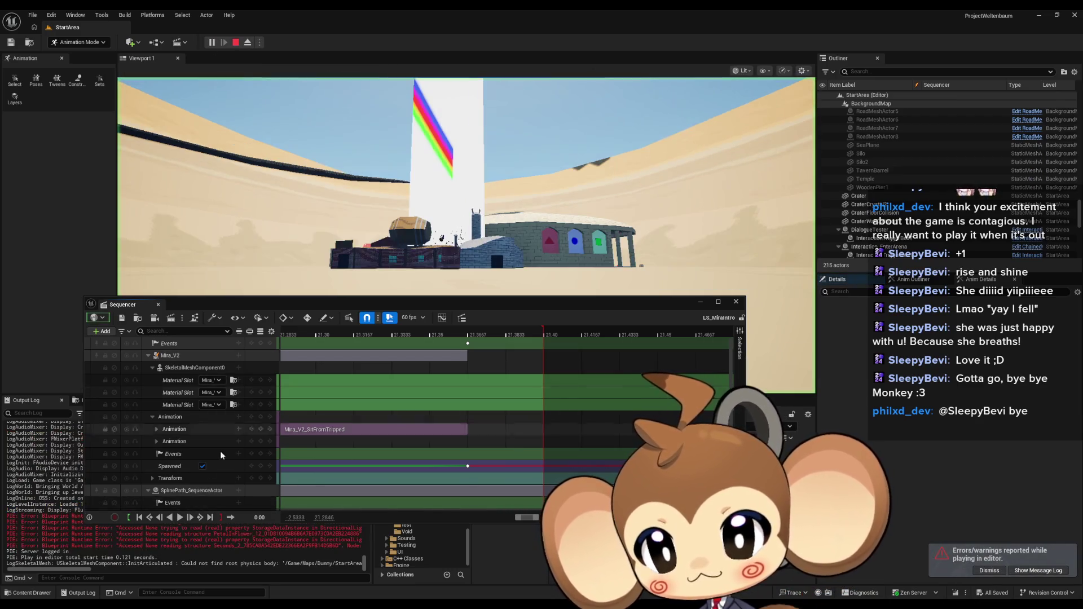
drag(460, 307, 480, 548)
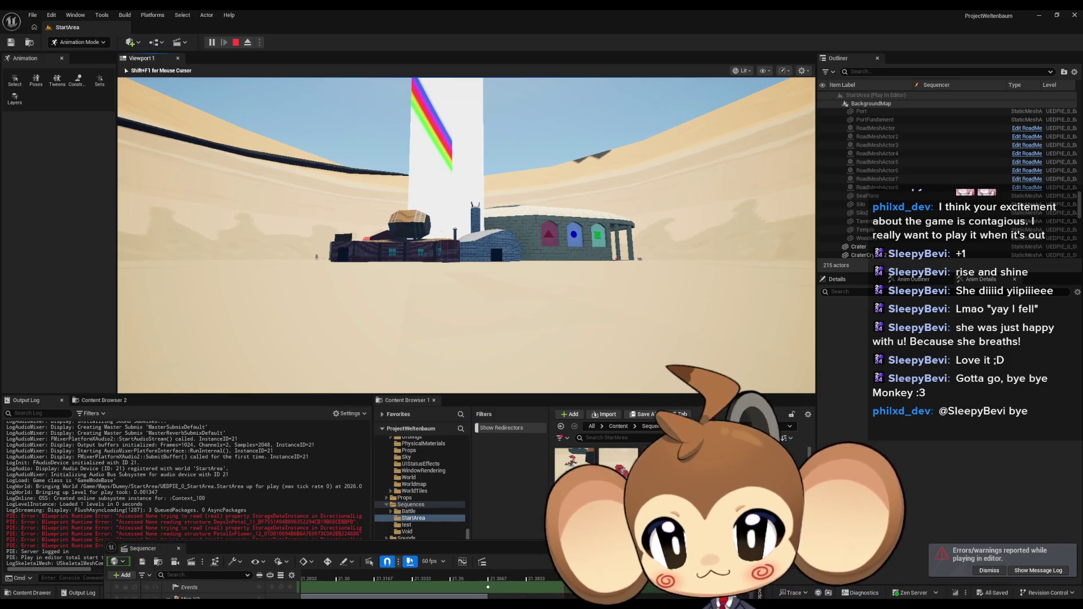
key(F11)
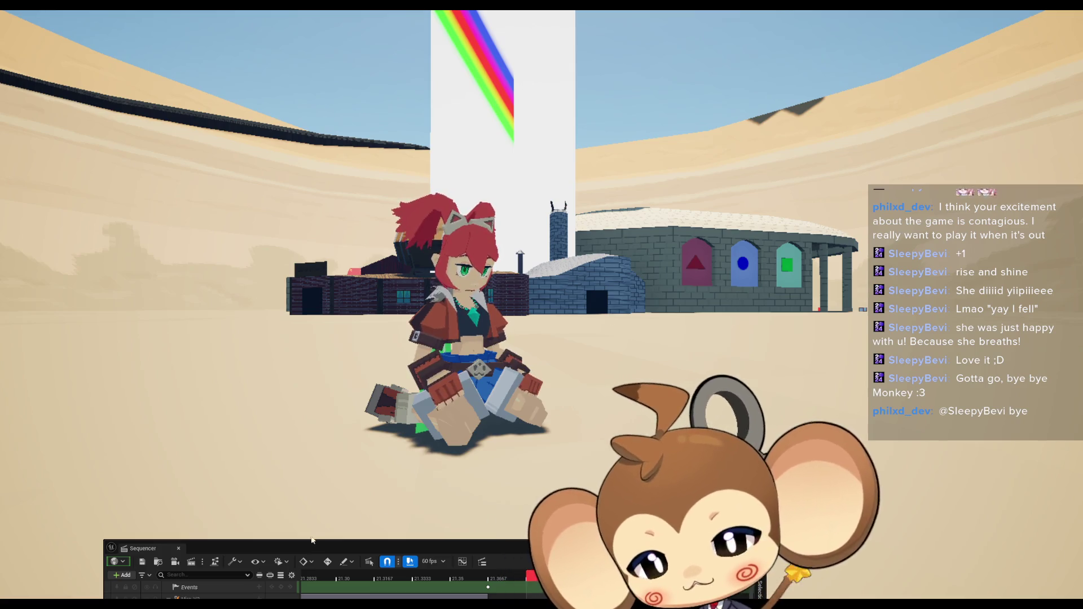
Step: Leave fullscreen, rewind the sequence, restart Play In Editor, and play the sequence from the start
drag(269, 546, 257, 302)
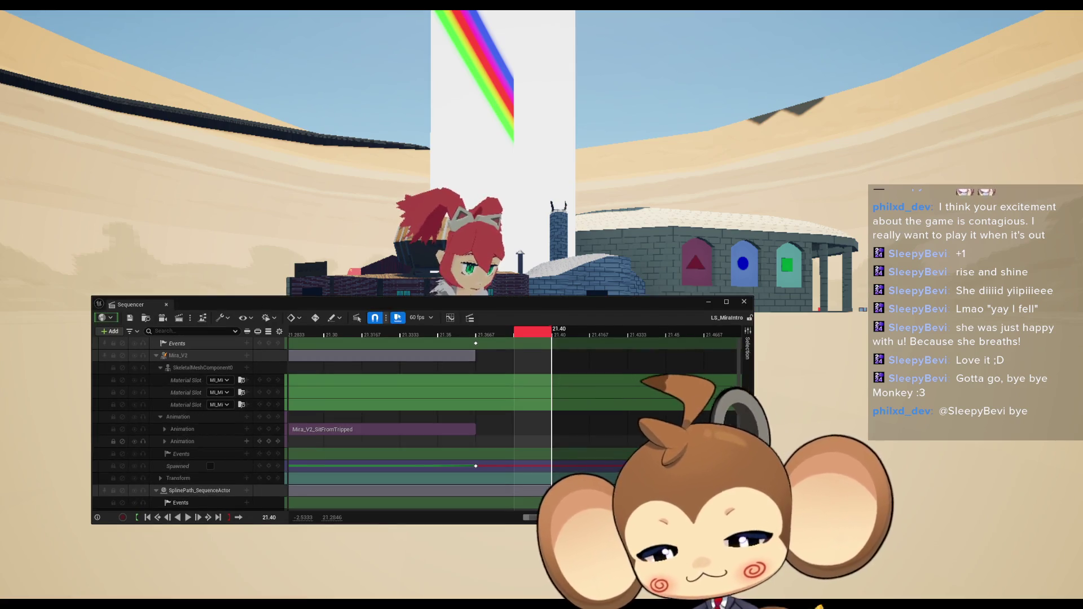
key(F11)
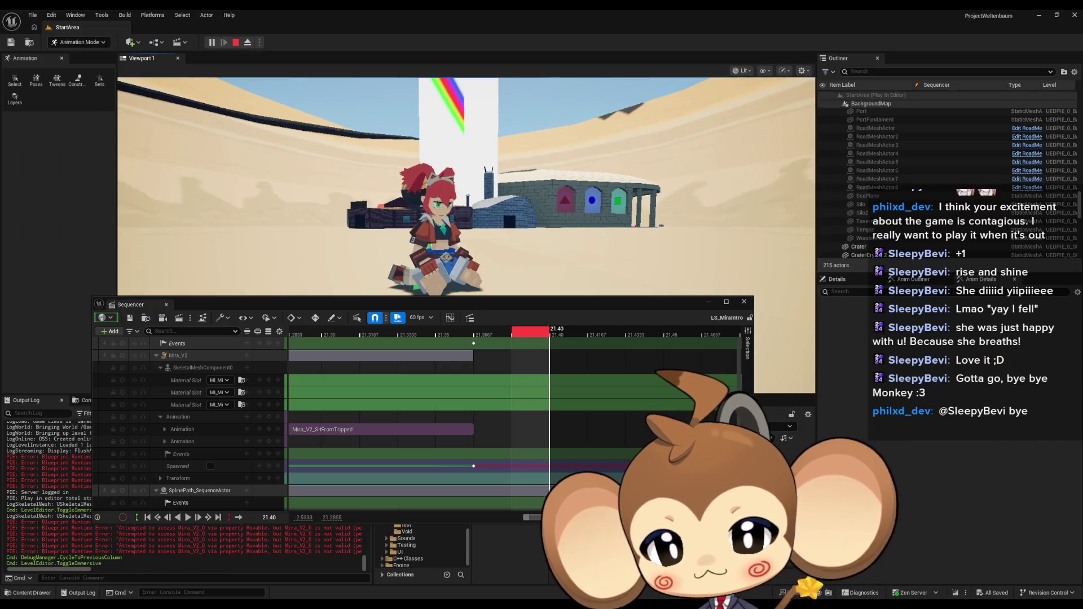
key(Page_Up)
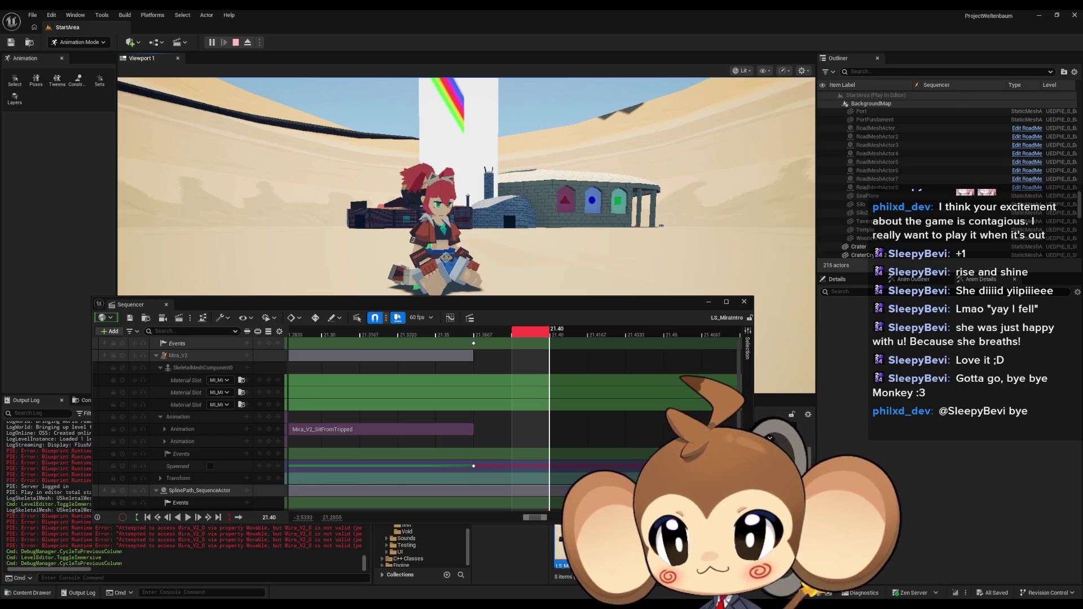
key(Escape)
key(alt+p)
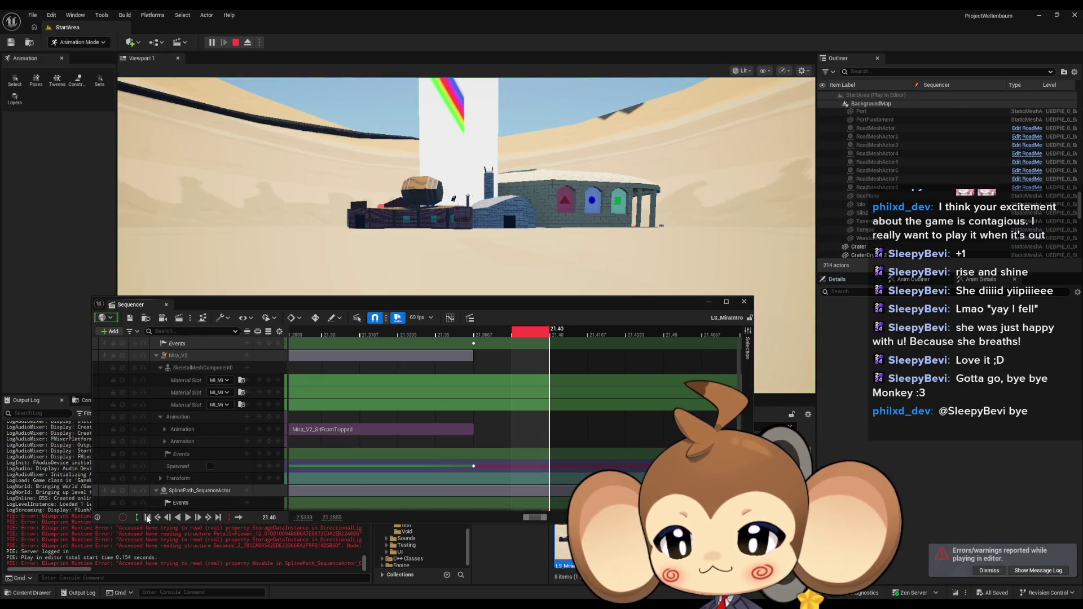
click(147, 517)
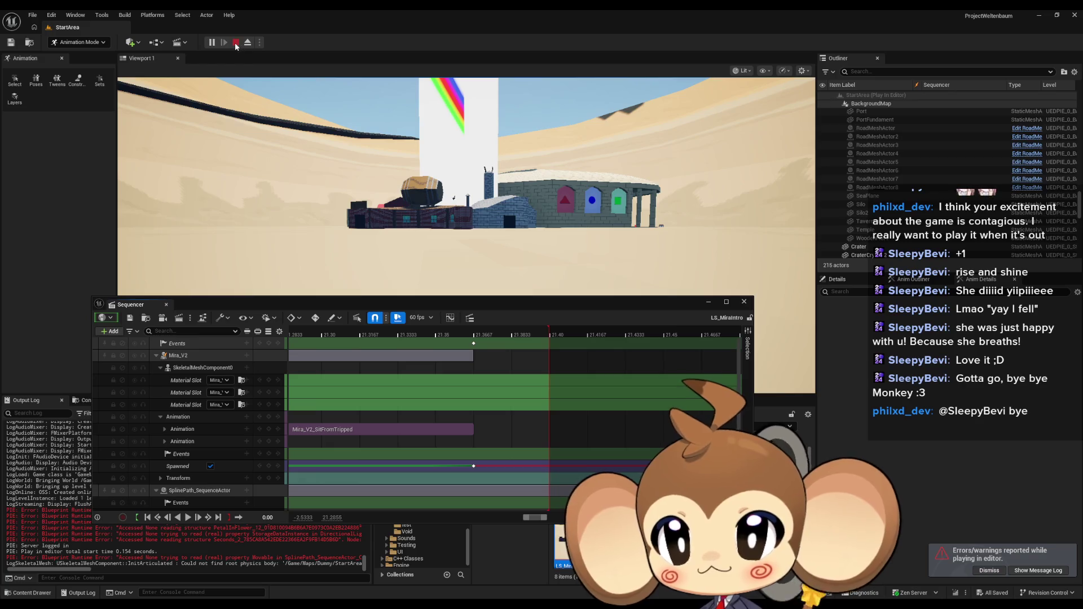
click(236, 46)
key(alt+p)
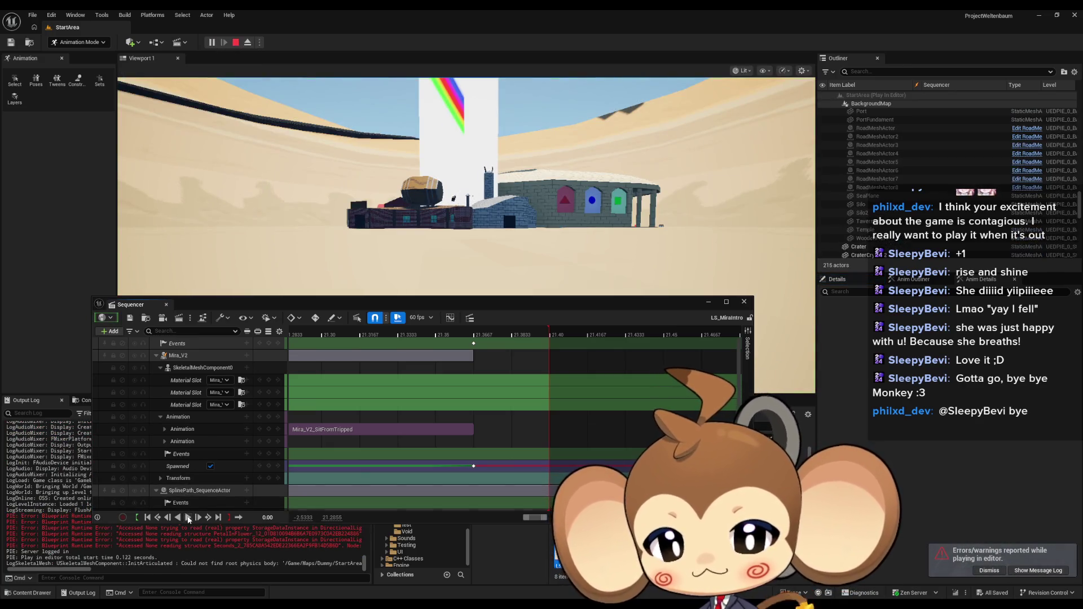
click(187, 517)
Step: Scrub the time ruler around 20.35–21.07 to review Mira sitting up after tripping
drag(403, 305, 444, 309)
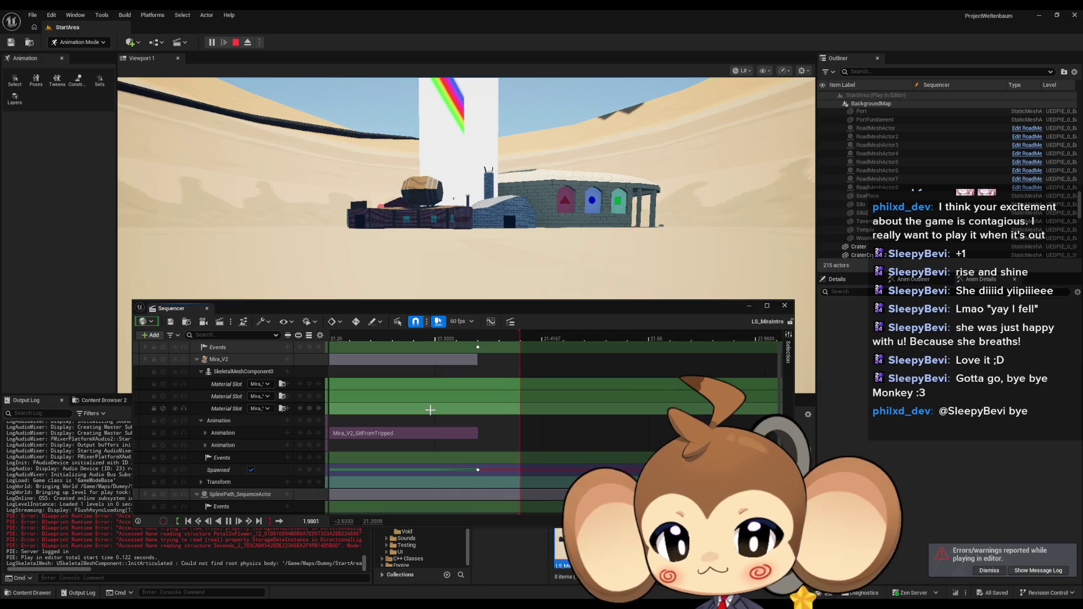
scroll(430, 410, down, 5)
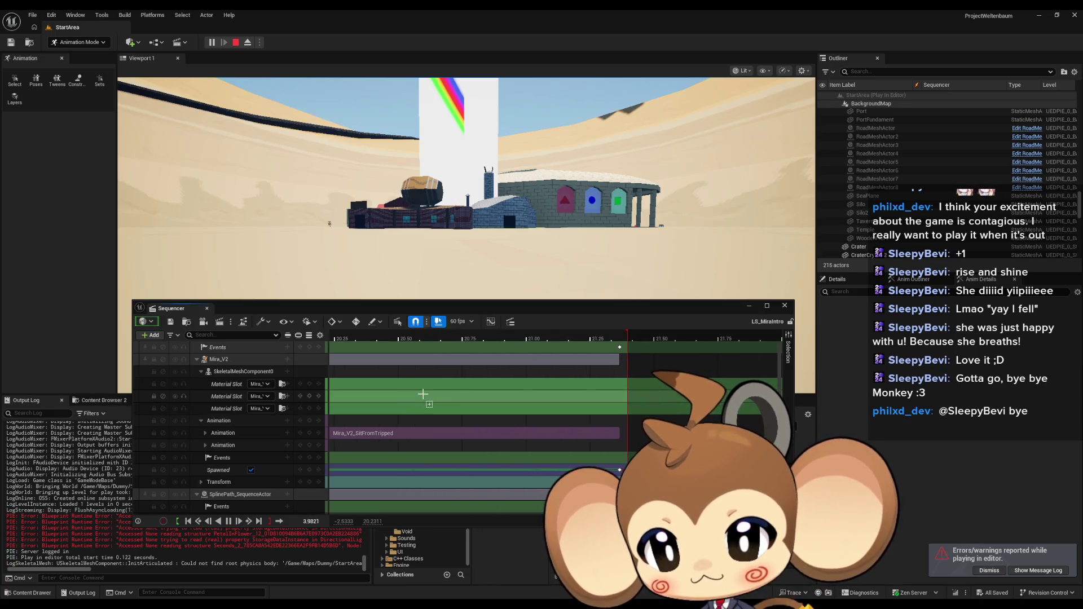
drag(367, 338, 491, 338)
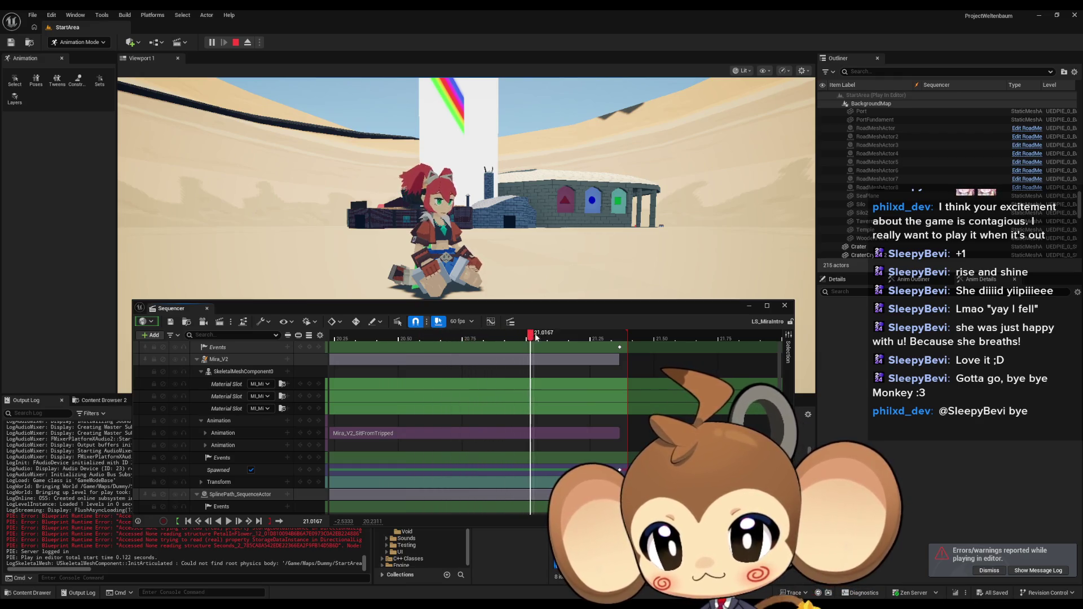
mouse_move(561, 338)
mouse_down()
mouse_move(334, 340)
mouse_move(506, 348)
mouse_move(364, 341)
mouse_move(466, 347)
mouse_up()
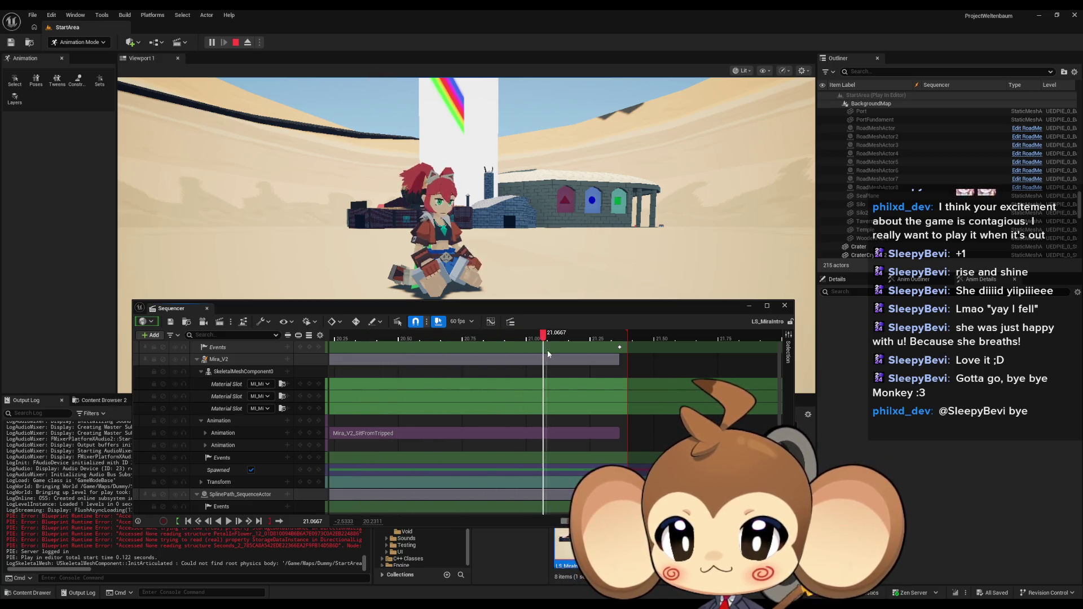
drag(548, 354, 344, 343)
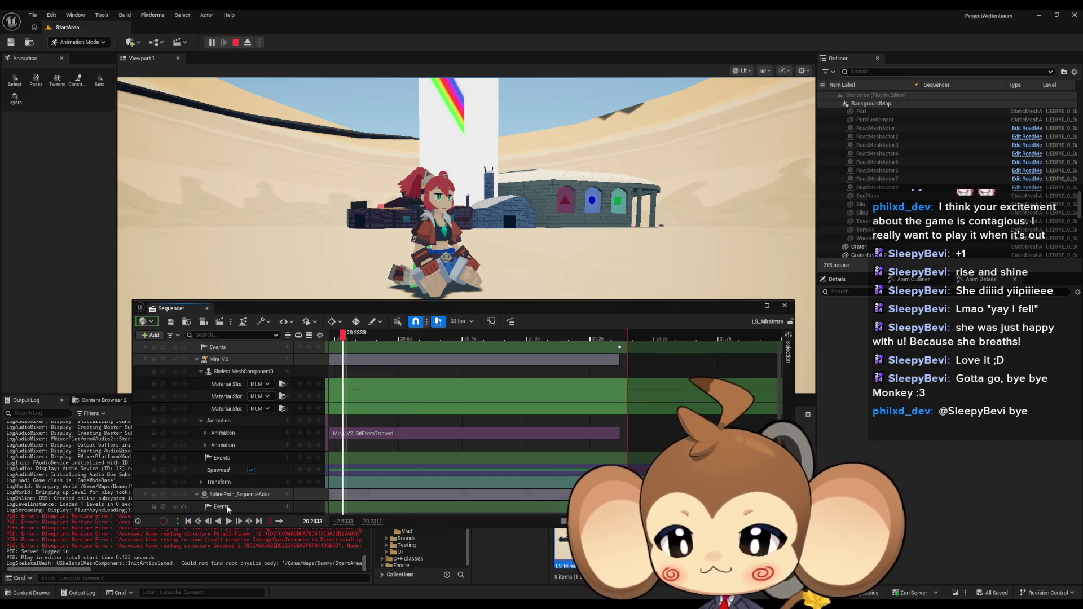
Step: Rewind the sequence, stop the play-test, minimize Sequencer, and switch the game view to fullscreen
click(188, 522)
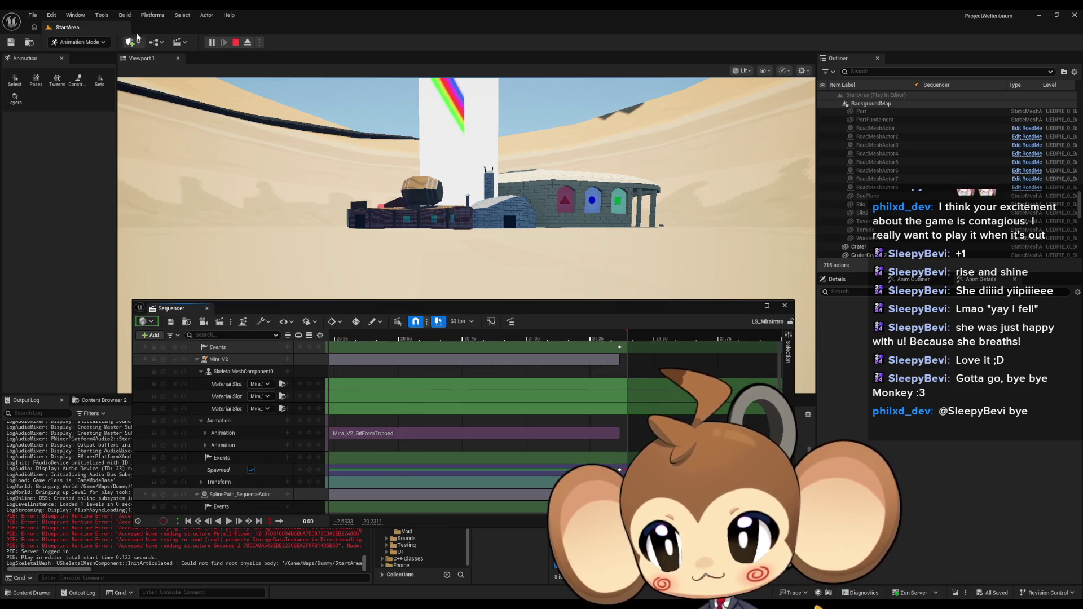
click(235, 43)
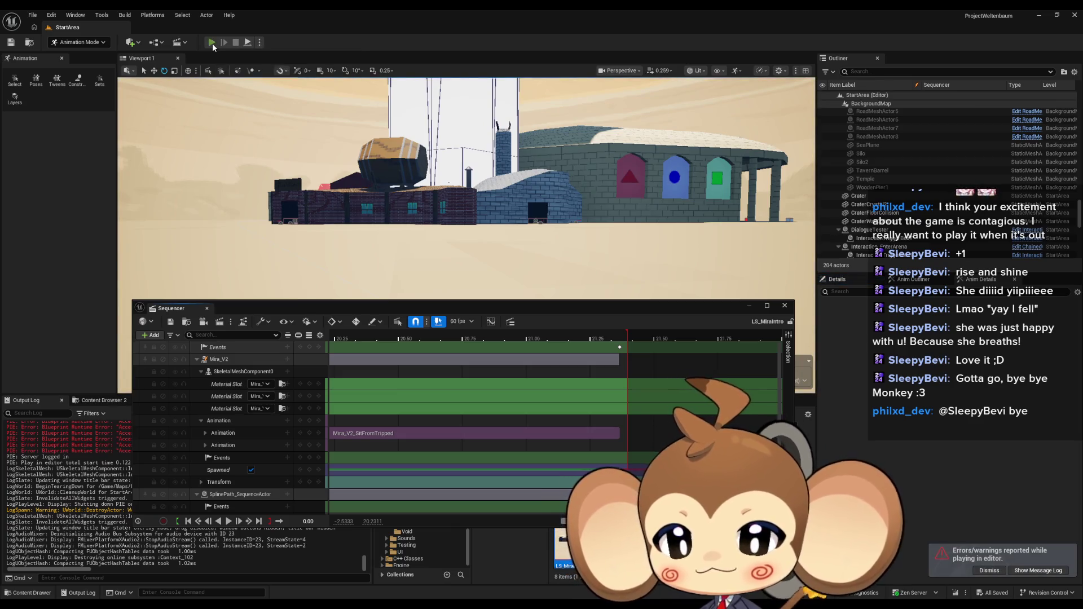
click(747, 307)
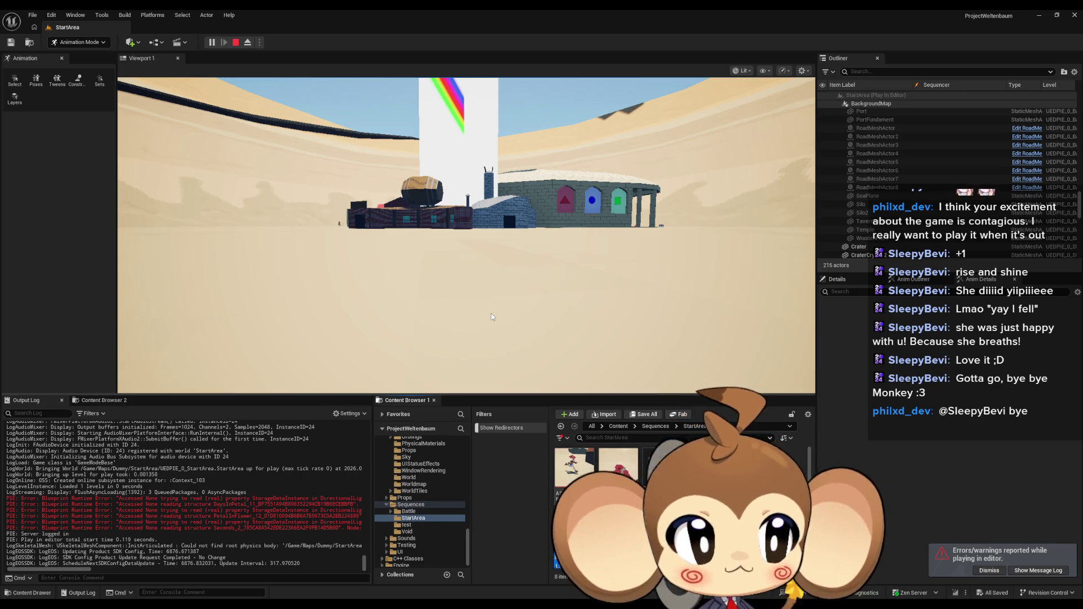
key(F11)
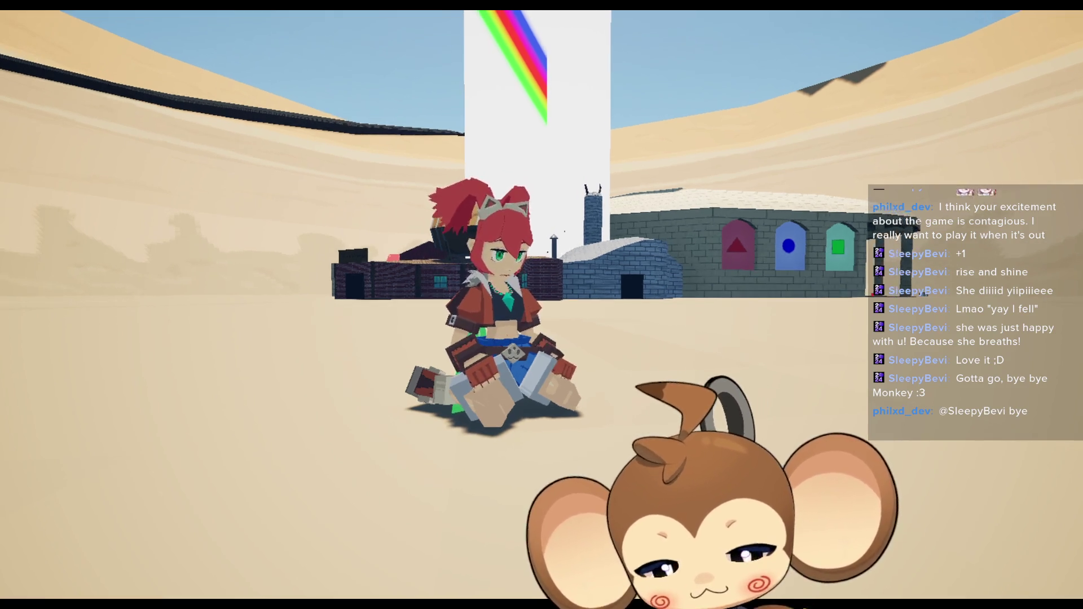
Step: Leave full-screen, stop the play session and rewind the sequence to the start
key(F11)
key(Page_Up)
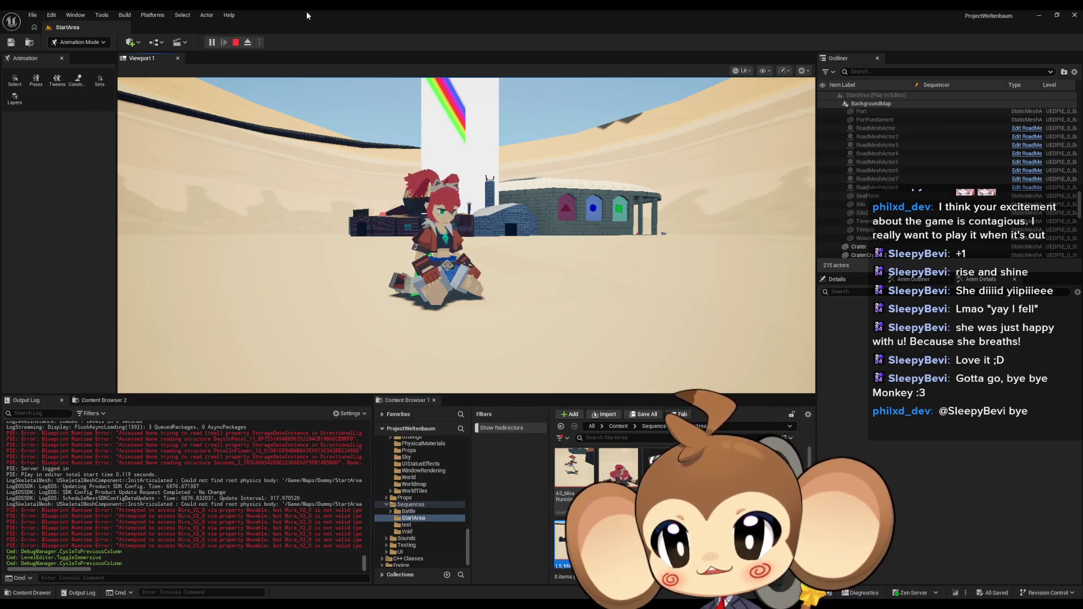
click(236, 42)
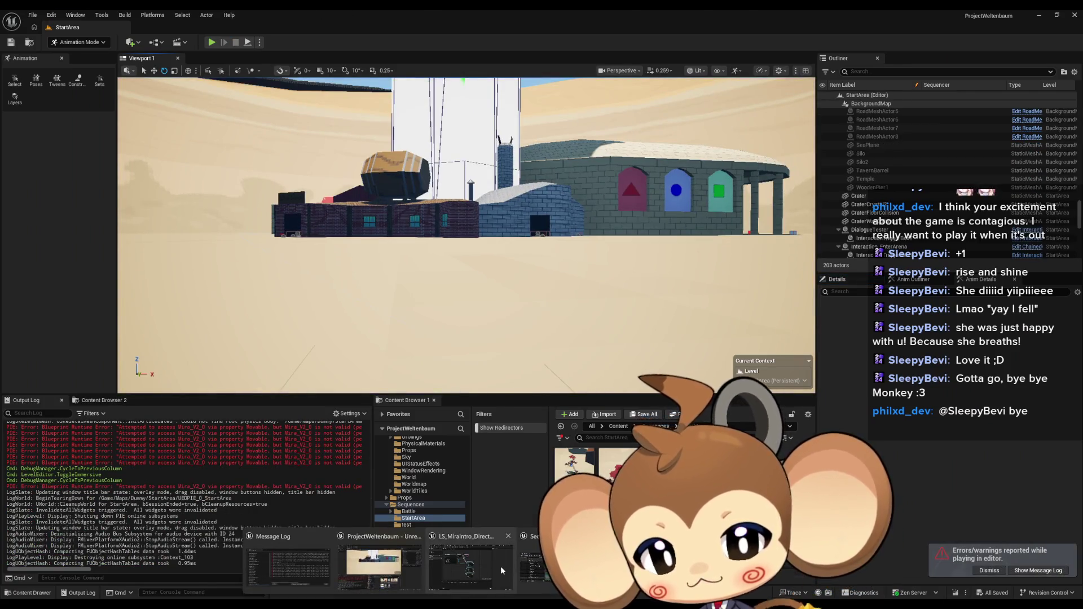
mouse_move(500, 566)
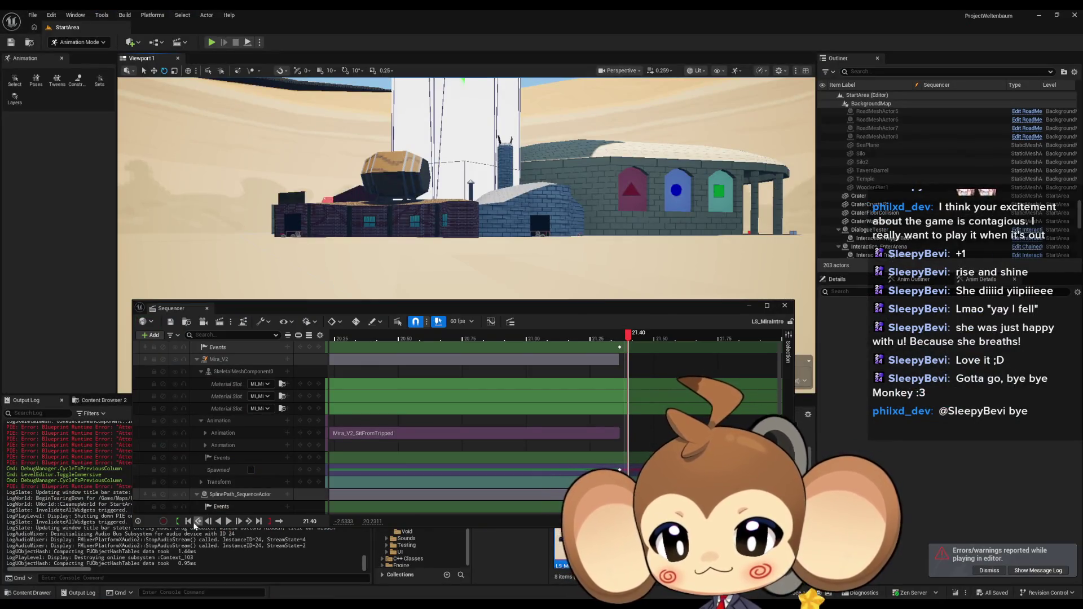
click(195, 523)
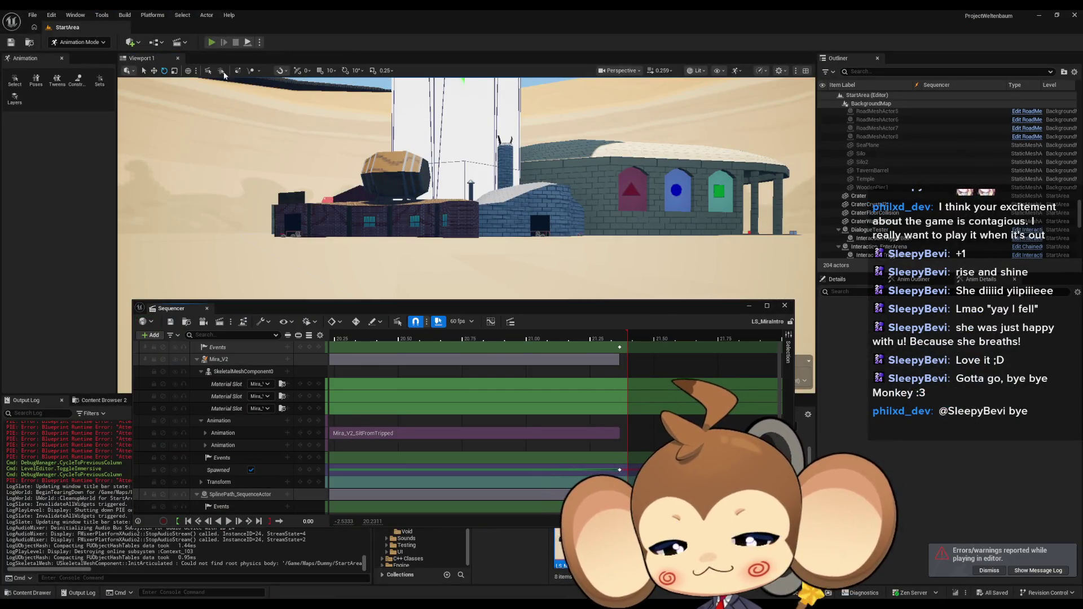
Step: Play the level again in full-screen to test the trip, then stop the session
key(alt+p)
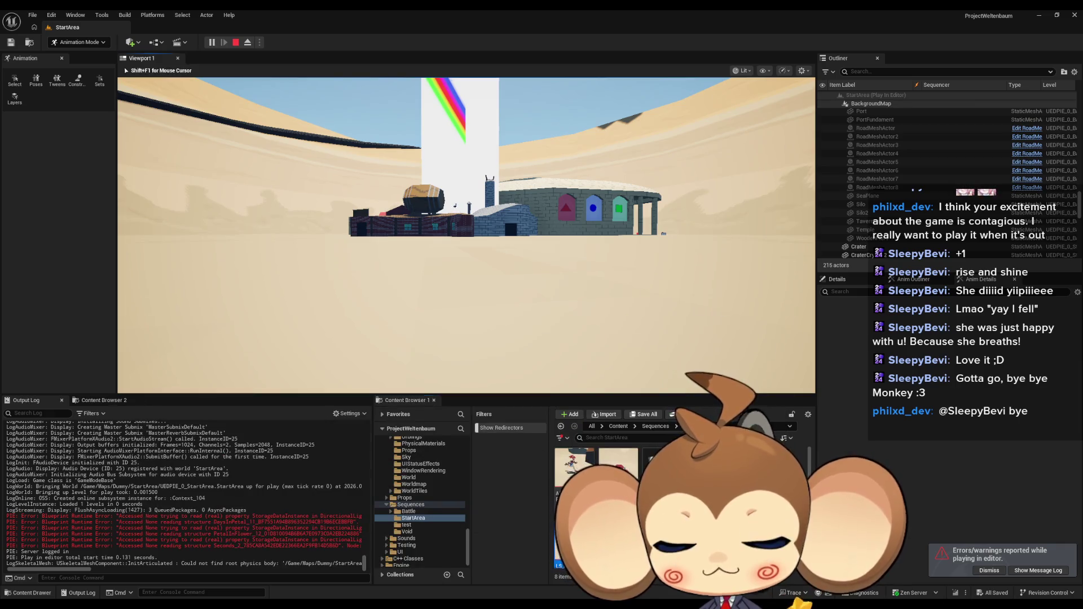
key(F11)
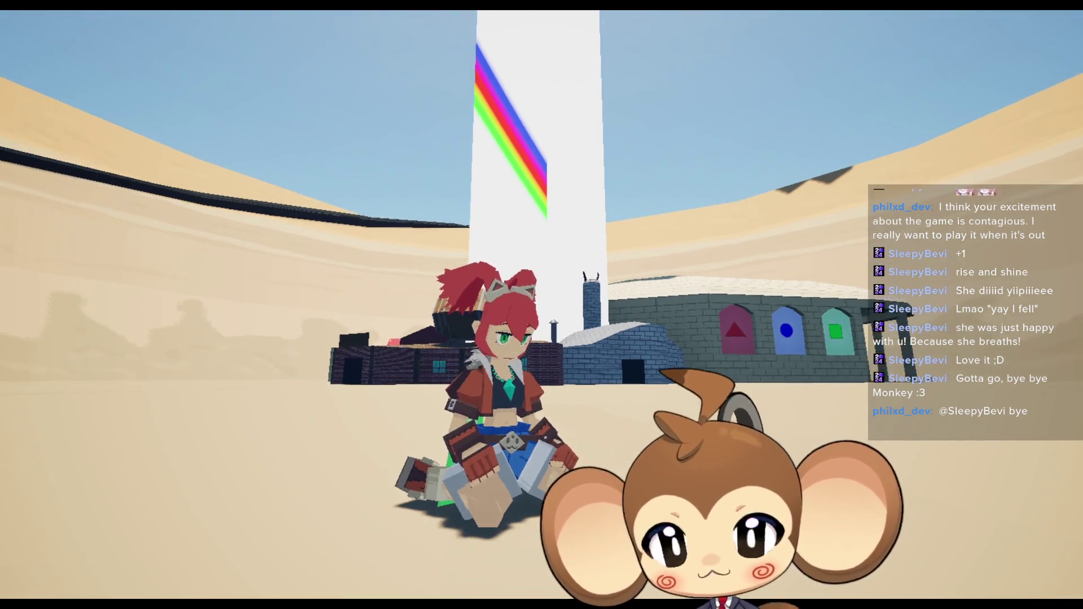
key(F11)
key(Left)
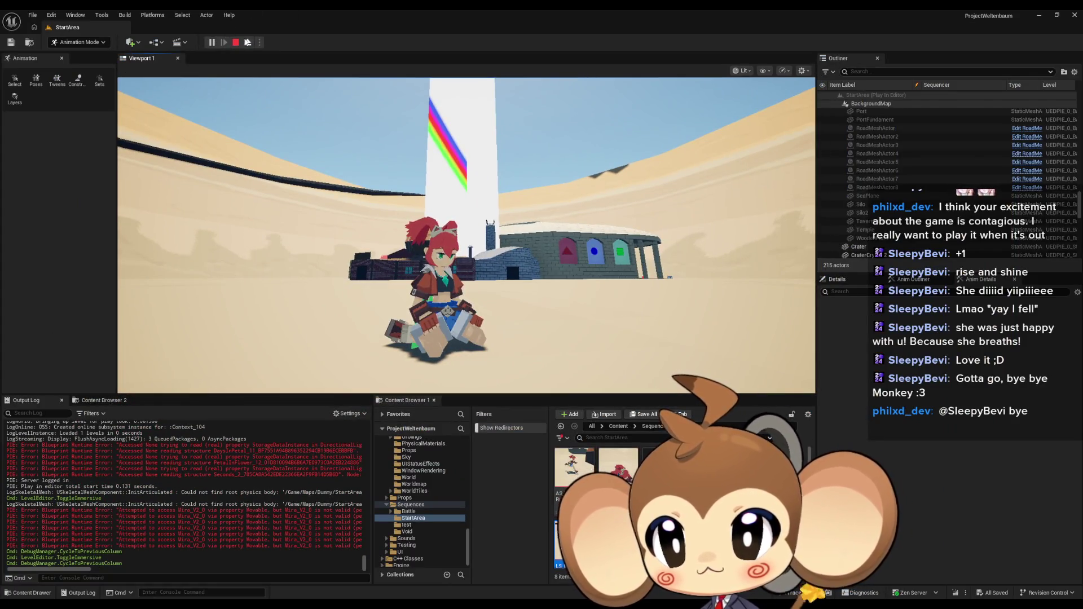
click(235, 43)
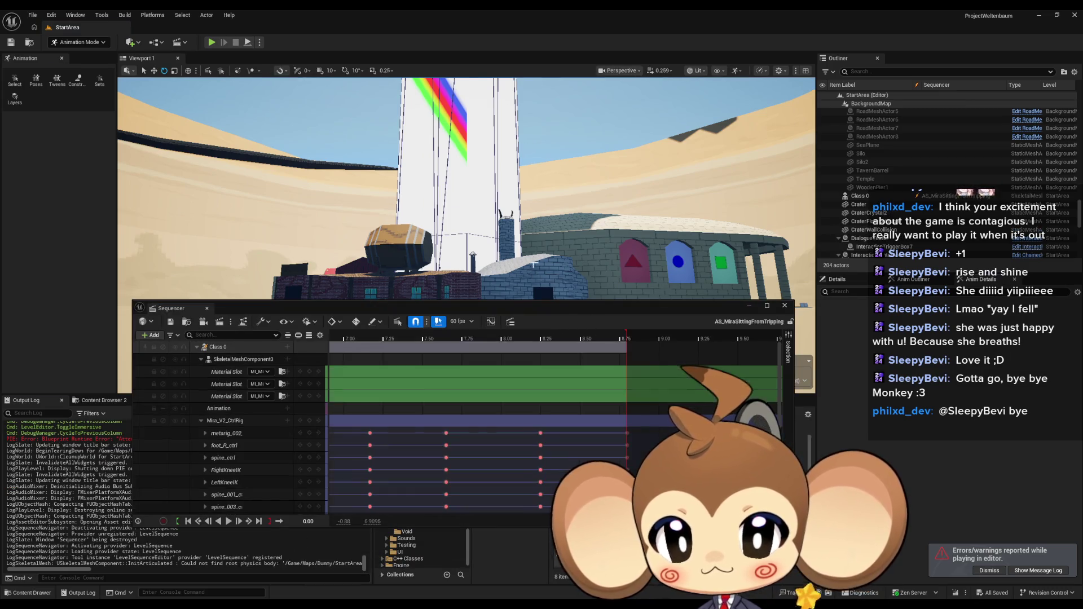
Step: Fly closer to Mira and move the Sequencer window up and left for AS_MiraSittingIdle
scroll(466, 187, up, 3)
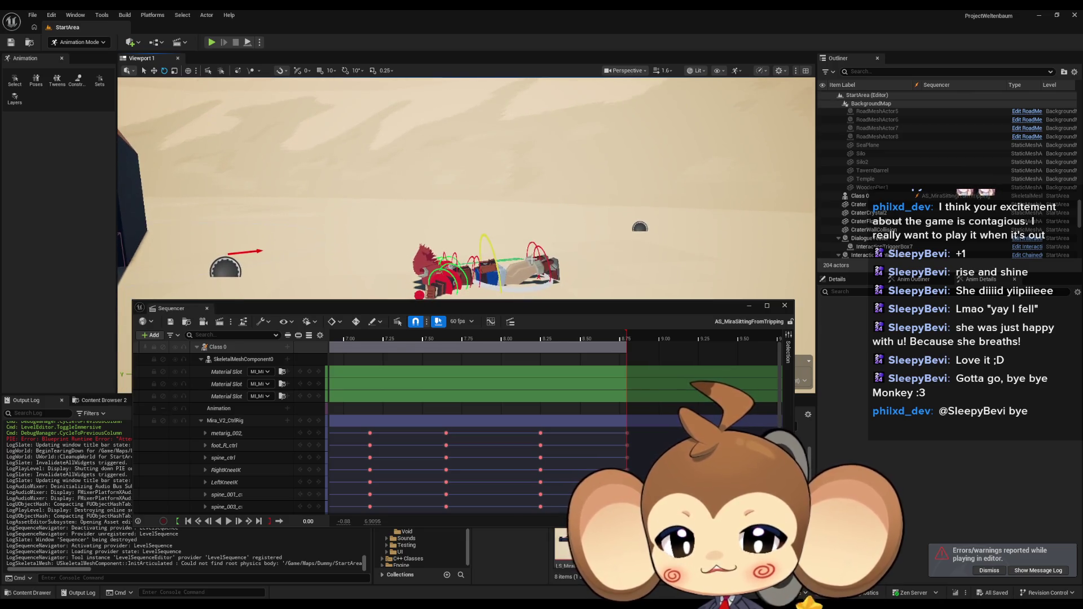
drag(580, 309, 497, 153)
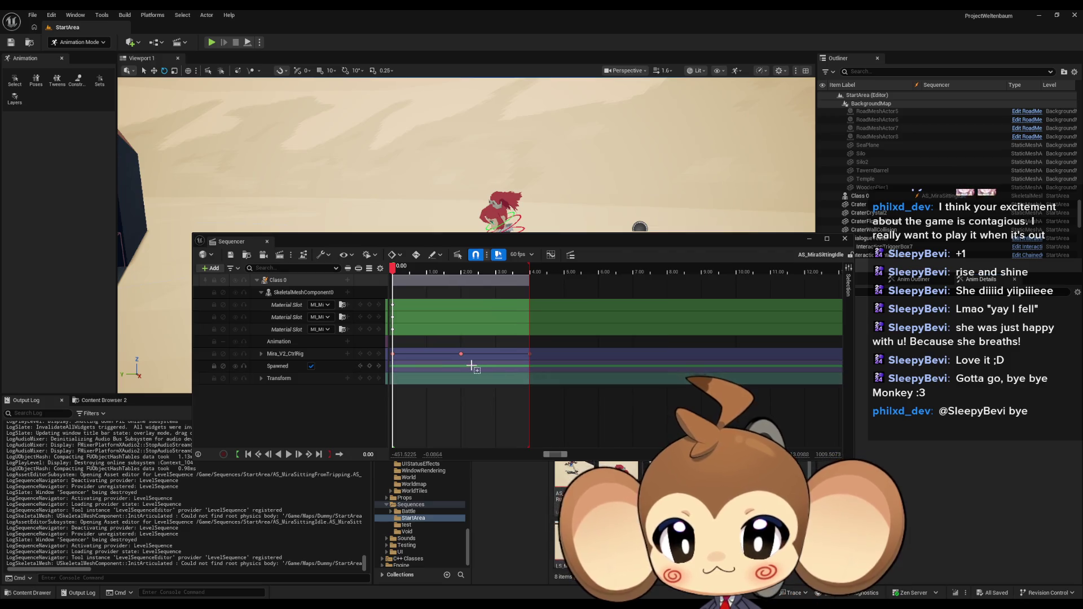
scroll(541, 361, left, 2)
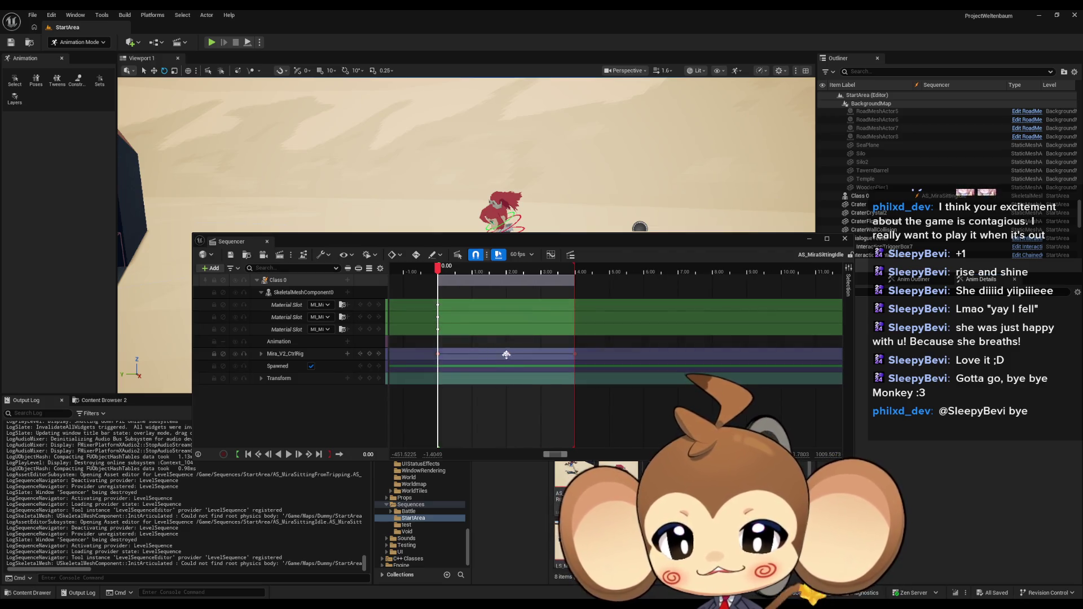
mouse_move(536, 242)
mouse_down()
mouse_move(422, 315)
mouse_move(371, 195)
mouse_up()
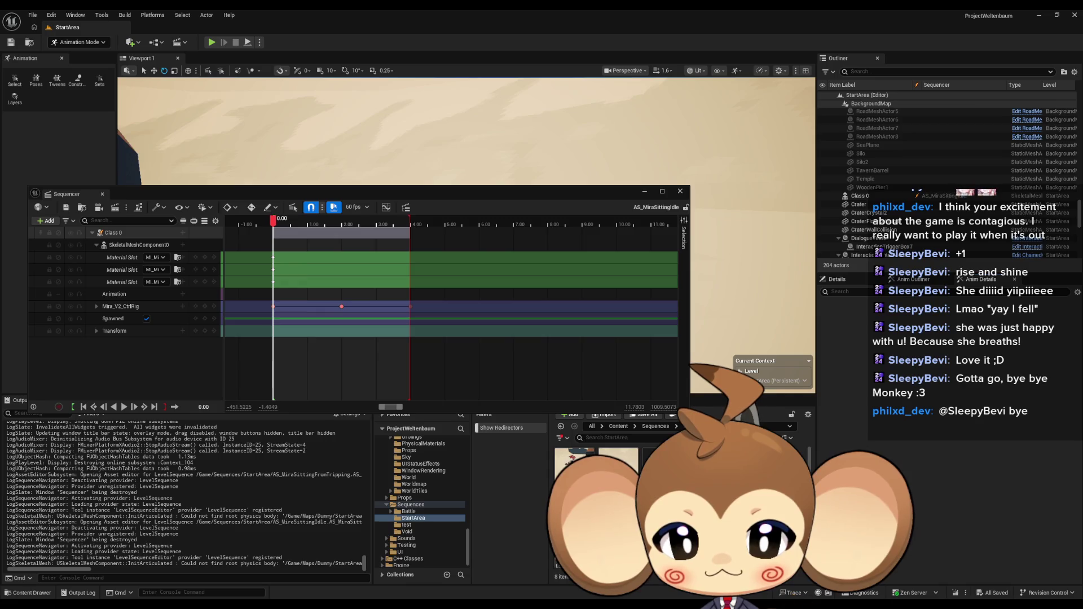
Step: Check AS_MiraSittingFromTripping's pose at 8.23 and 7.65, then close it and open AS_MiraSittingFromTripping_backup
double_click(618, 467)
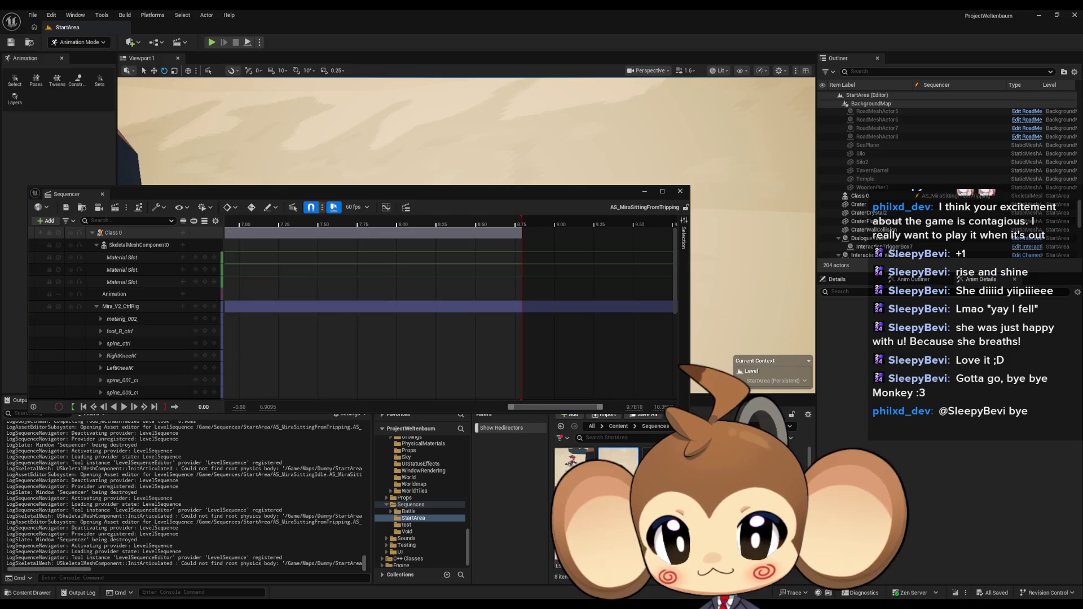
mouse_move(450, 197)
mouse_down()
mouse_move(590, 263)
mouse_move(600, 335)
mouse_up()
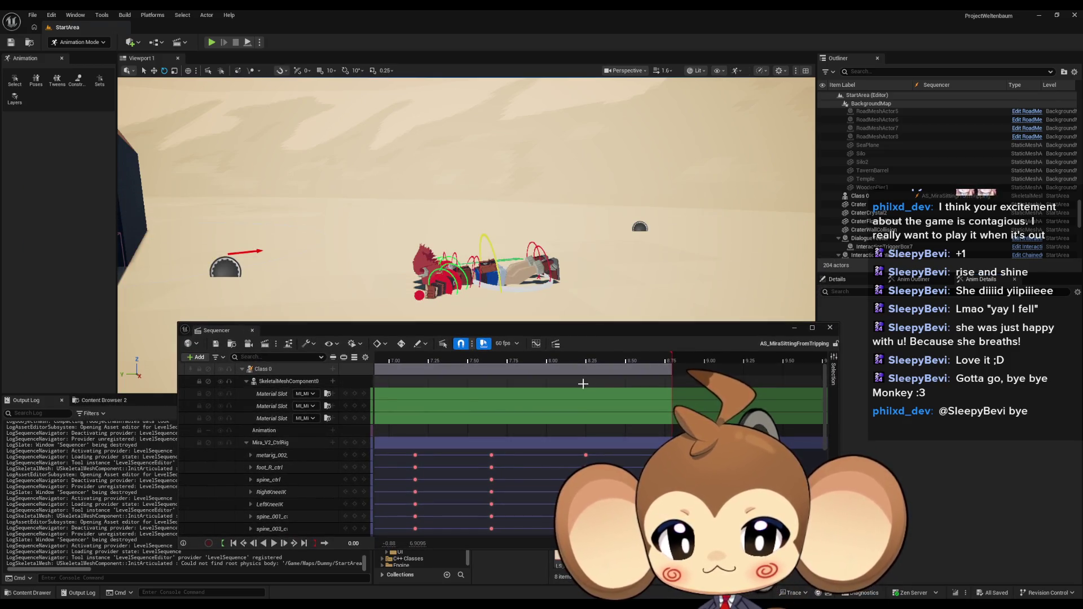
click(587, 361)
mouse_move(587, 361)
mouse_down()
mouse_move(492, 357)
mouse_move(705, 366)
mouse_up()
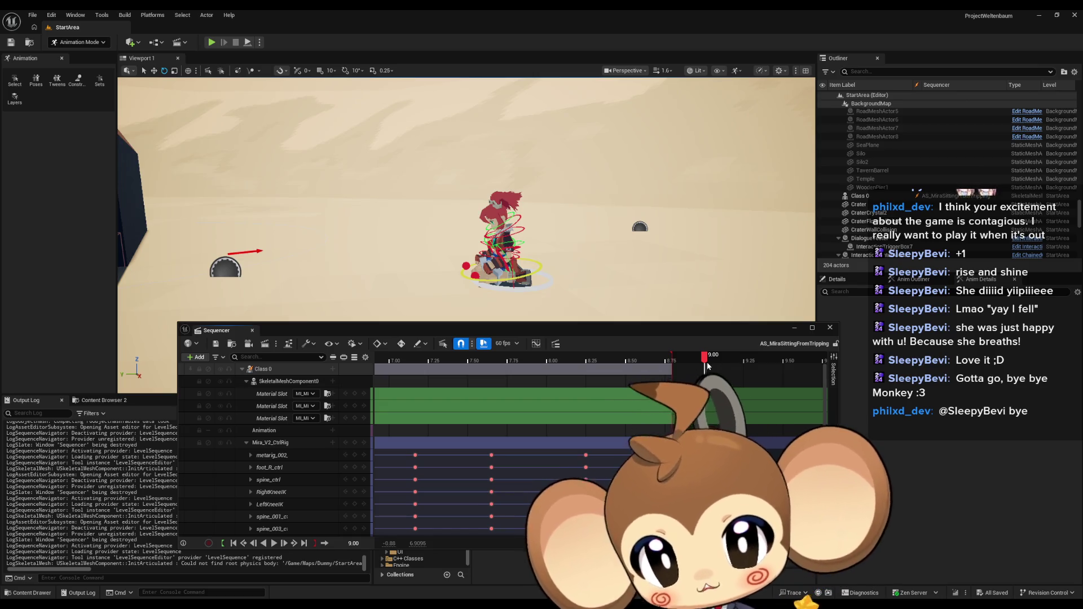
click(830, 328)
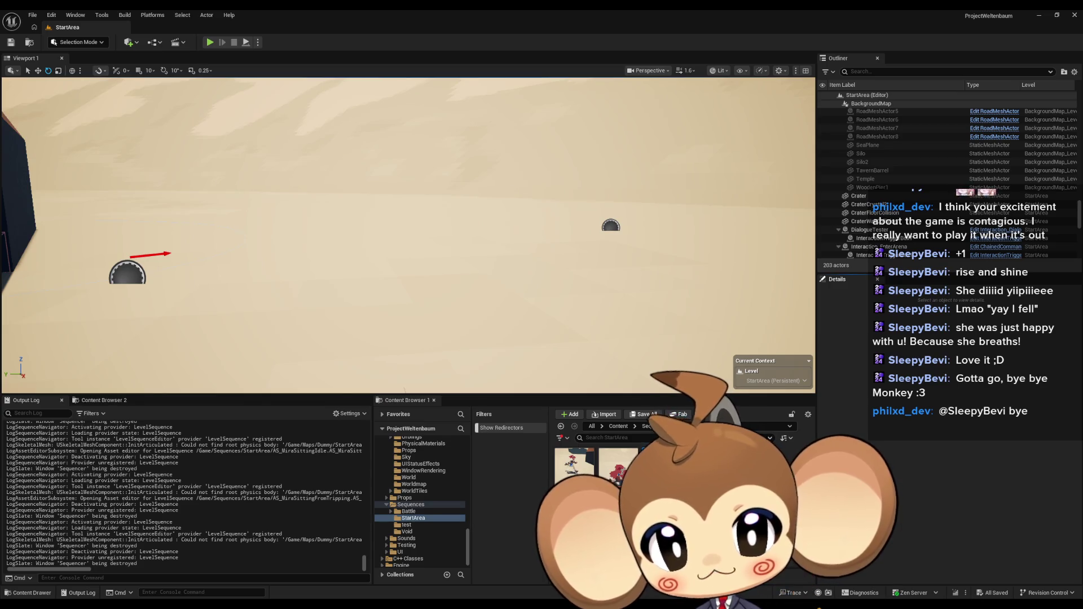
double_click(617, 457)
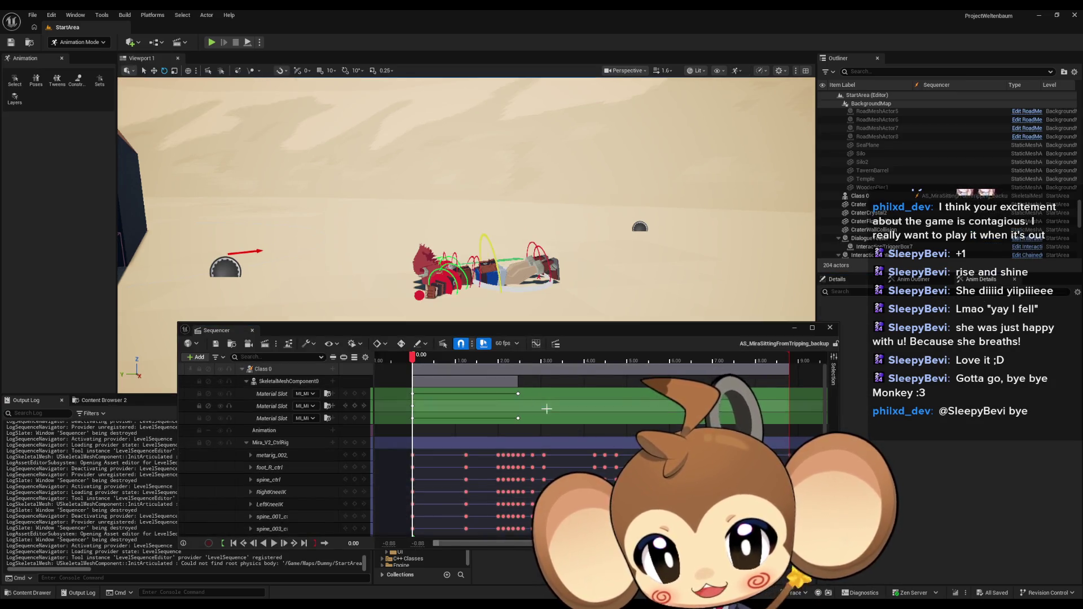
Step: Scrub the backup sequence between 7.65 and about 8.87 to inspect the seated pose
scroll(617, 457, up, 5)
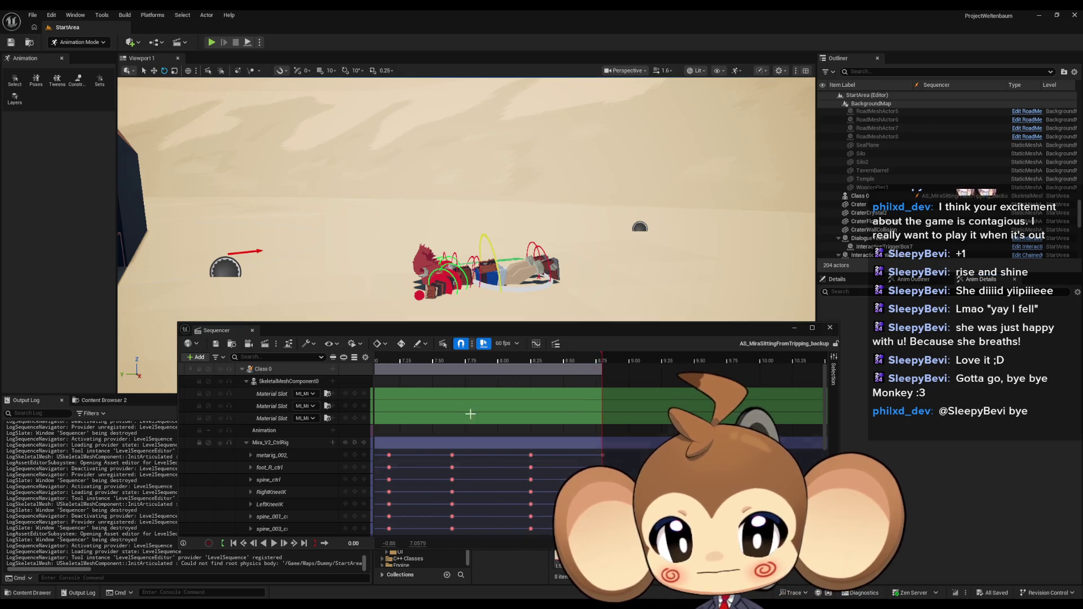
click(452, 359)
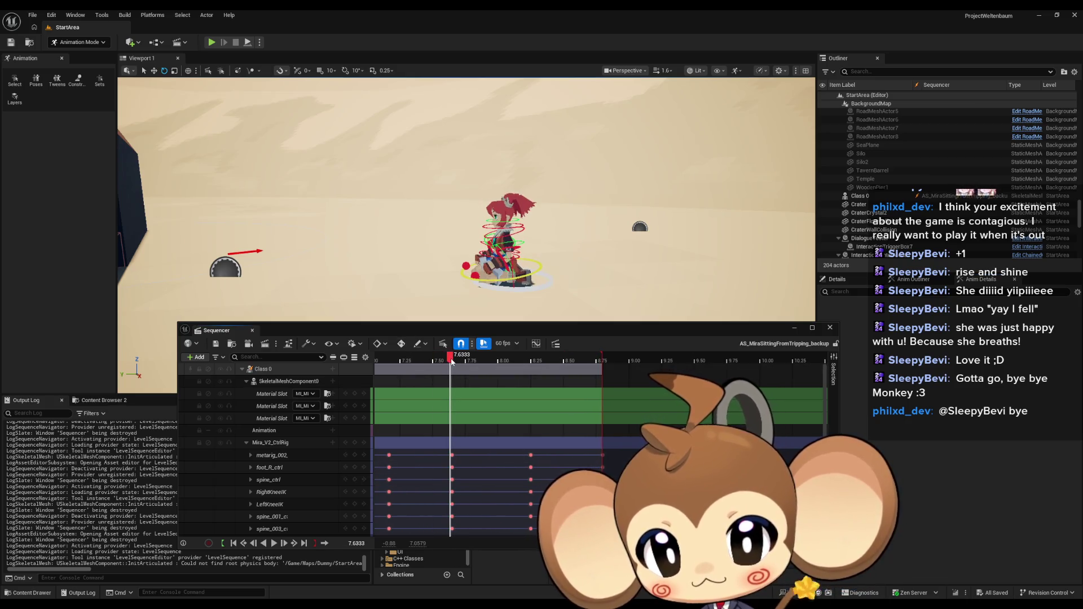
mouse_move(455, 362)
mouse_down()
mouse_move(615, 370)
mouse_move(453, 363)
mouse_up()
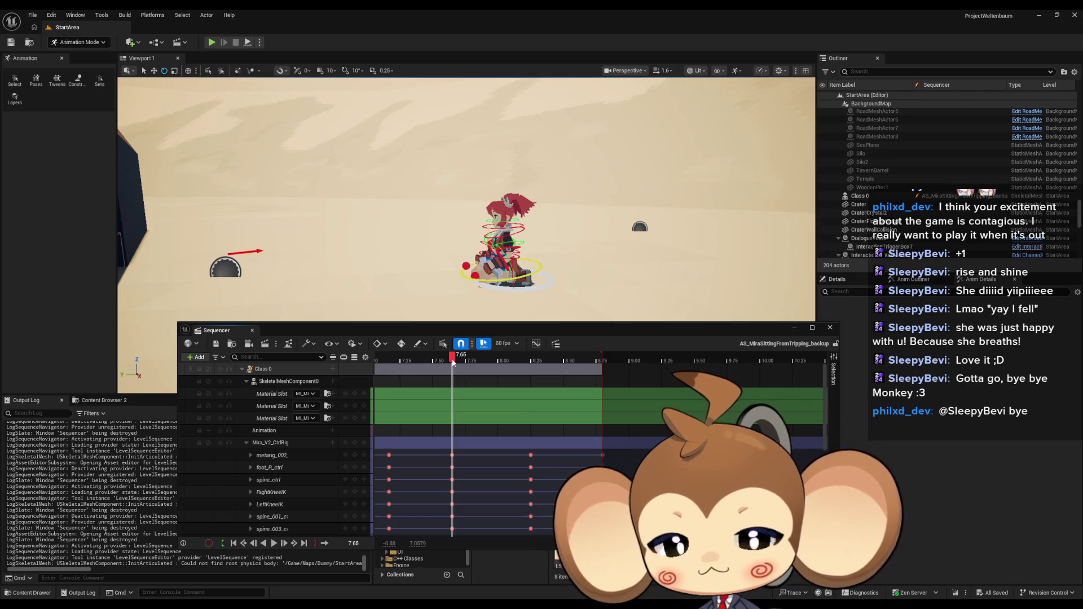
drag(453, 362, 454, 361)
Step: Scroll the track list to HeadTurn and spine_006 and push the range end toward 11.75 s
scroll(489, 416, down, 1)
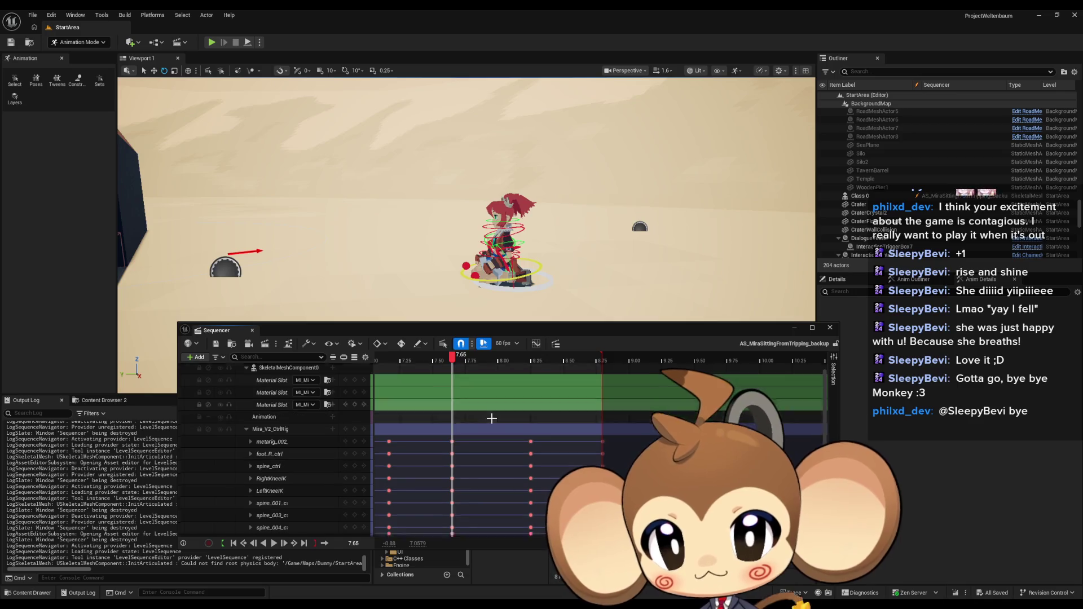
scroll(500, 432, down, 1)
scroll(498, 432, down, 1)
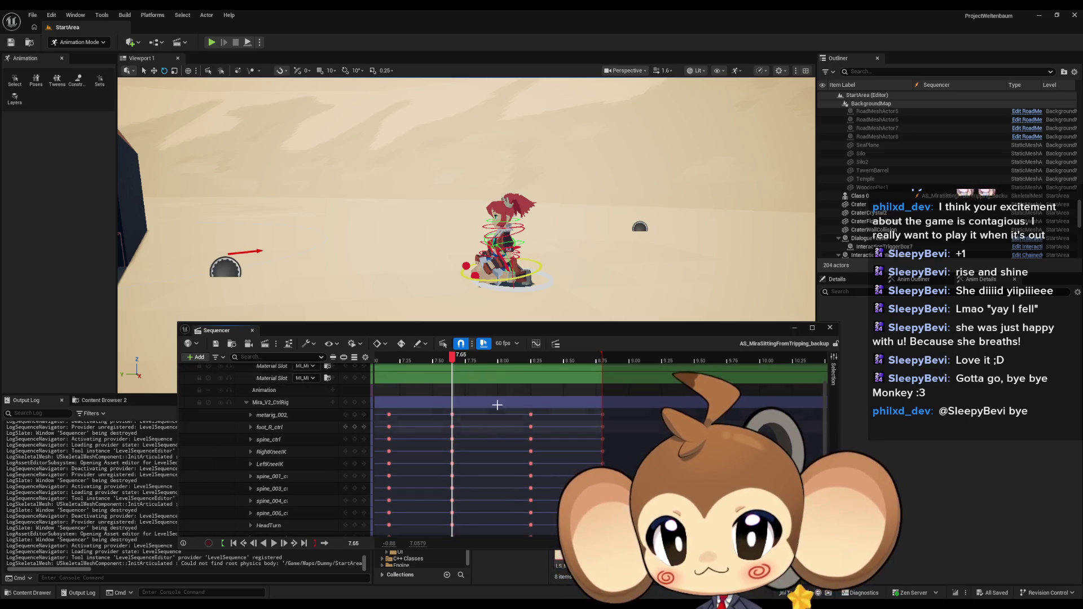
scroll(510, 250, up, 3)
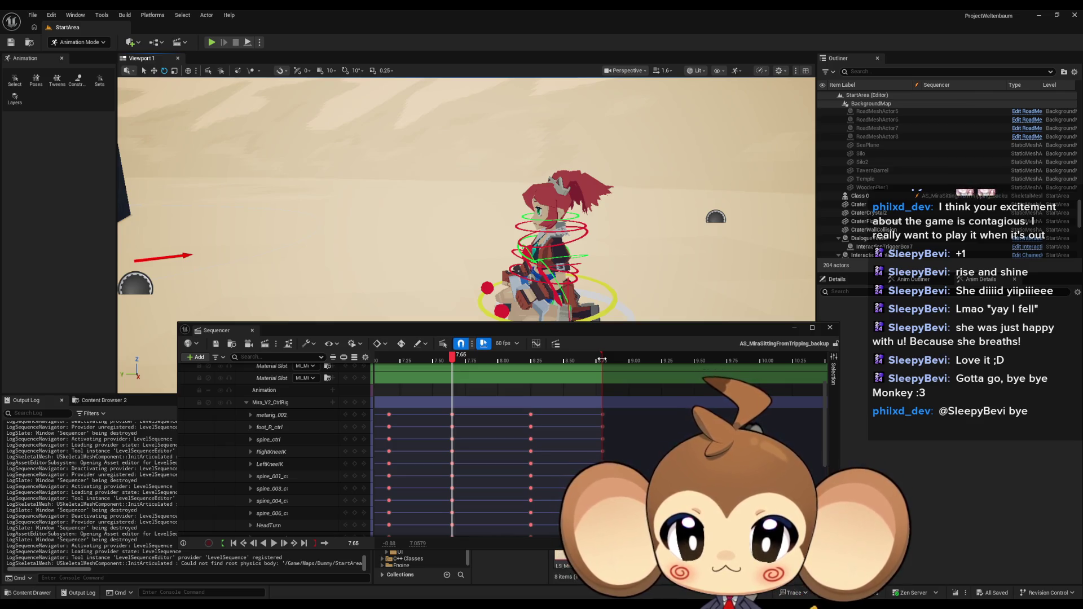
mouse_move(602, 359)
mouse_down()
mouse_move(813, 361)
mouse_move(507, 363)
mouse_move(679, 360)
mouse_up()
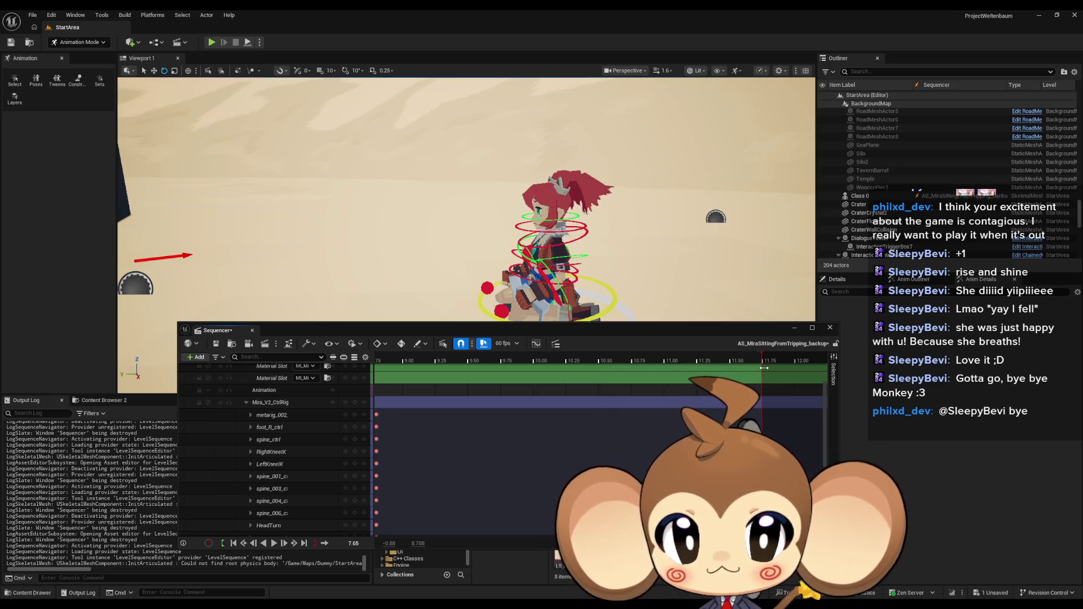
Step: Preview the poses up to about 9 s, reposition the camera around Mira, and select spine_003
scroll(528, 428, left, 5)
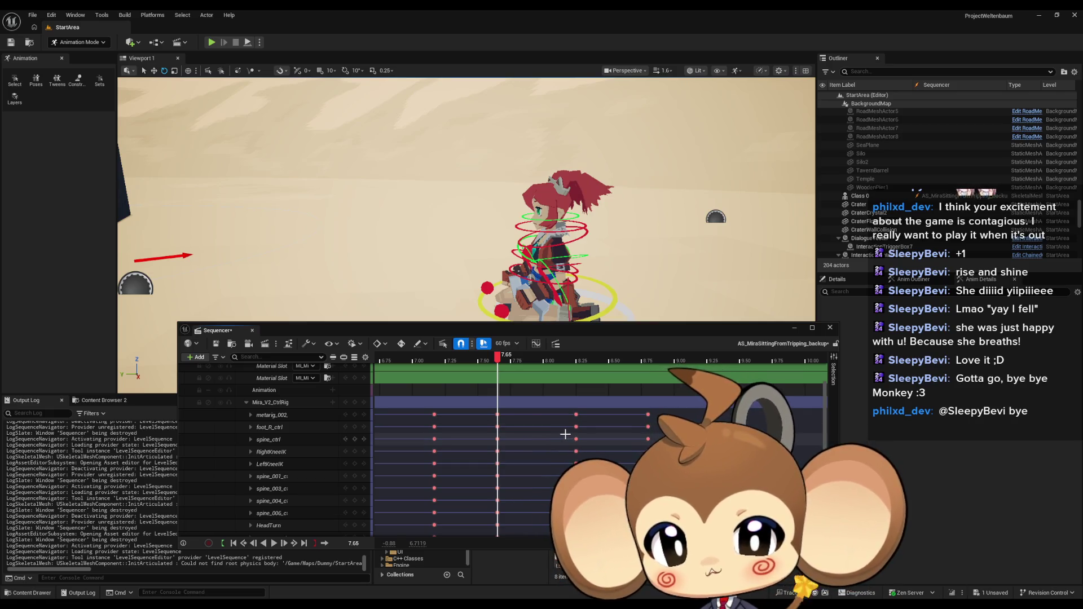
drag(583, 369, 665, 377)
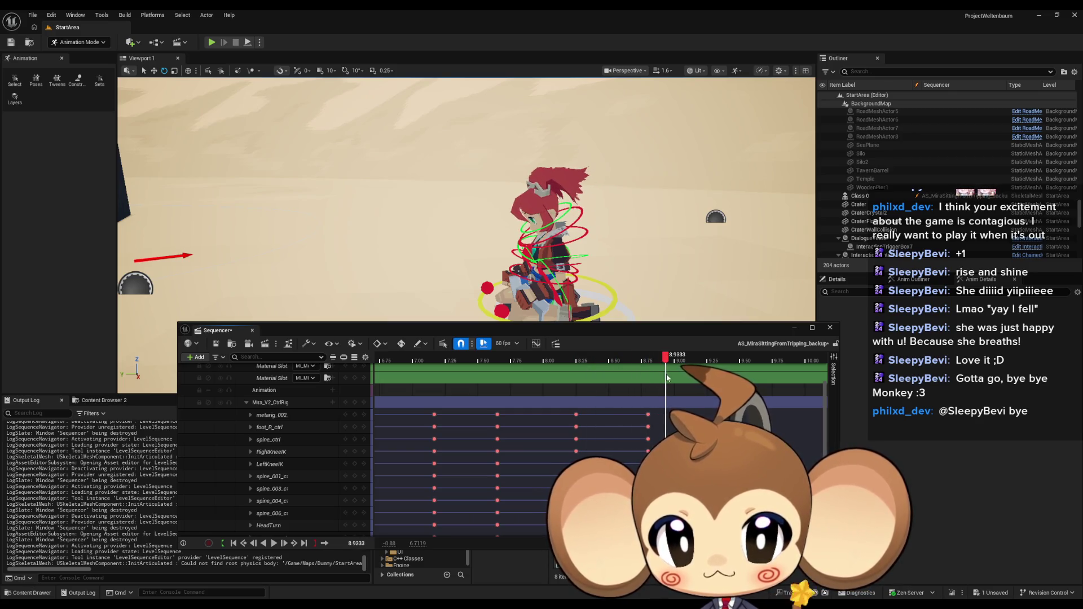
drag(667, 376, 676, 376)
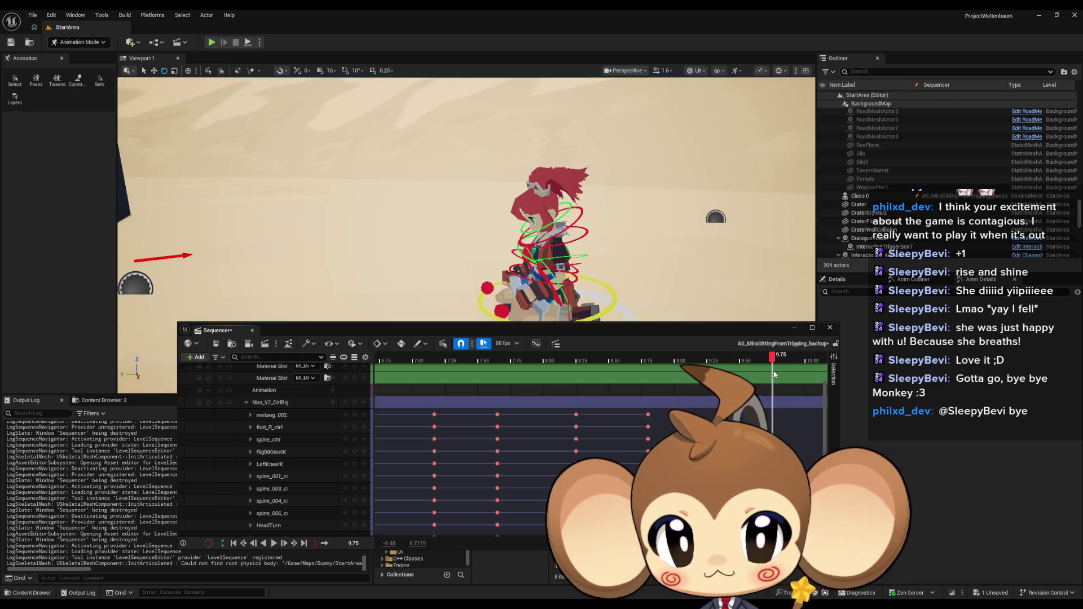
mouse_move(587, 246)
mouse_down()
mouse_move(621, 265)
mouse_move(593, 254)
mouse_move(599, 231)
mouse_move(581, 245)
mouse_up()
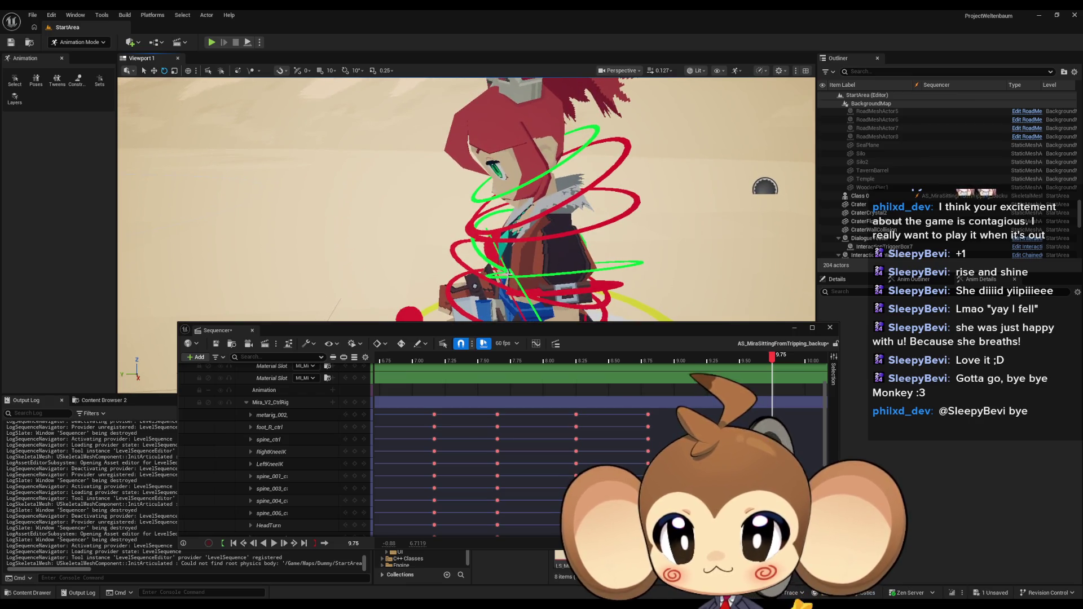
click(458, 261)
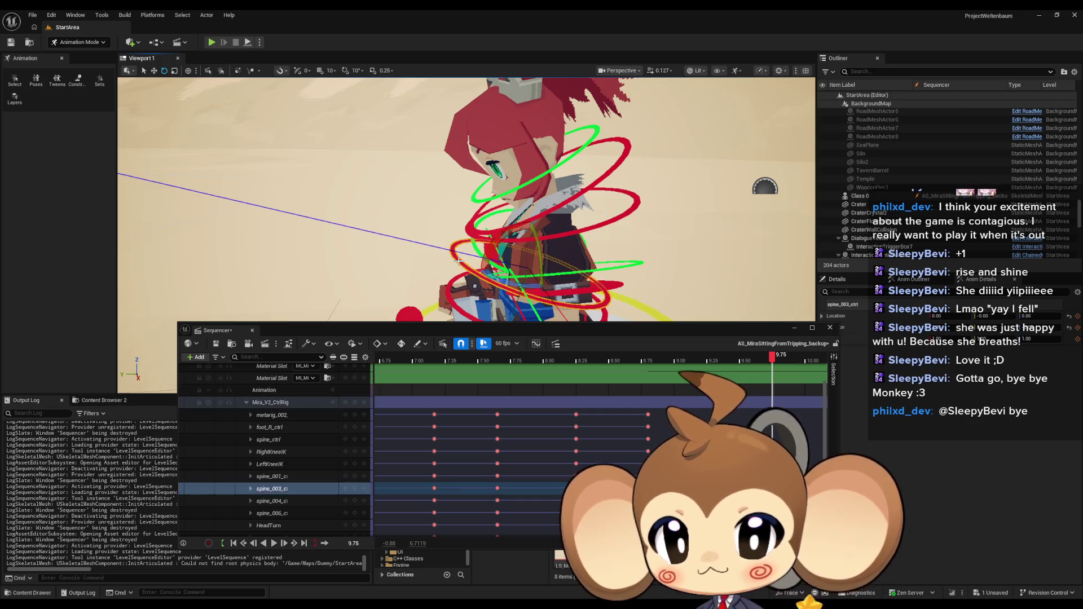
Step: Rotate spine_003 about -7° to tilt the upper body, then step back through keys to 8.25
drag(496, 241, 536, 216)
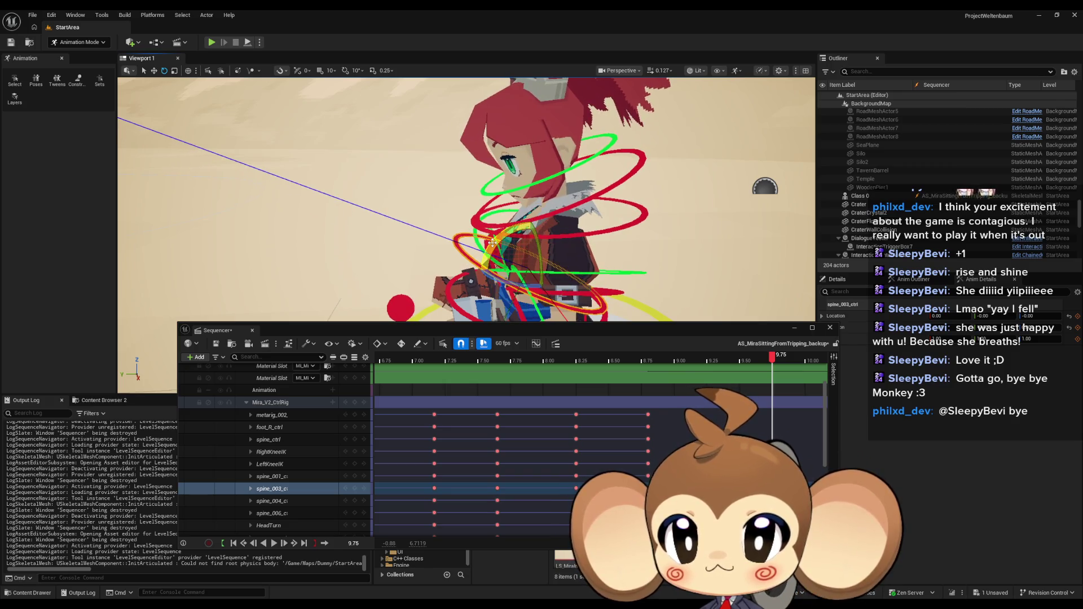
click(354, 490)
key(comma)
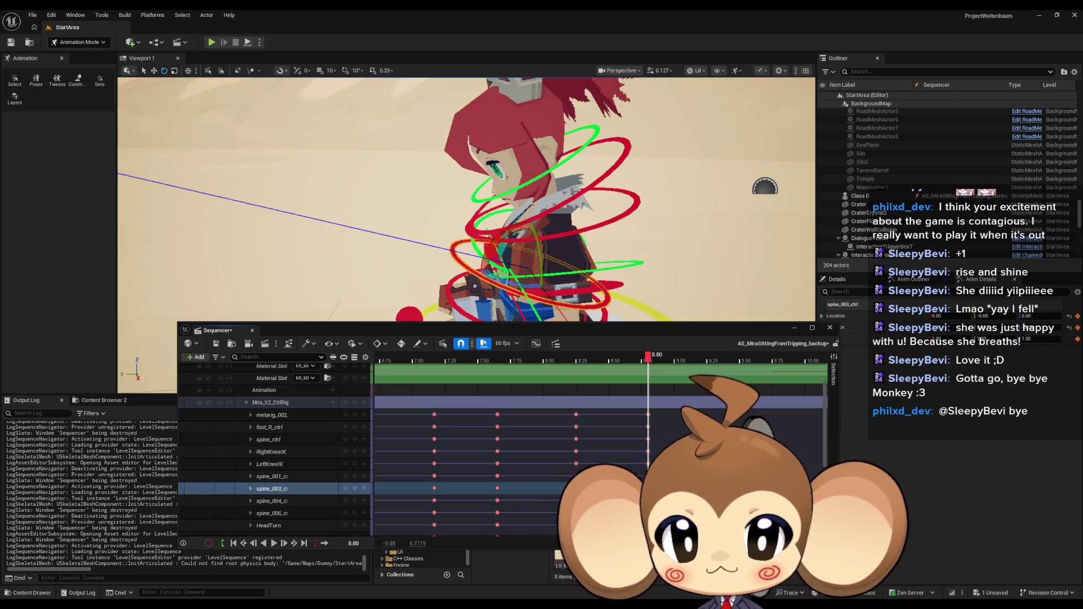
key(comma)
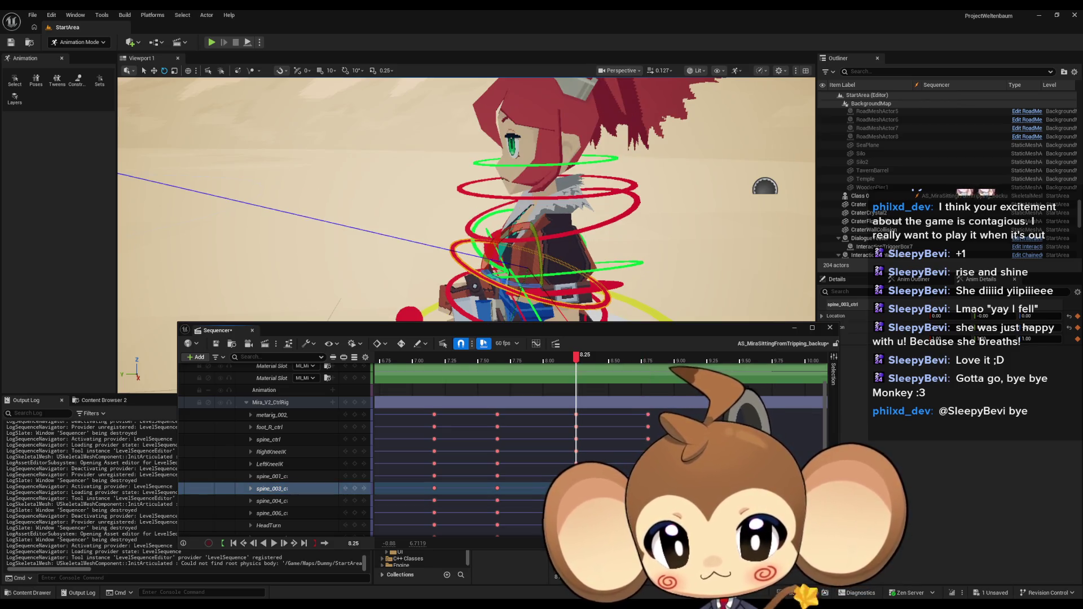
click(575, 360)
mouse_move(576, 361)
mouse_down()
mouse_move(485, 361)
mouse_move(790, 374)
mouse_move(614, 364)
mouse_up()
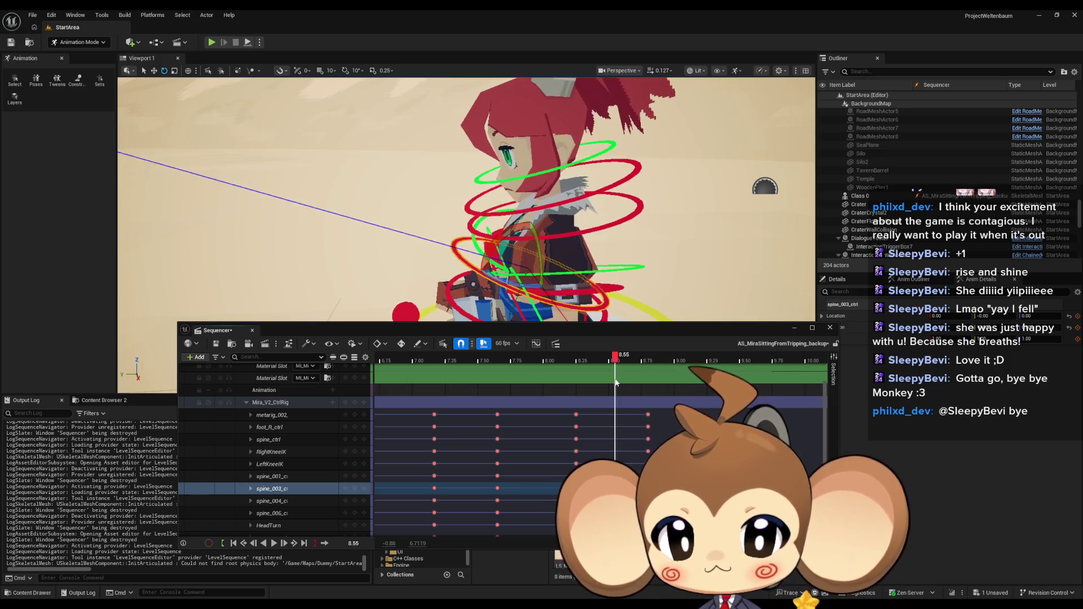
Step: Check the pose at 7.65 and near the 11.75 sequence end
click(496, 489)
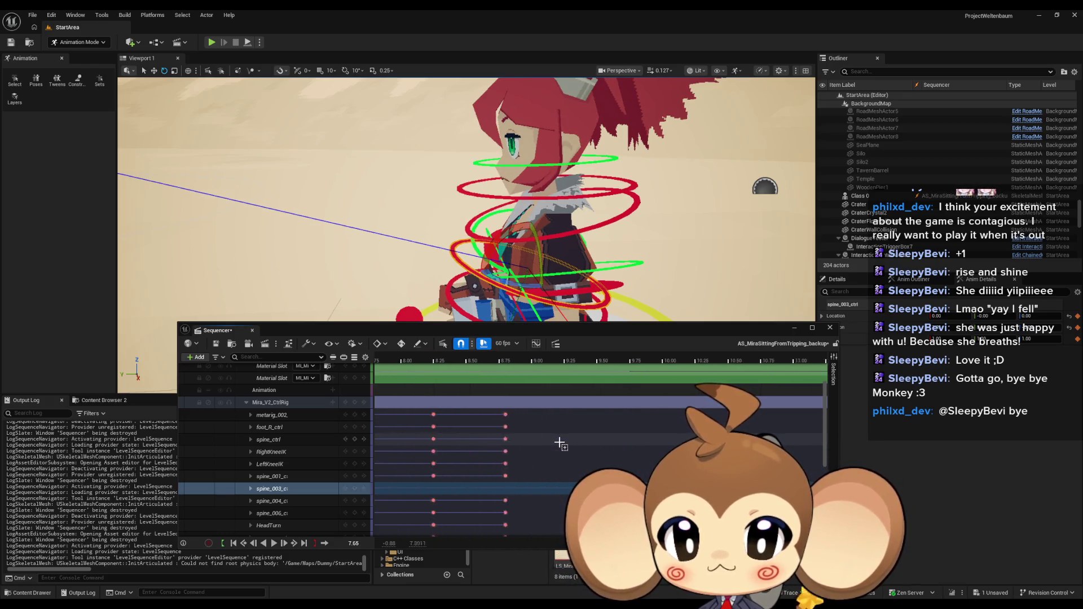
scroll(581, 427, right, 5)
click(717, 357)
drag(720, 357, 721, 357)
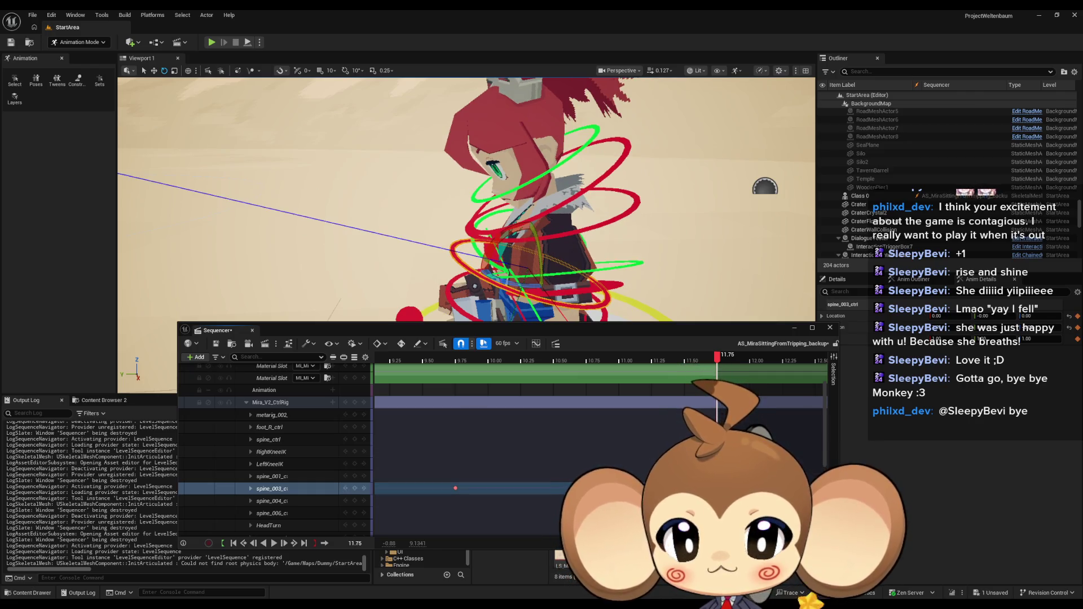
Step: Scrub from the 8.80 key through about 8.4 to 11.4, then select the spine_004 control
scroll(744, 363, left, 4)
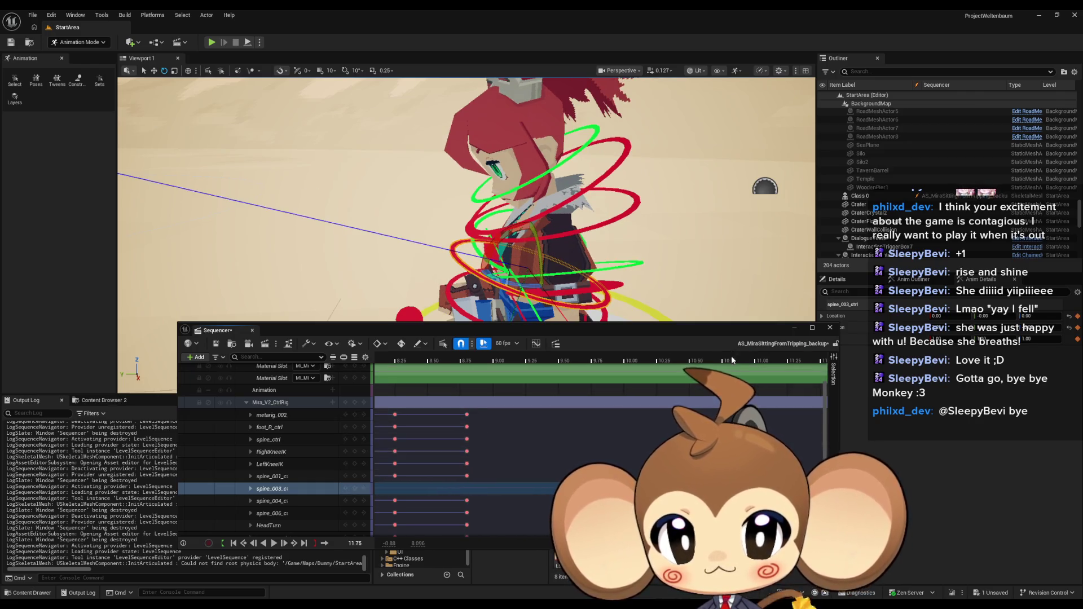
click(469, 364)
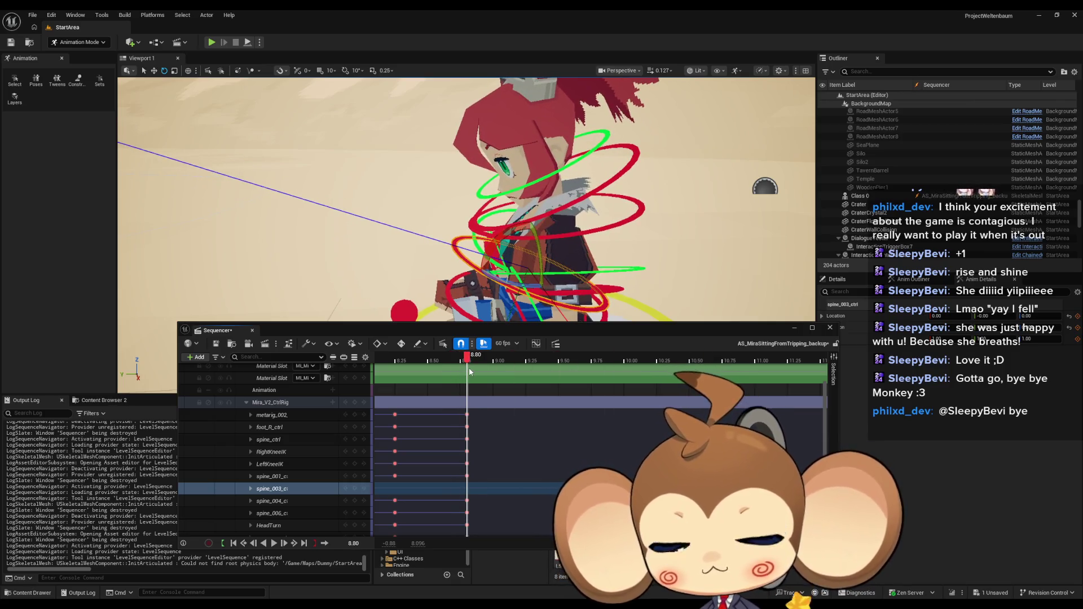
mouse_move(469, 368)
mouse_down()
mouse_move(395, 369)
mouse_move(835, 399)
mouse_move(592, 411)
mouse_up()
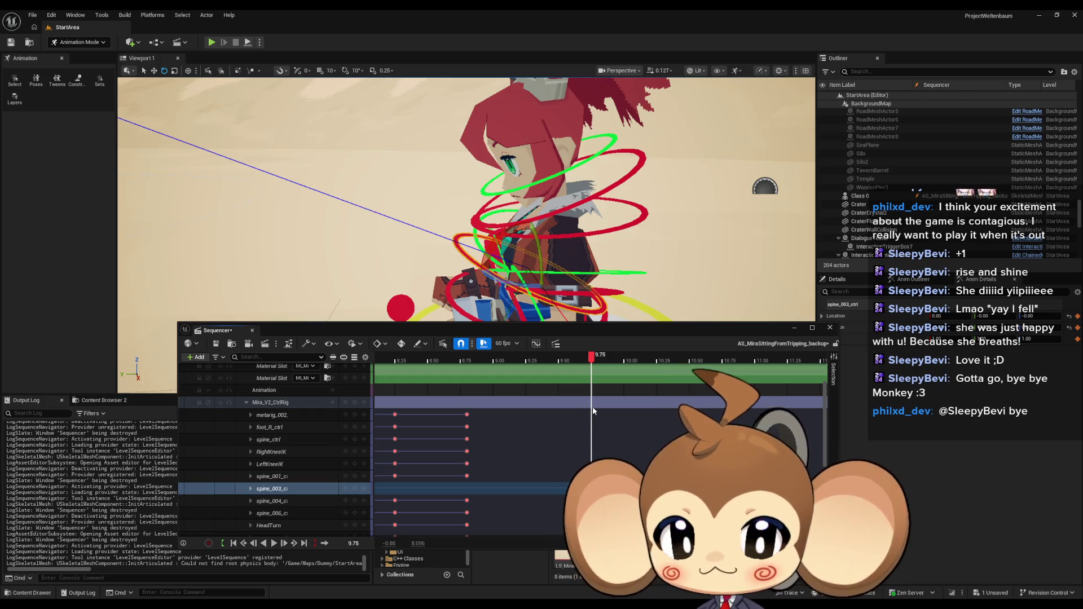
mouse_move(593, 408)
mouse_down()
mouse_move(825, 411)
mouse_move(591, 412)
mouse_up()
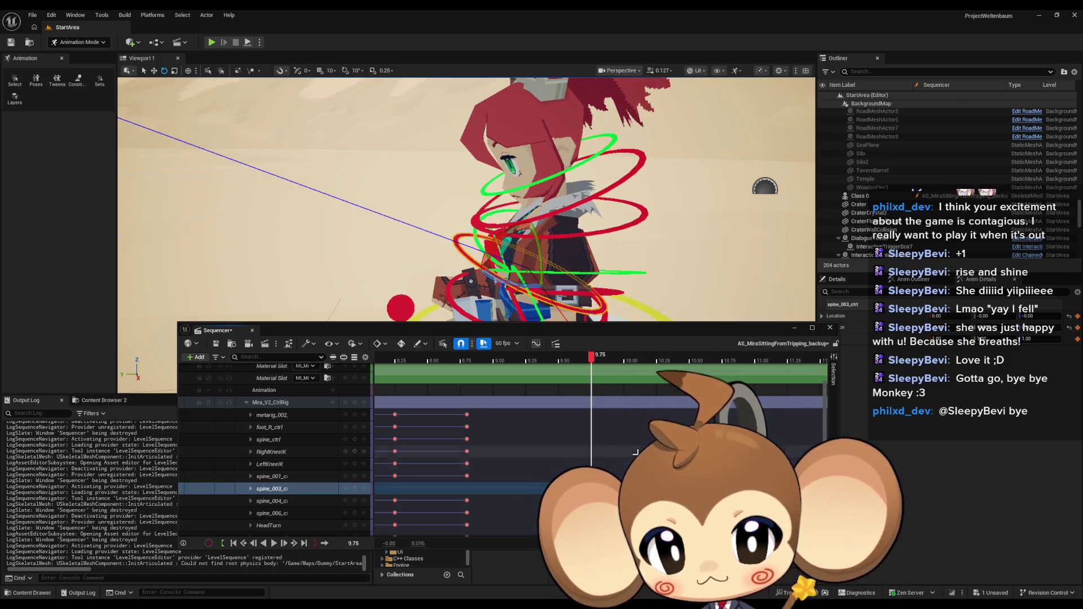
mouse_move(591, 361)
mouse_down()
mouse_move(456, 361)
mouse_move(718, 361)
mouse_up()
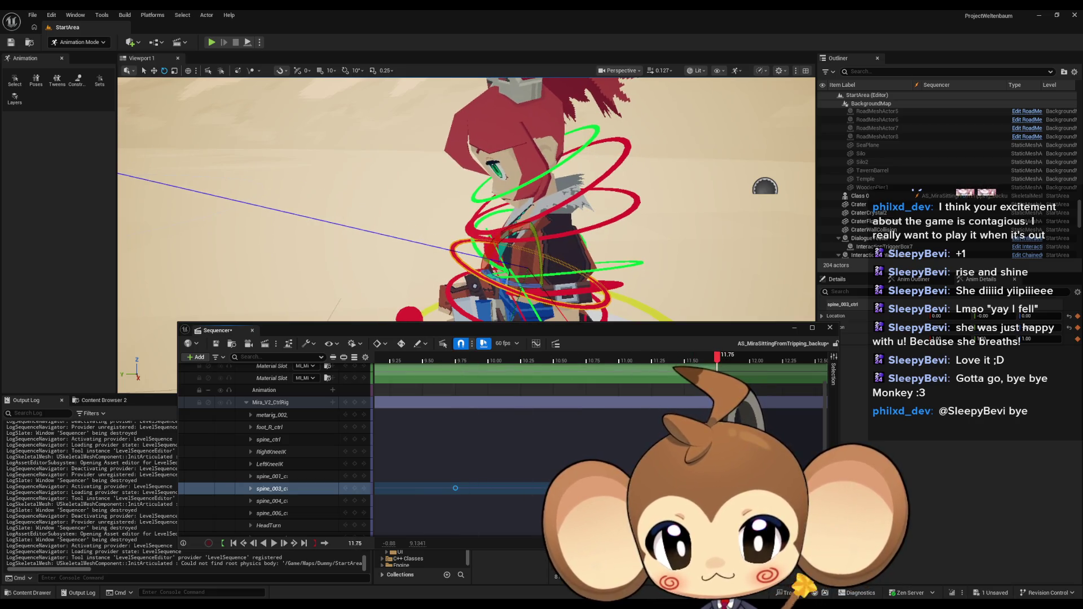
scroll(598, 445, left, 5)
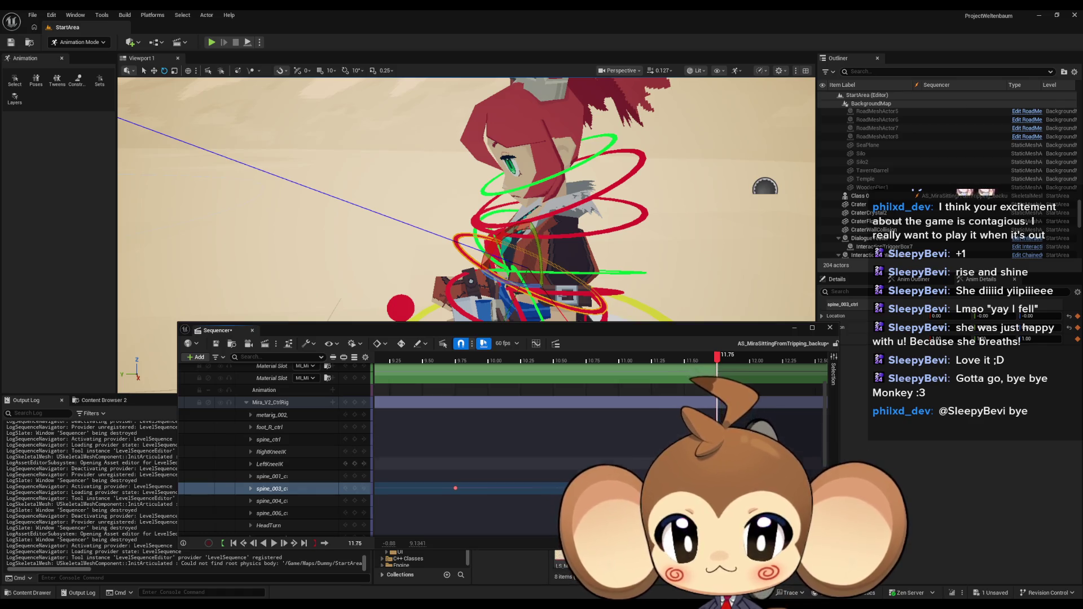
scroll(425, 372, left, 3)
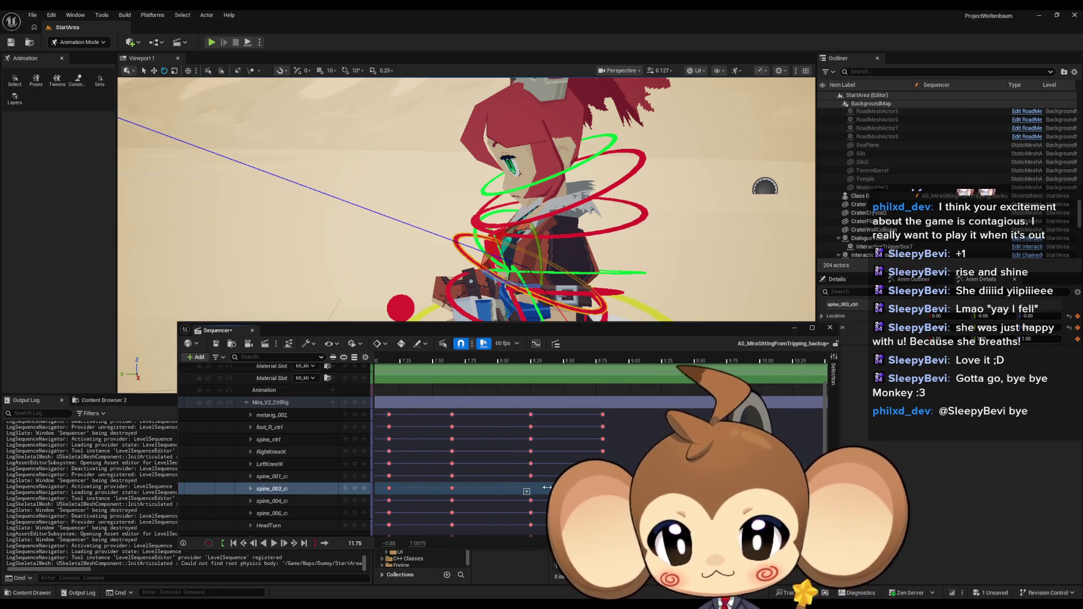
click(587, 223)
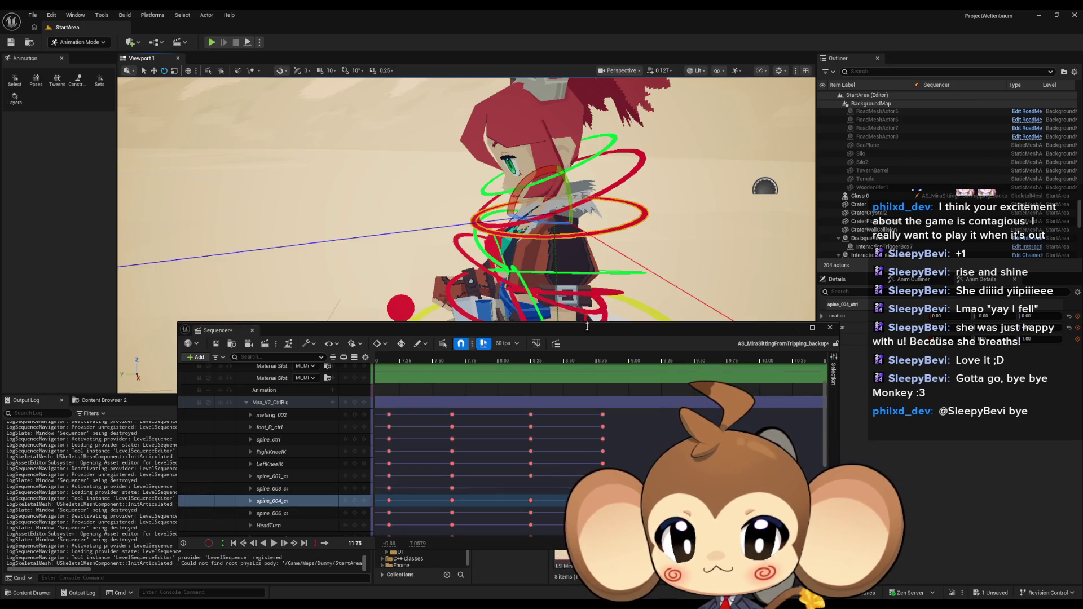
Step: Select the spine_004 and spine_006 tracks and compare their poses at 8.80 and about 11.7
click(603, 360)
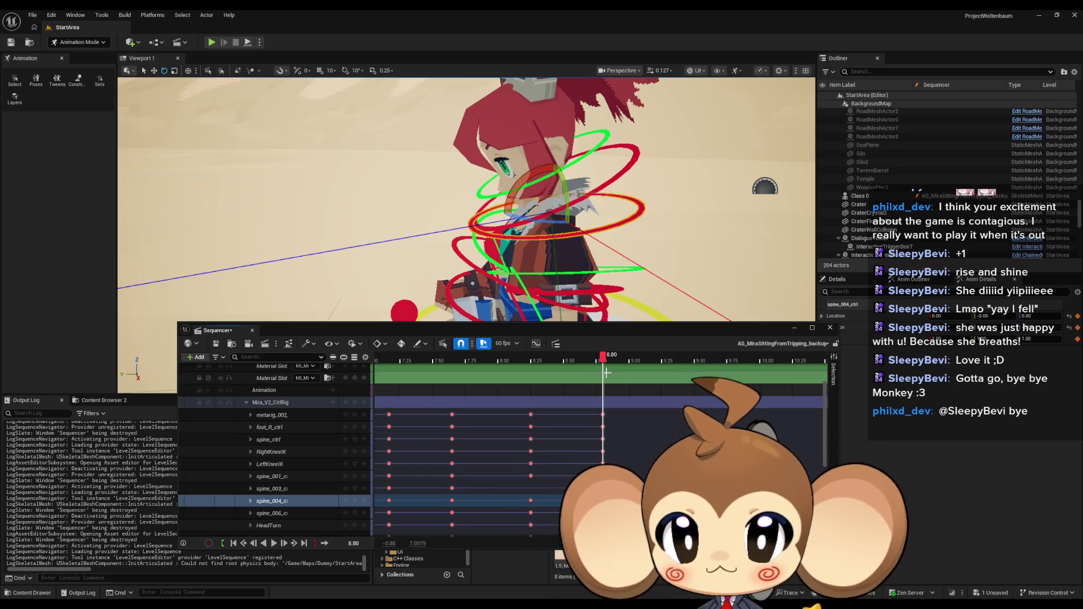
click(302, 502)
click(299, 510)
scroll(617, 443, down, 1)
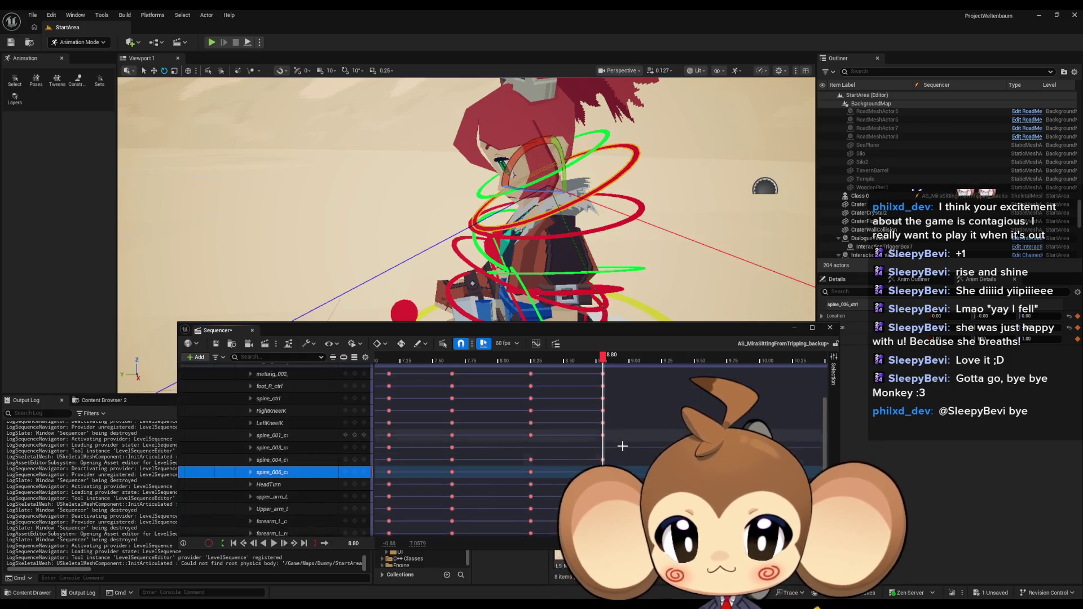
scroll(619, 442, right, 3)
scroll(623, 446, right, 2)
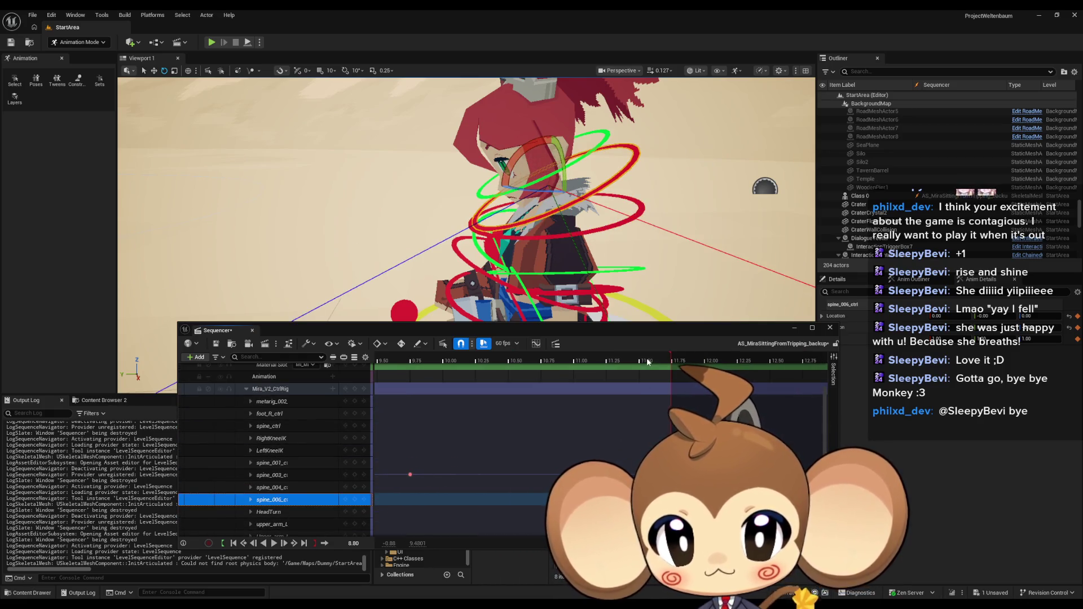
click(668, 356)
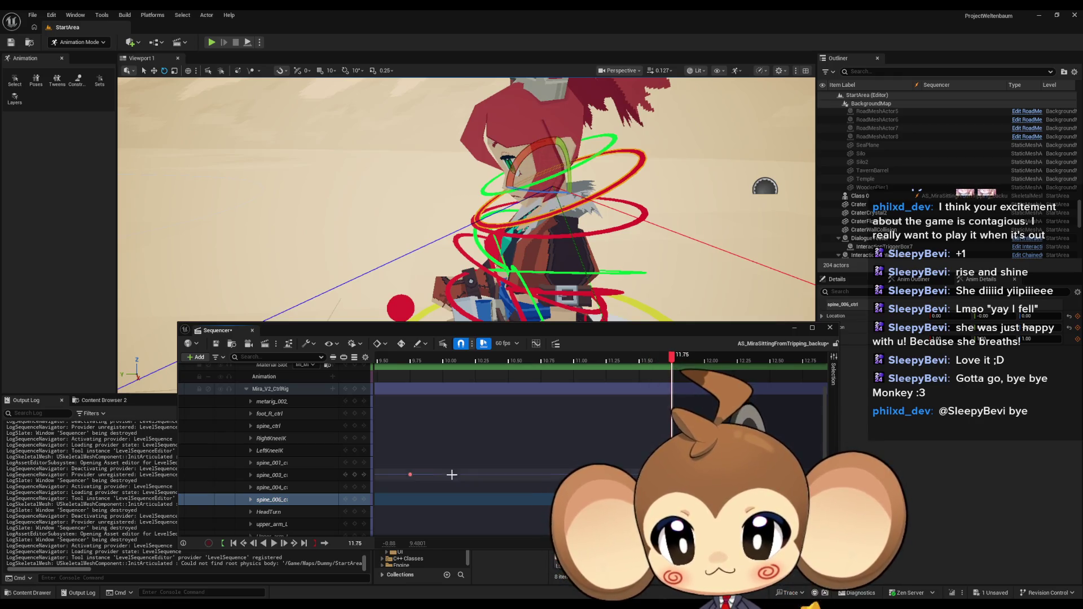
click(362, 501)
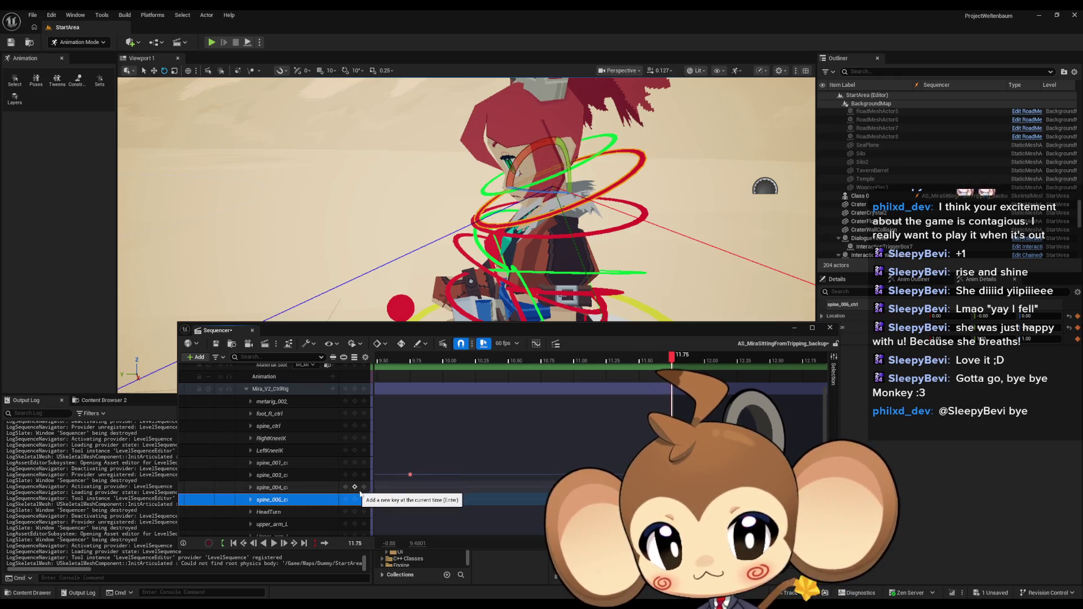
click(642, 357)
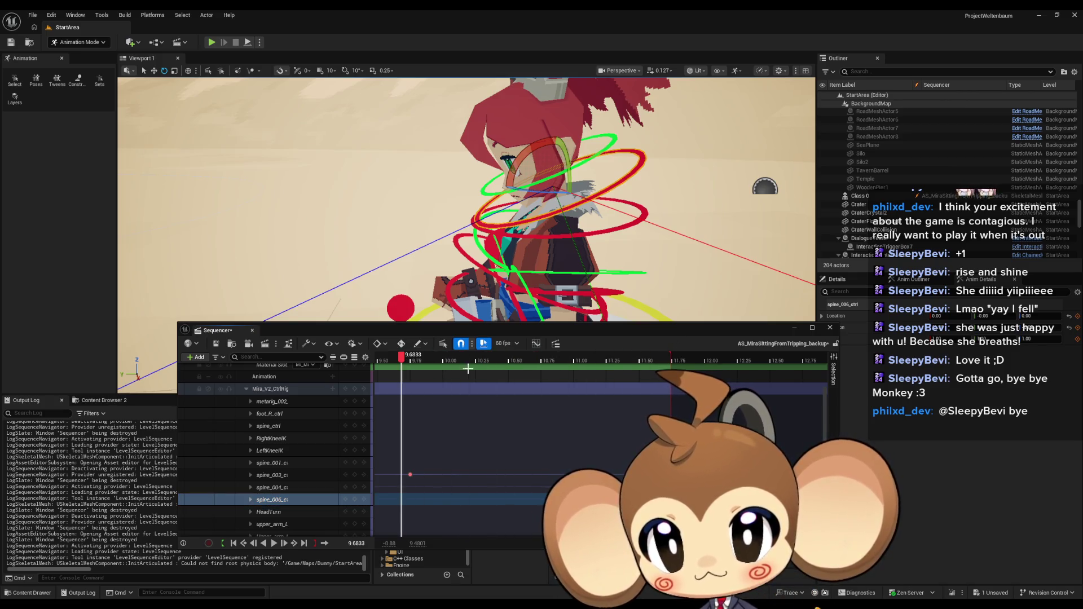
Step: Scrub back through the sit-up from about 9.7 to 7.93 and land on the 7.63 key
scroll(621, 395, left, 4)
click(677, 356)
mouse_move(676, 357)
mouse_down()
mouse_move(485, 354)
mouse_move(708, 361)
mouse_up()
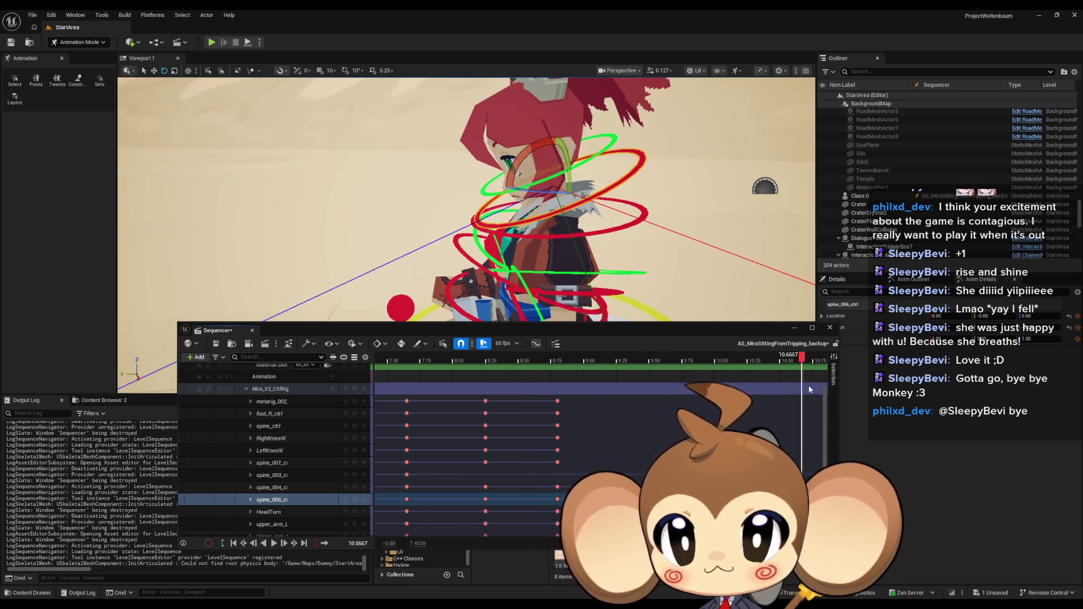
mouse_move(796, 389)
mouse_down()
mouse_move(445, 364)
mouse_move(677, 364)
mouse_move(679, 415)
mouse_up()
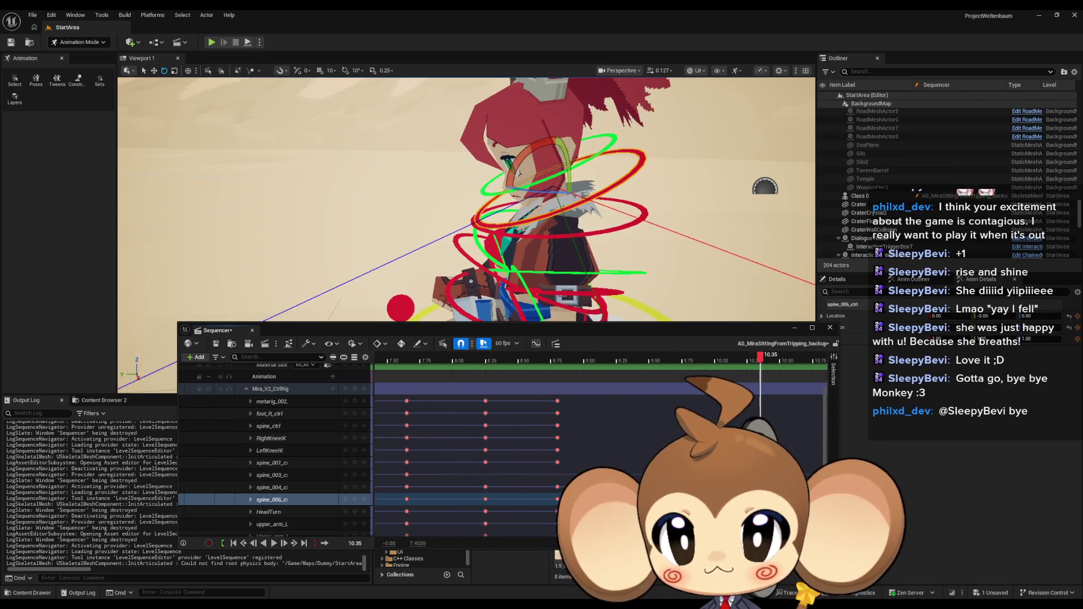
mouse_move(693, 367)
mouse_down()
mouse_move(386, 362)
mouse_move(497, 368)
mouse_up()
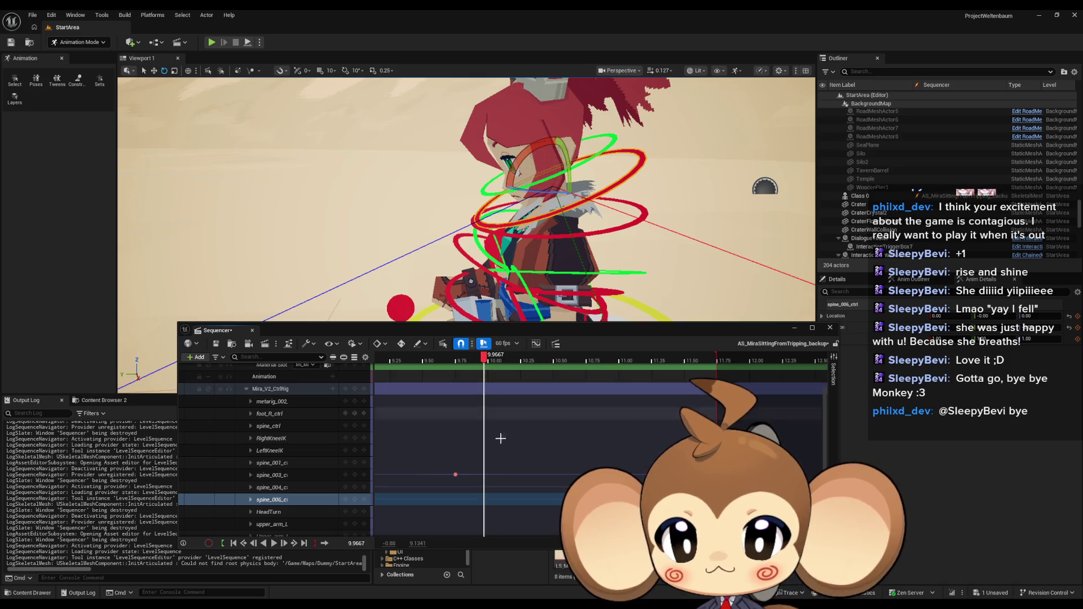
scroll(501, 431, left, 5)
click(453, 475)
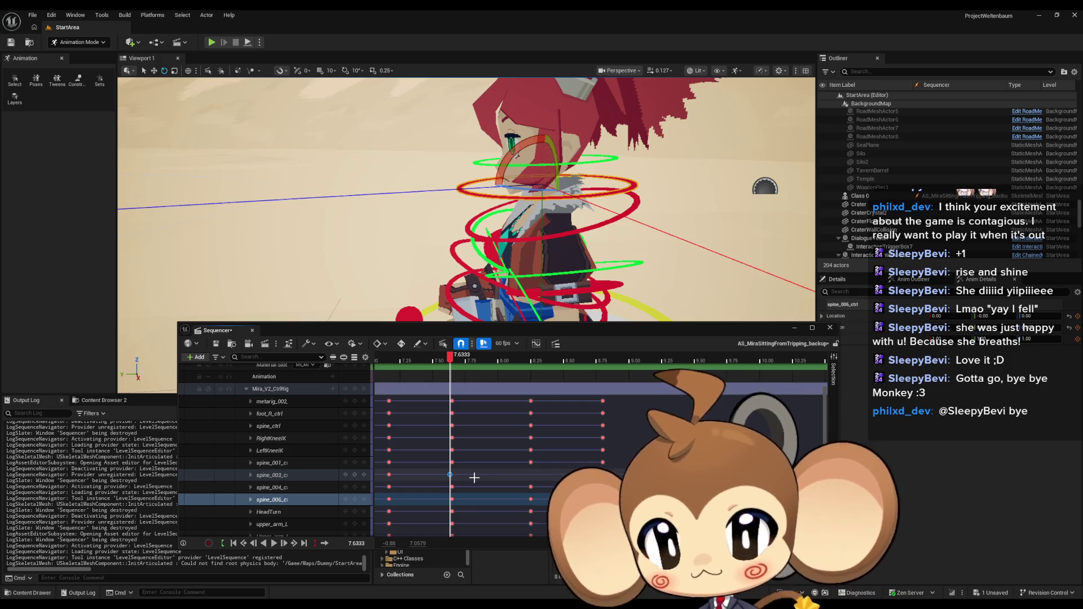
Step: Undo the last key move and inspect the head pose near the sequence end, about 11.73
key(ctrl+z)
click(454, 475)
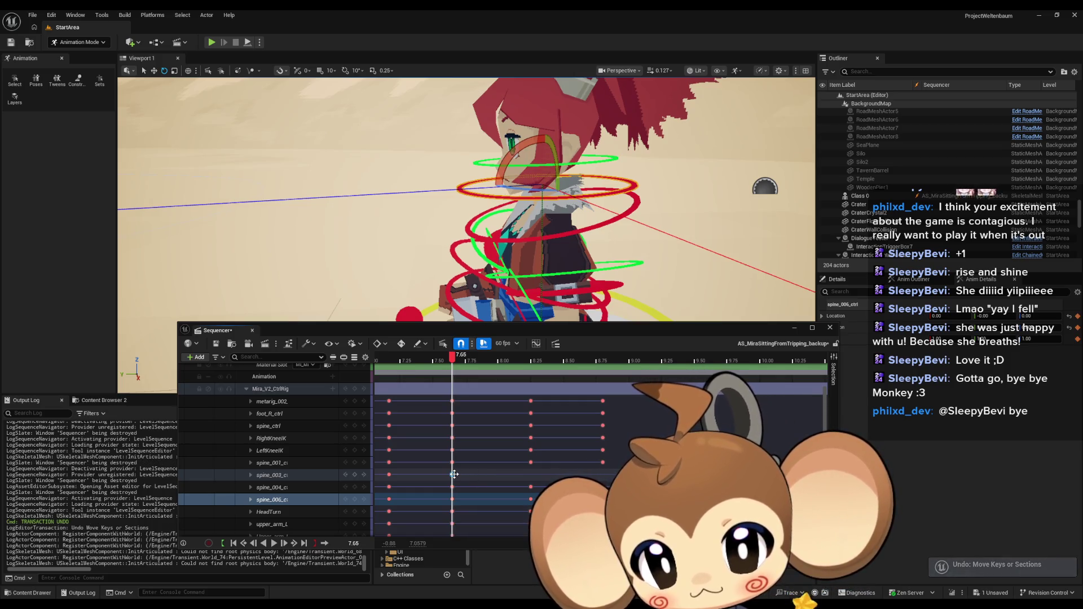
scroll(551, 450, right, 5)
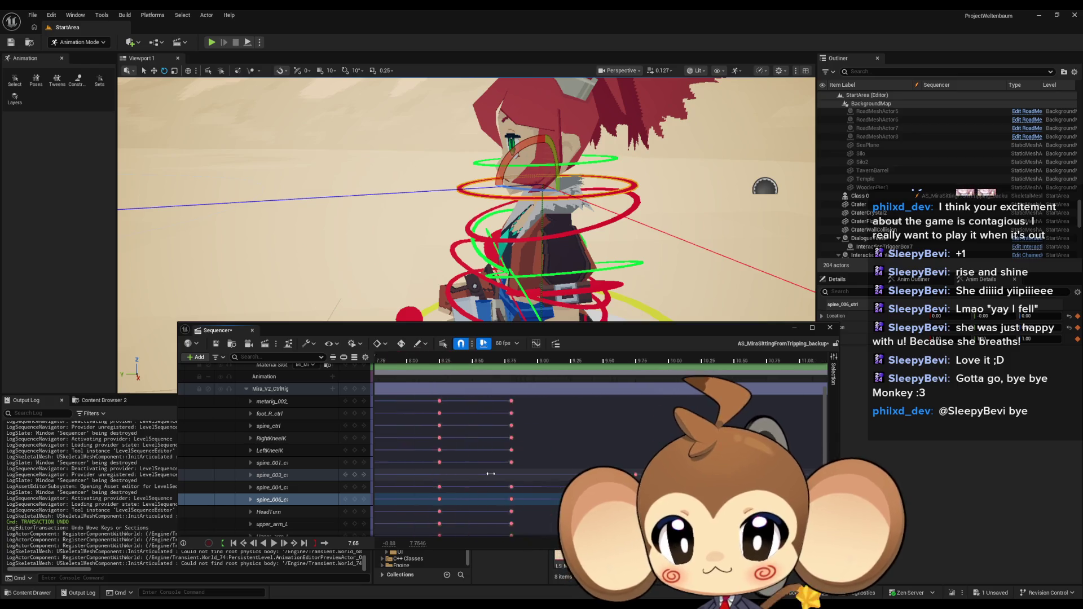
click(762, 360)
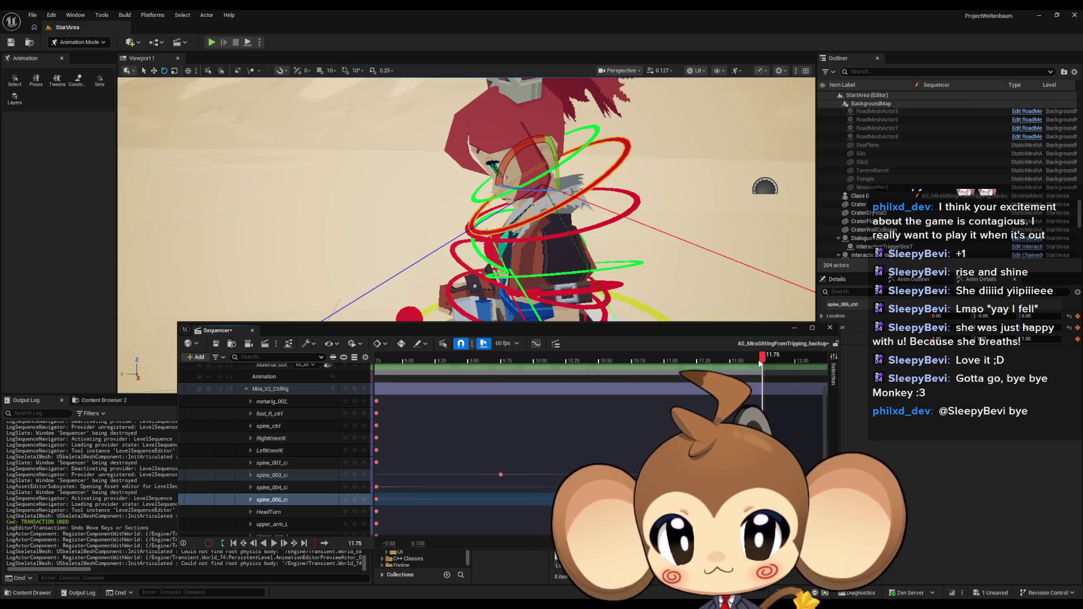
key(Left)
key(Left)
key(Left)
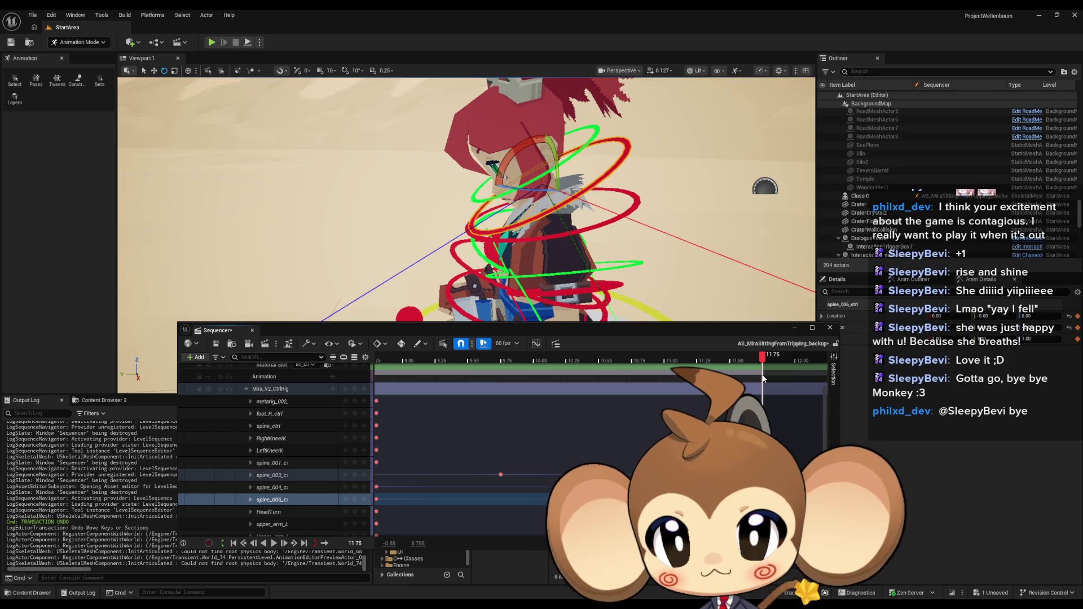
mouse_move(658, 271)
mouse_down()
mouse_move(638, 242)
mouse_move(660, 266)
mouse_up()
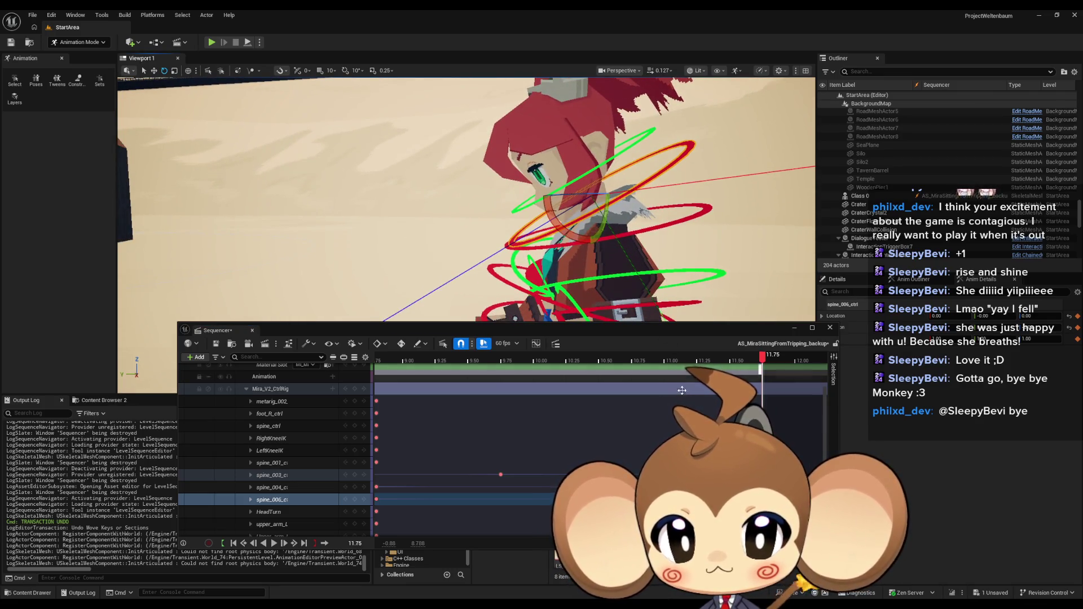
Step: At 9.75, tilt spine_006 and spine_004 forward about 4 degrees and key the spine_004 pose
click(501, 476)
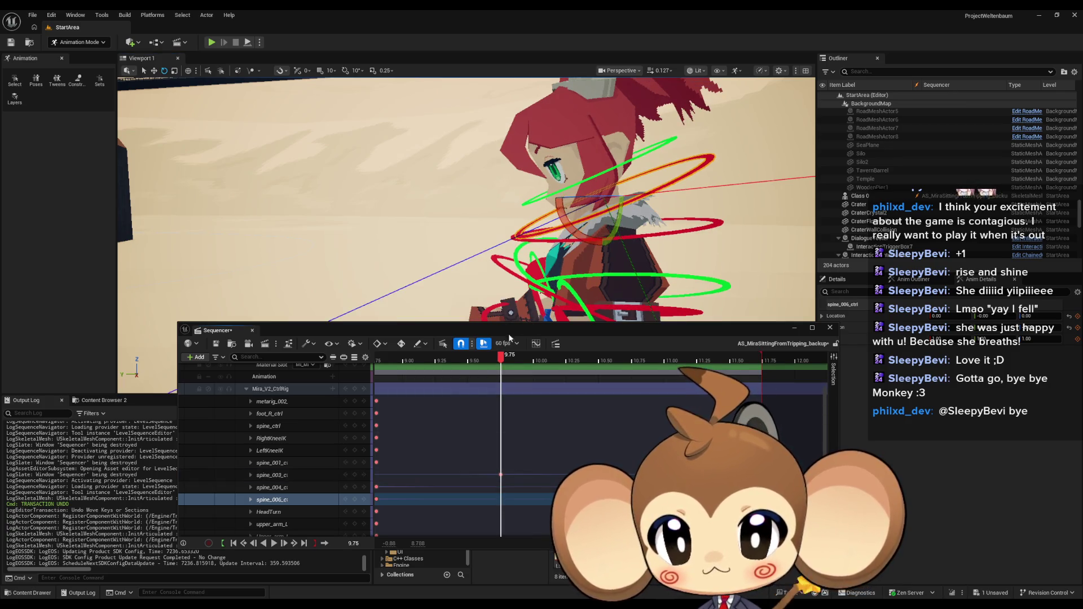
mouse_move(496, 361)
mouse_down()
mouse_move(387, 365)
mouse_move(478, 374)
mouse_up()
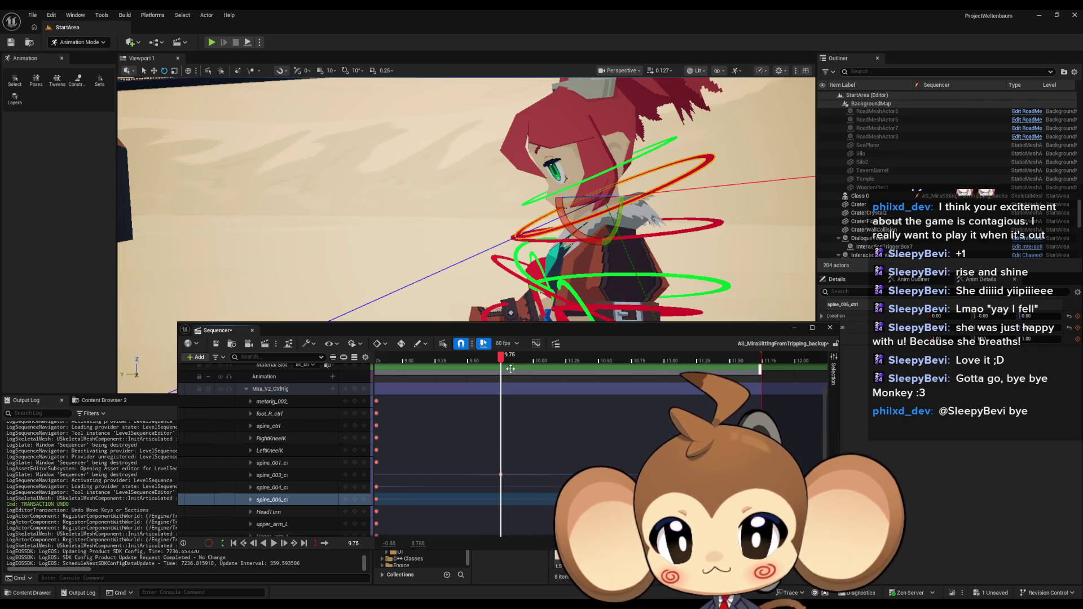
drag(565, 222, 603, 148)
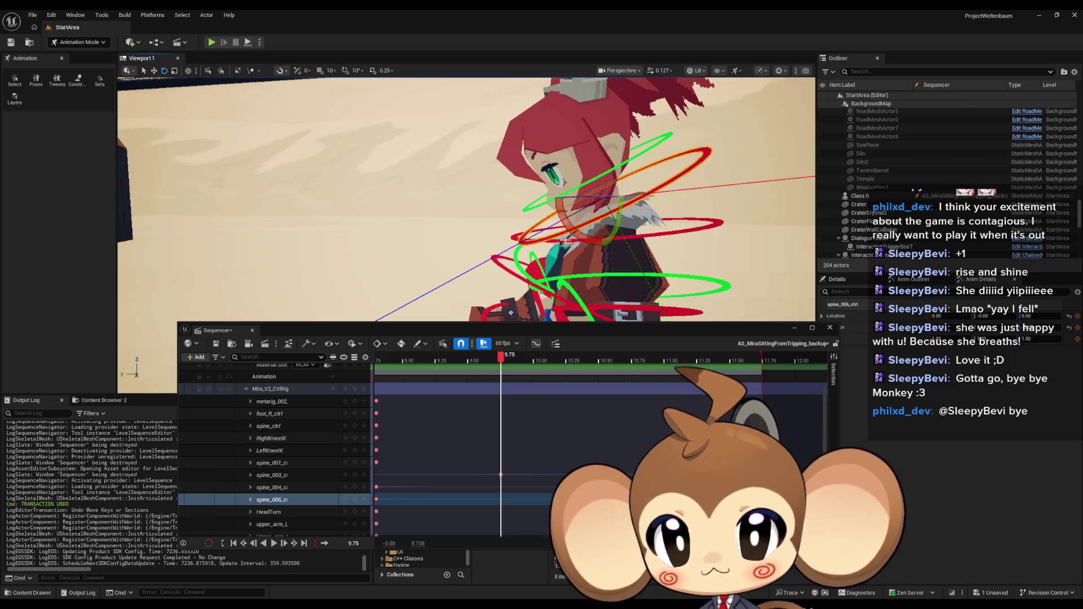
click(563, 237)
drag(564, 224, 603, 169)
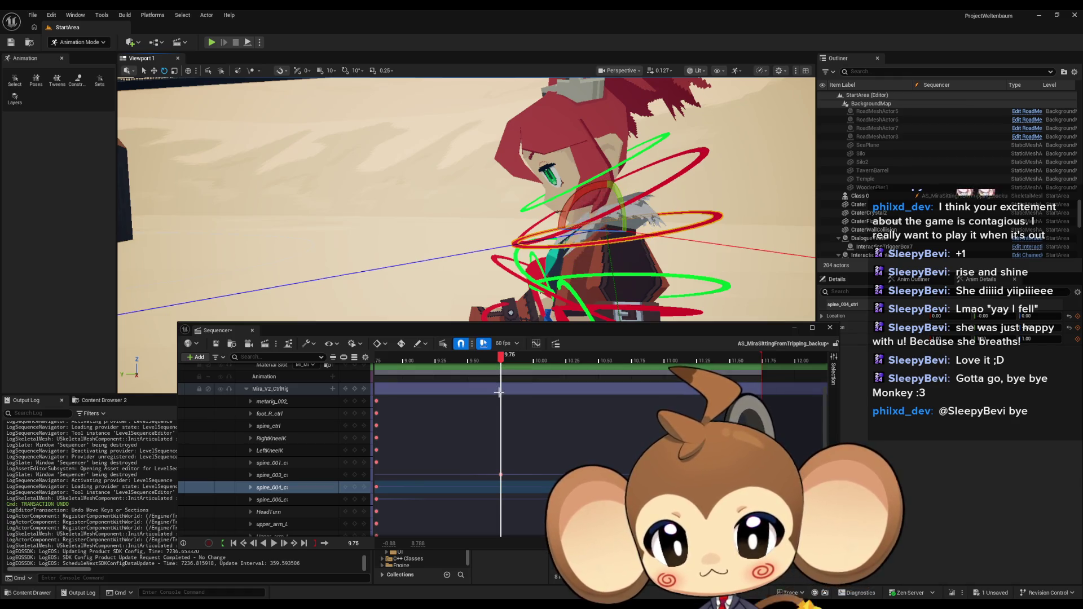
click(355, 488)
Step: Enlarge the viewport and scrub back to about 8.65 to review the new spine pose
mouse_move(500, 359)
mouse_down()
mouse_move(381, 361)
mouse_move(821, 377)
mouse_move(536, 364)
mouse_move(684, 363)
mouse_move(381, 367)
mouse_move(474, 367)
mouse_move(455, 366)
mouse_up()
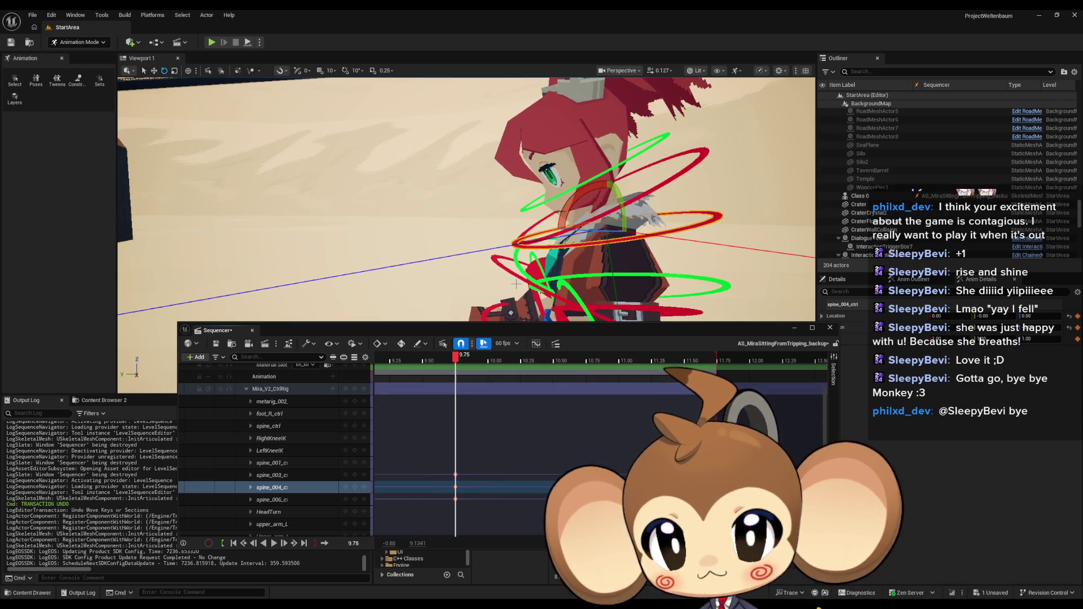
scroll(484, 426, left, 3)
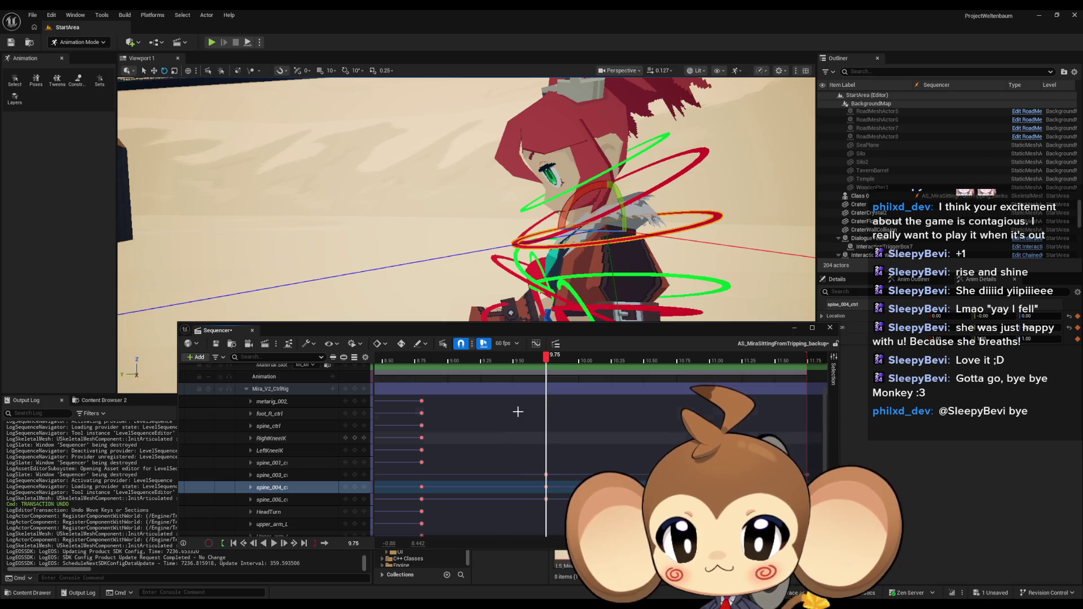
drag(542, 325, 542, 372)
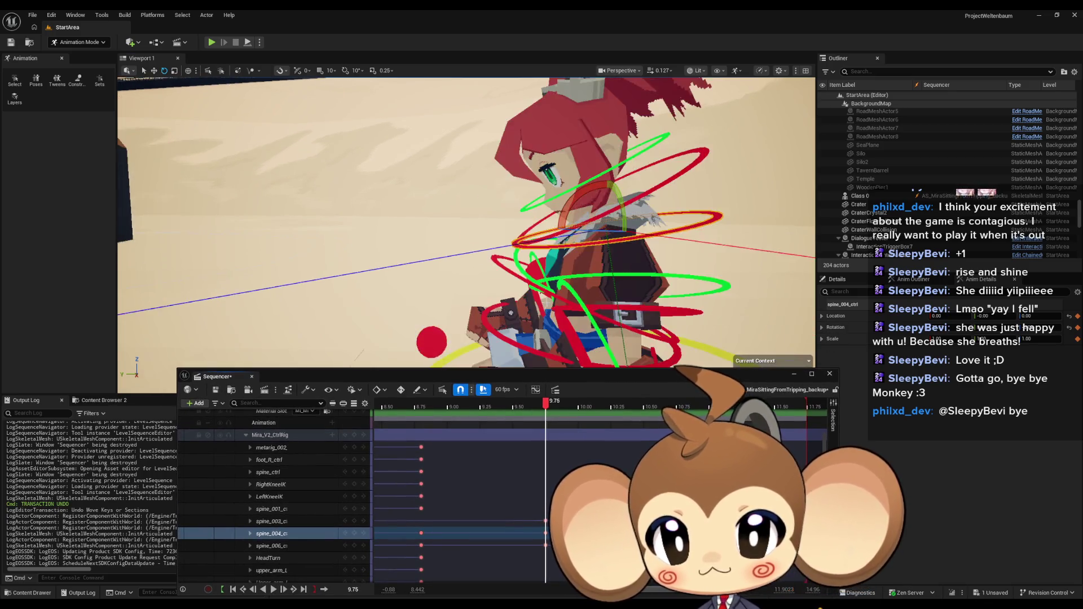
scroll(543, 305, up, 5)
mouse_move(550, 412)
mouse_down()
mouse_move(388, 414)
mouse_move(664, 419)
mouse_move(399, 415)
mouse_move(600, 421)
mouse_move(437, 425)
mouse_up()
key(f)
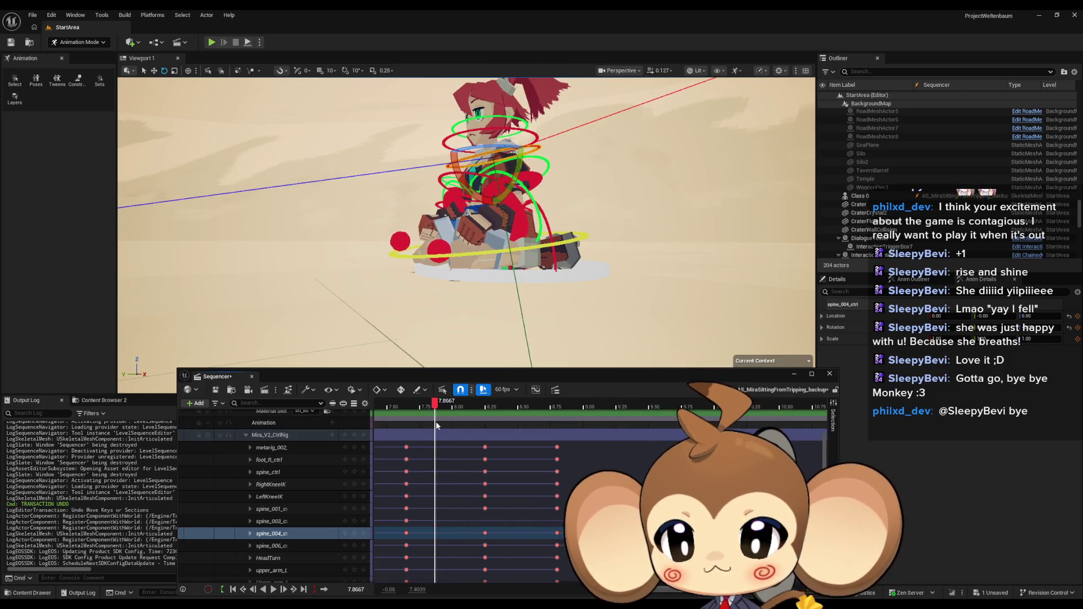
scroll(484, 496, down, 5)
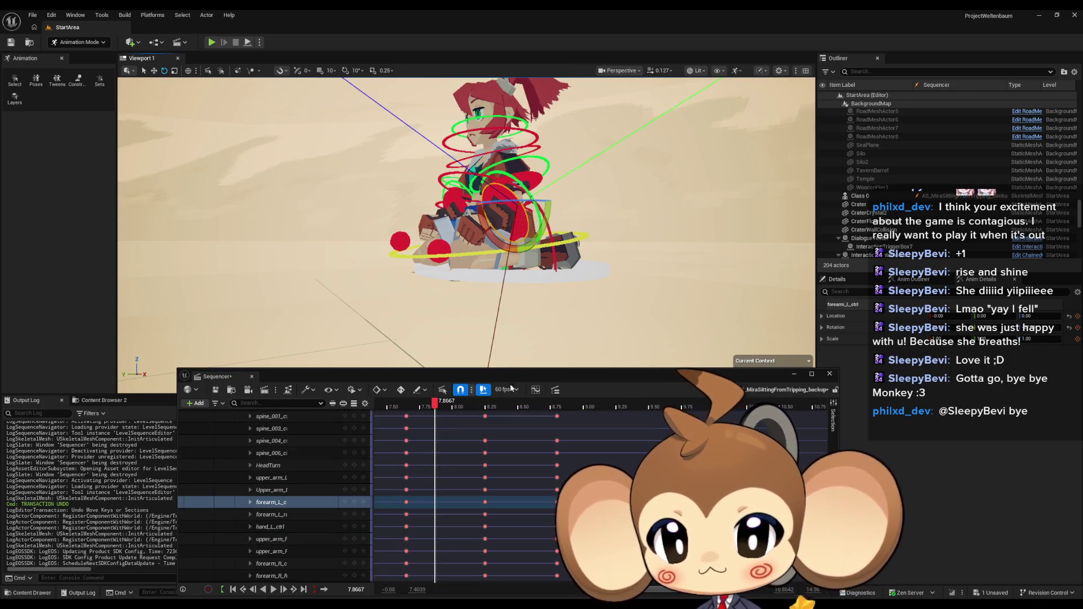
click(484, 501)
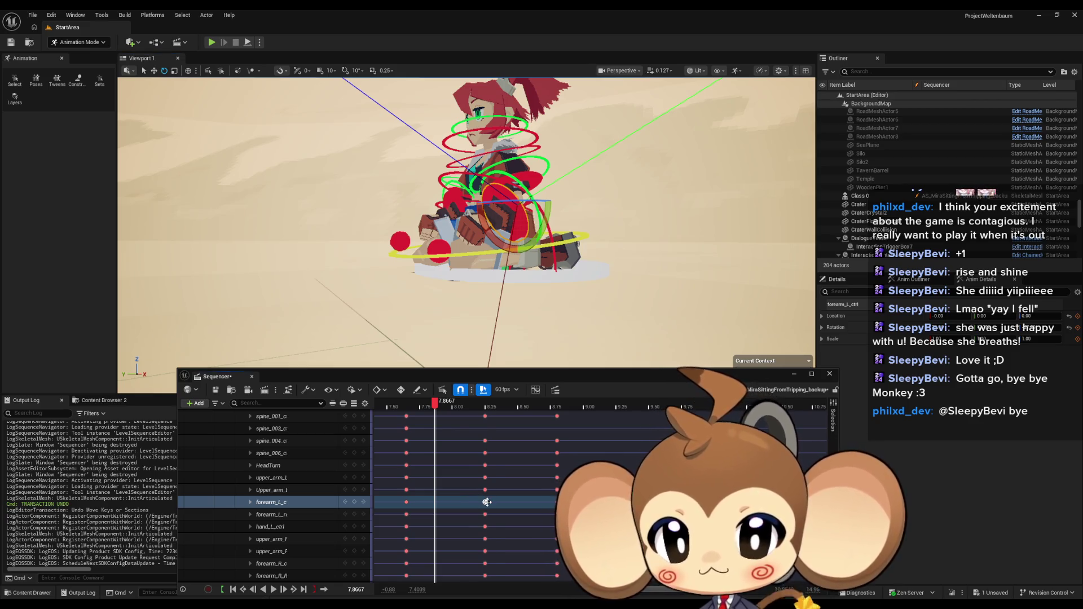
click(486, 502)
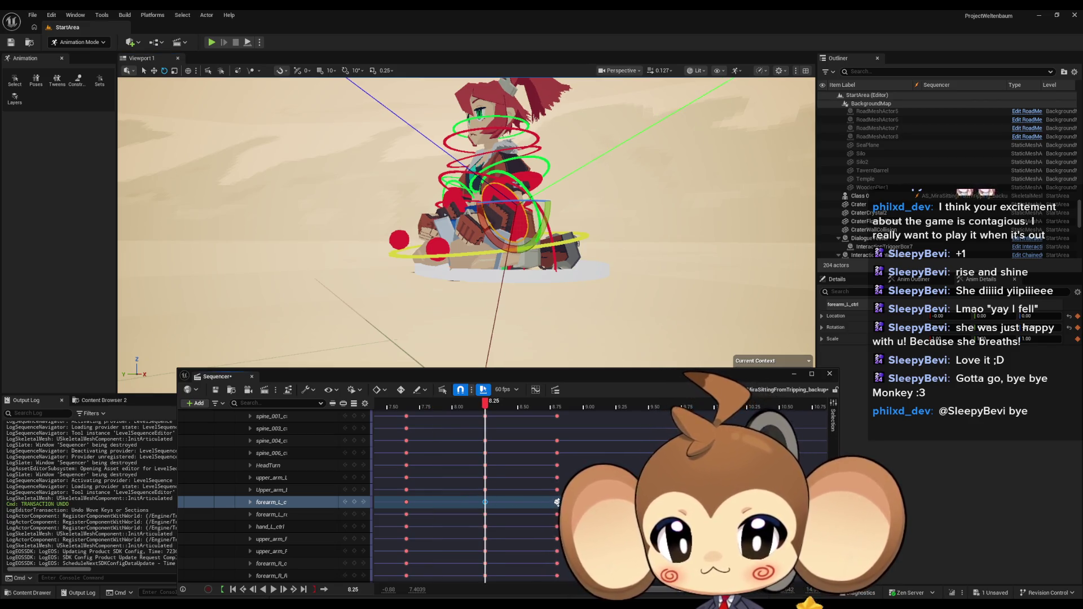
click(557, 502)
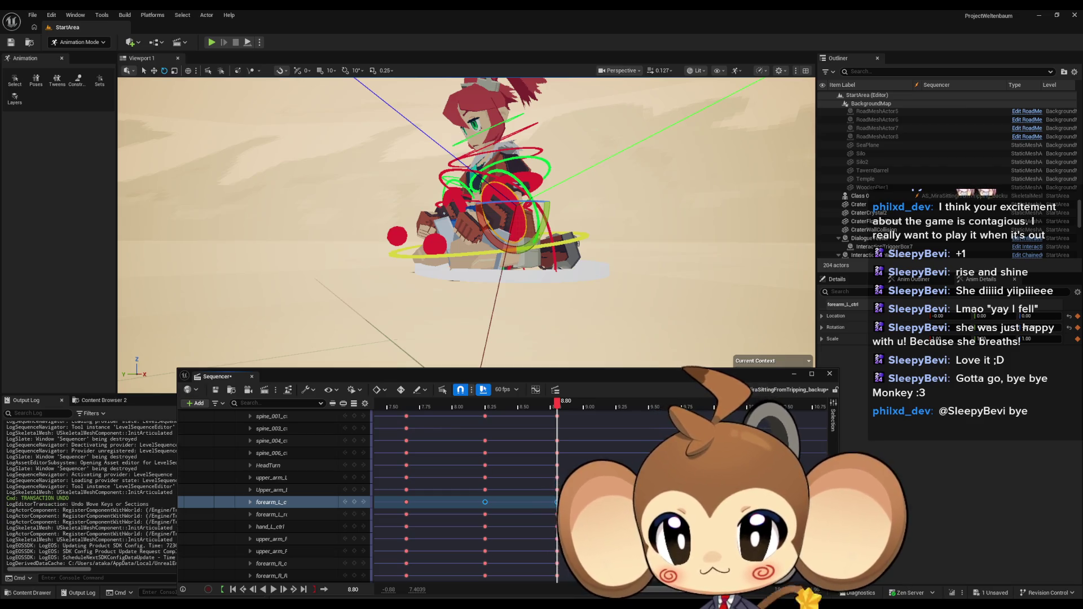
click(534, 183)
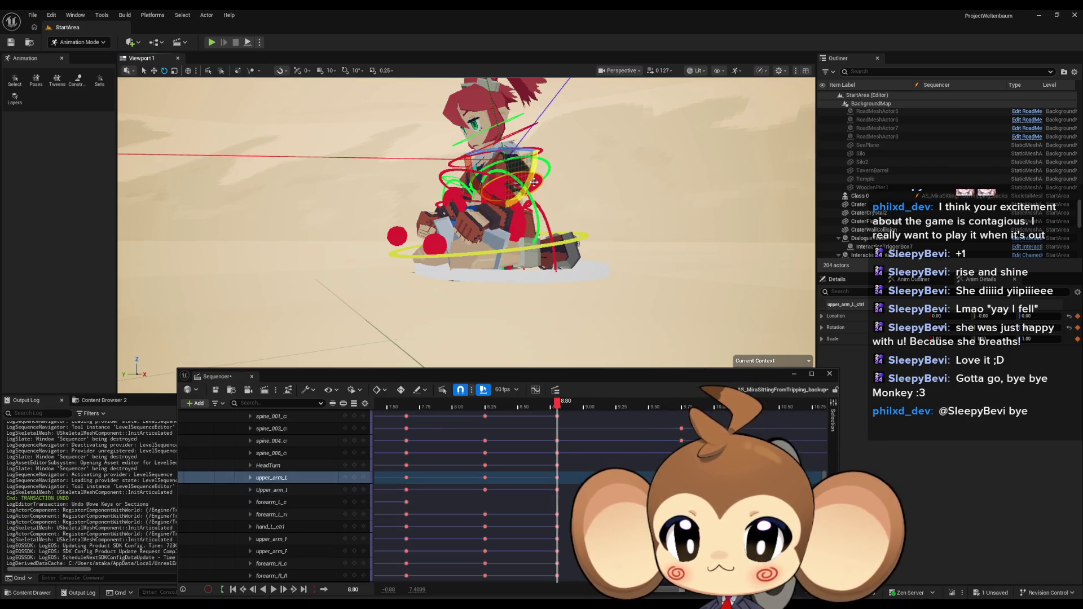
key(comma)
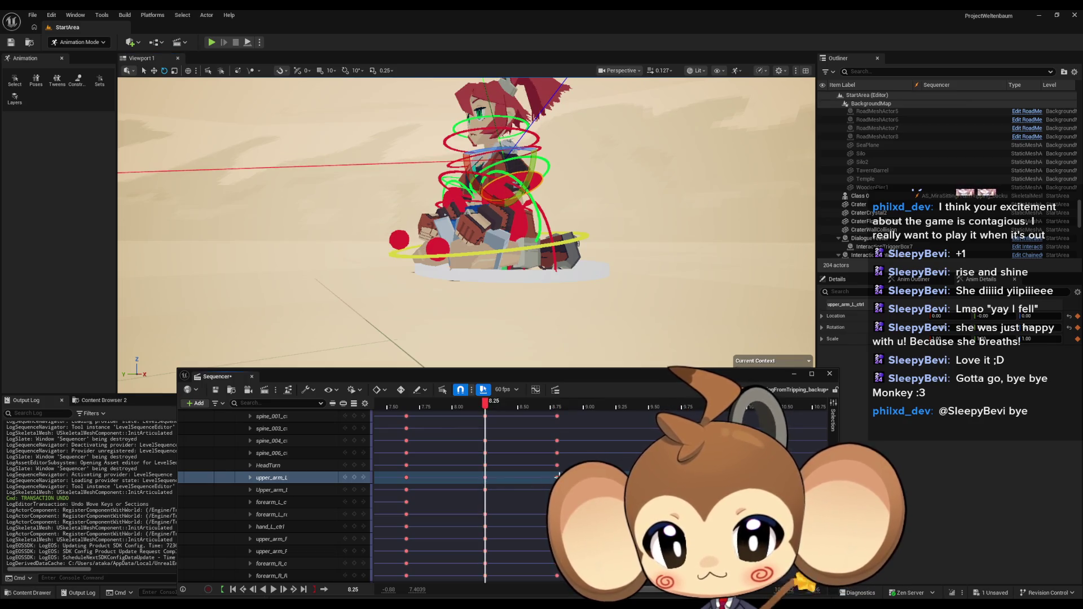
key(period)
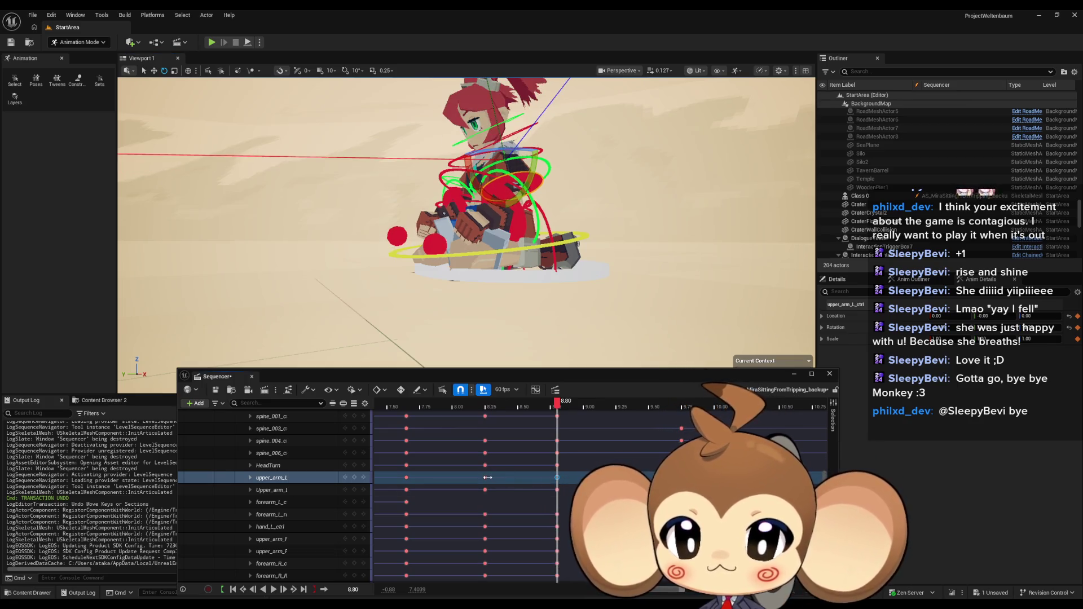
key(comma)
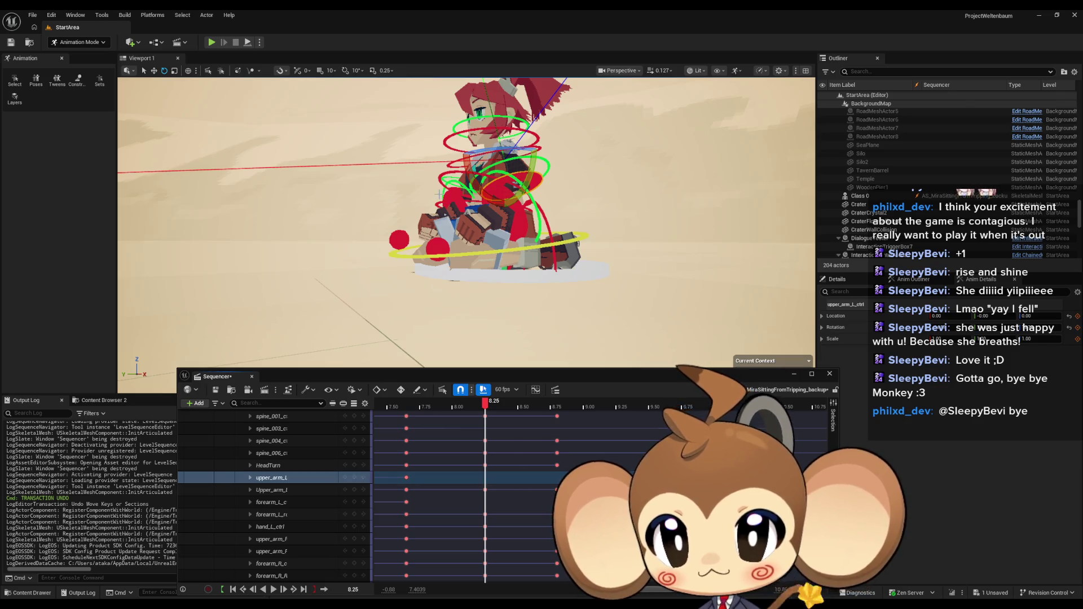
scroll(483, 228, up, 5)
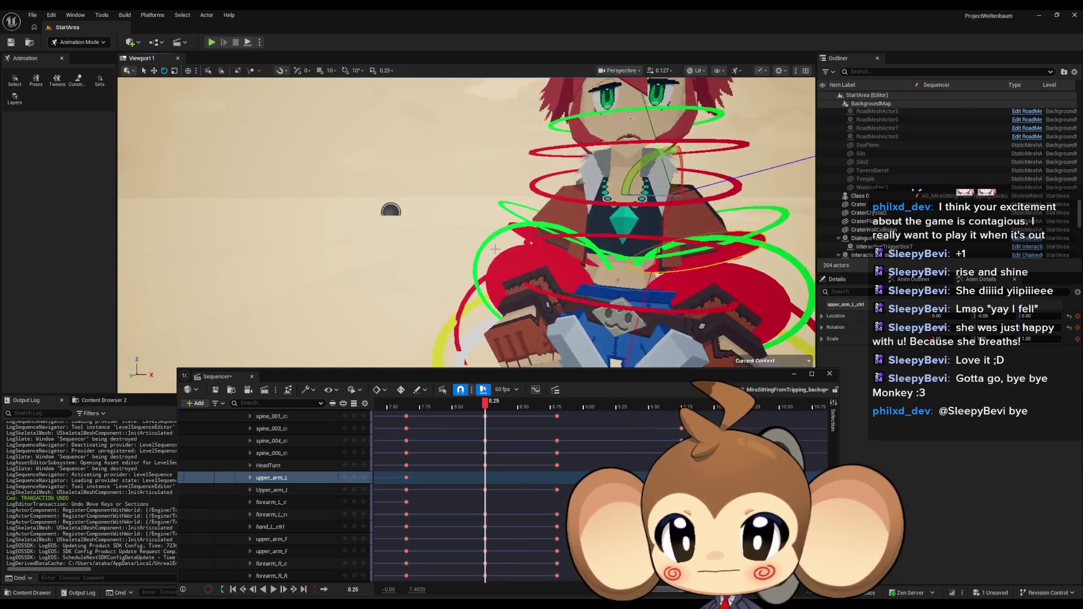
click(536, 244)
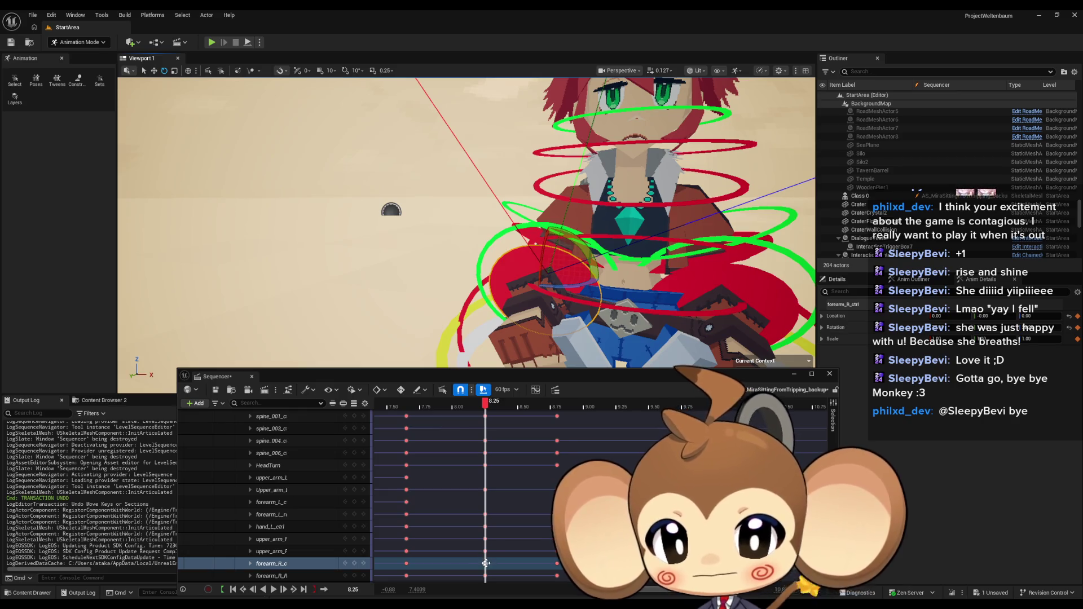
key(period)
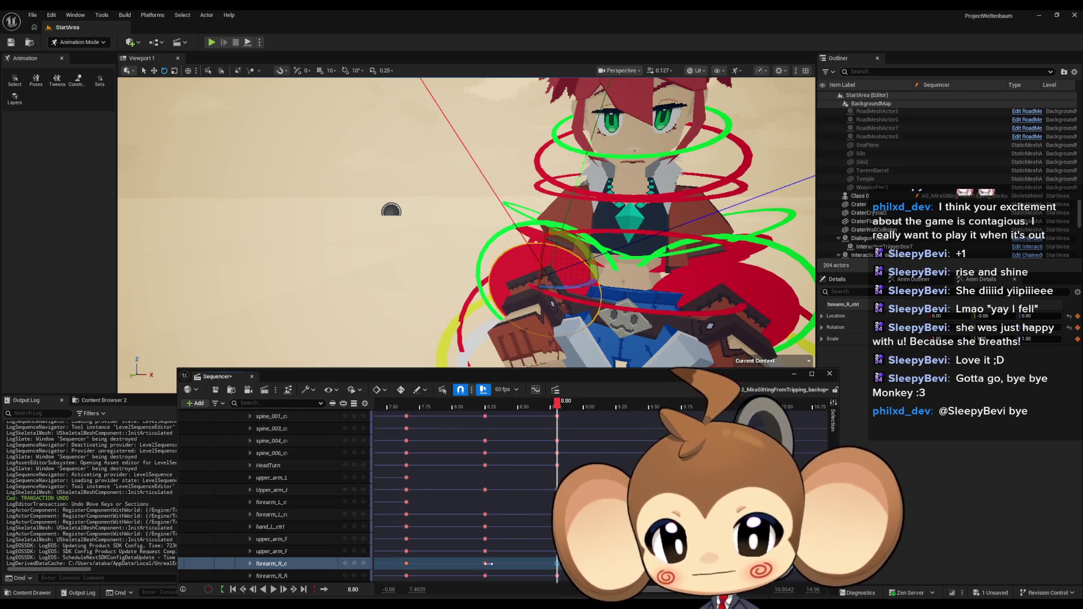
key(comma)
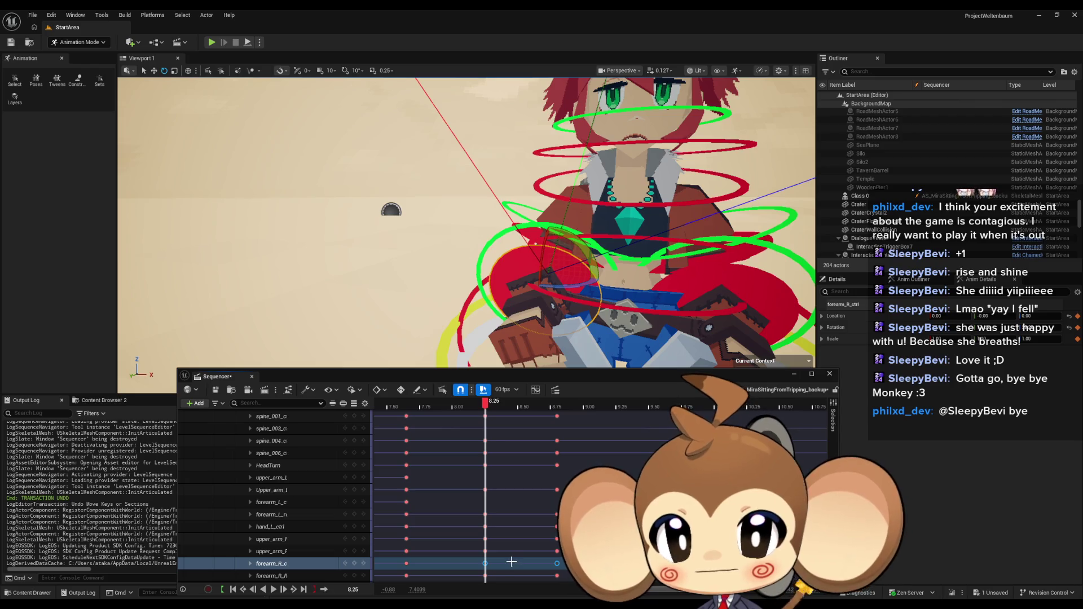
click(525, 232)
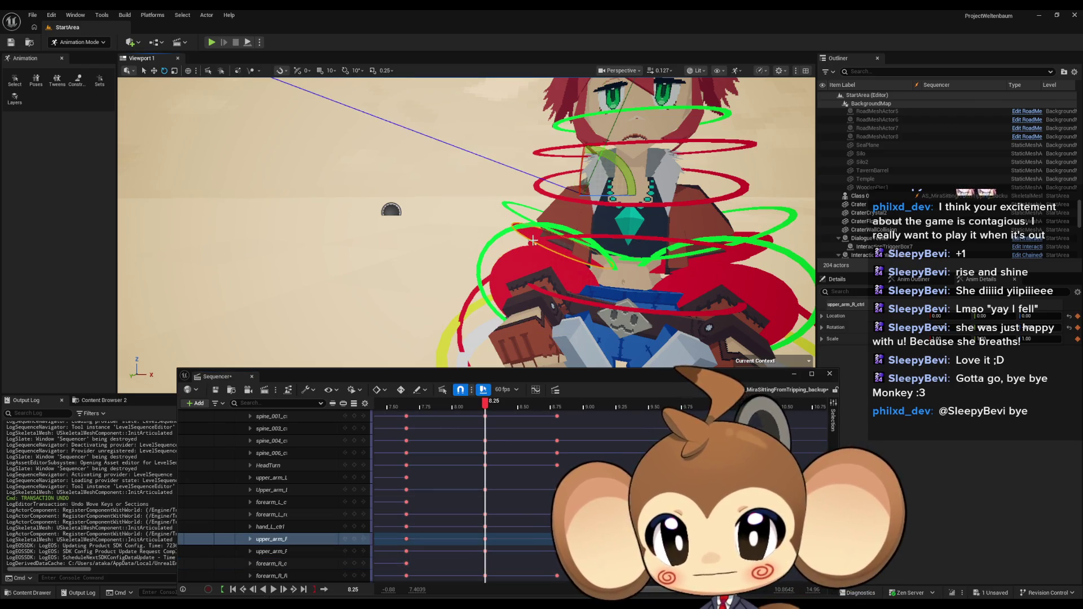
scroll(499, 510, down, 3)
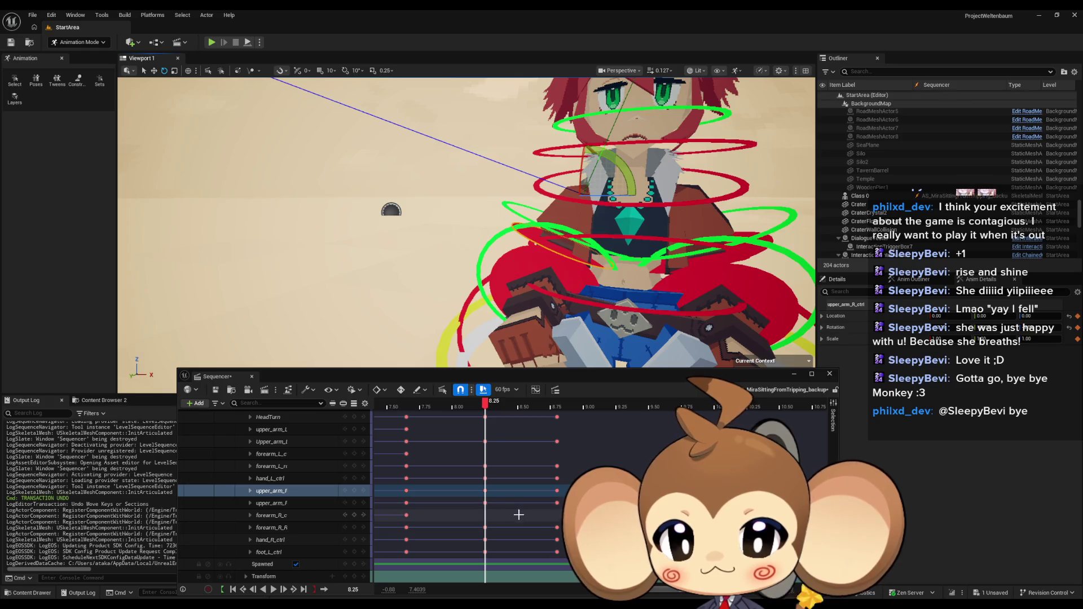
scroll(531, 516, up, 2)
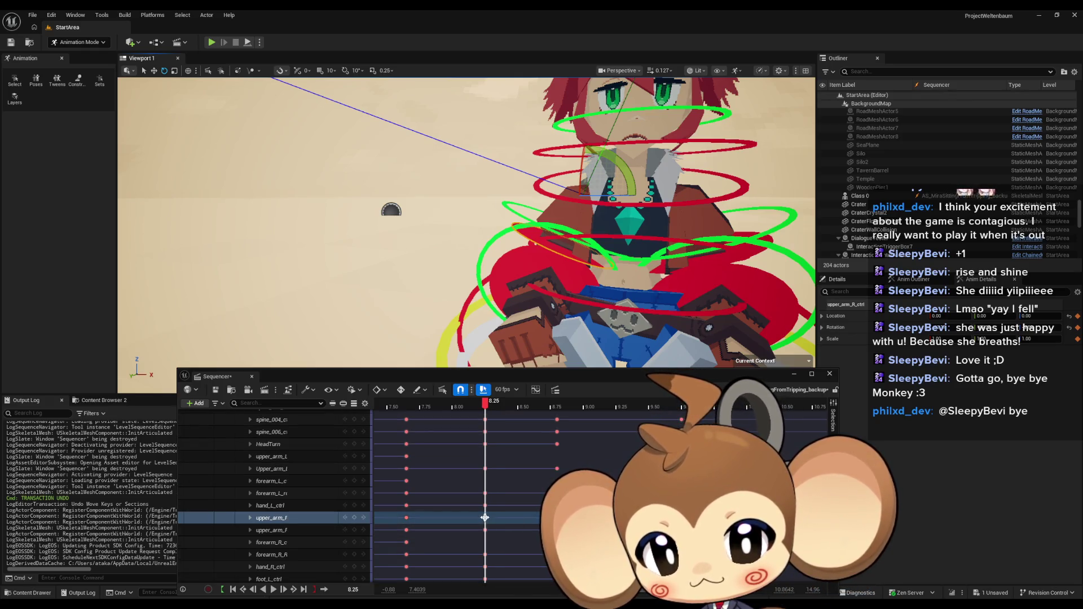
key(period)
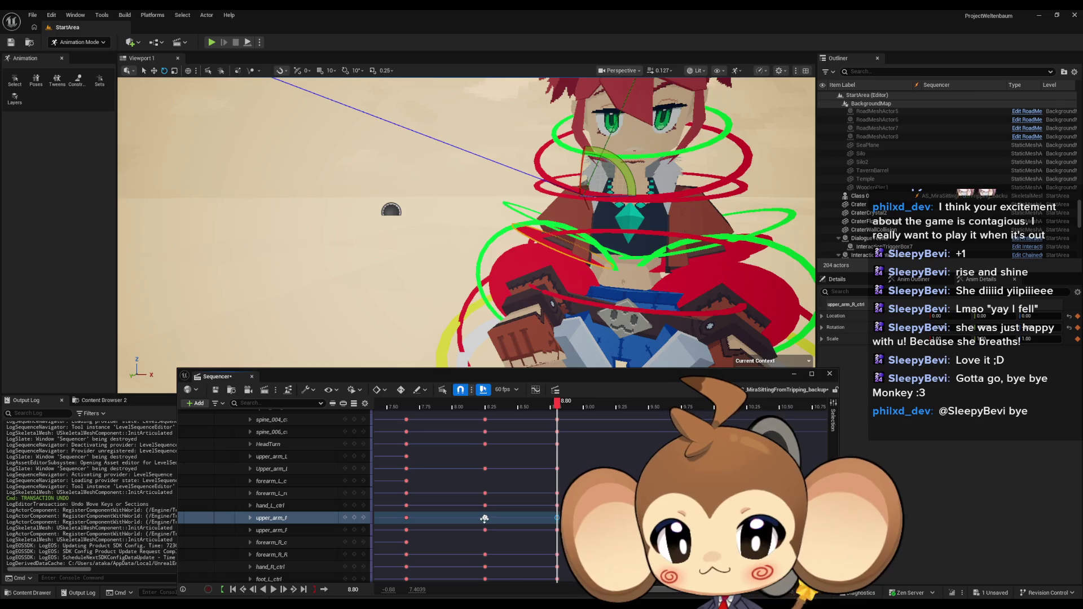
key(comma)
drag(502, 316, 429, 310)
Step: Rotate the left upper arm about 10 degrees at 9.75 and key it
mouse_move(476, 408)
mouse_down()
mouse_move(377, 408)
mouse_move(696, 414)
mouse_up()
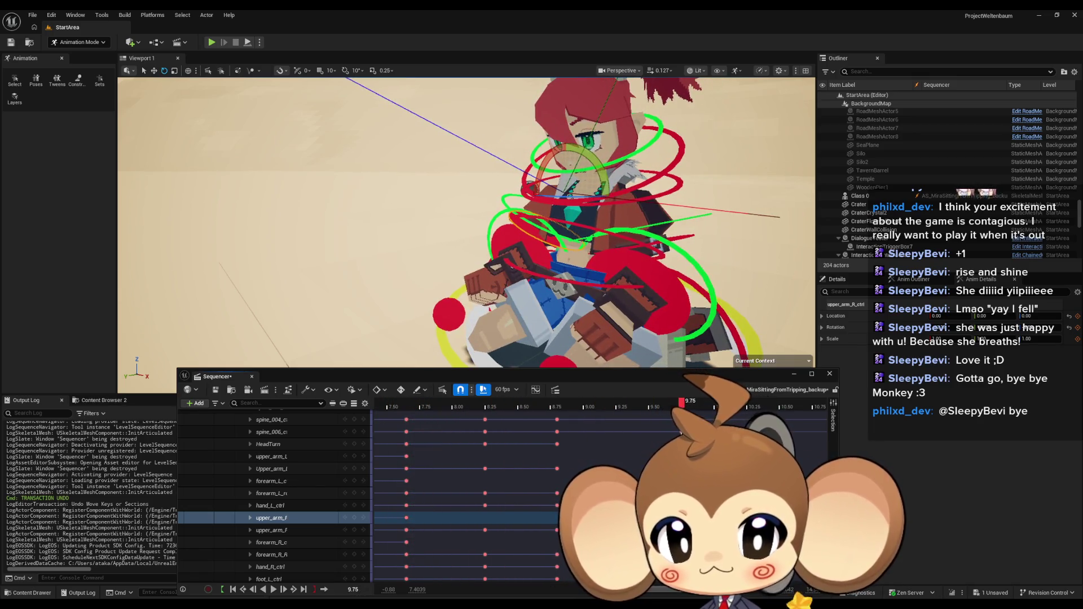
drag(497, 293, 429, 279)
click(553, 249)
drag(553, 249, 519, 232)
click(478, 403)
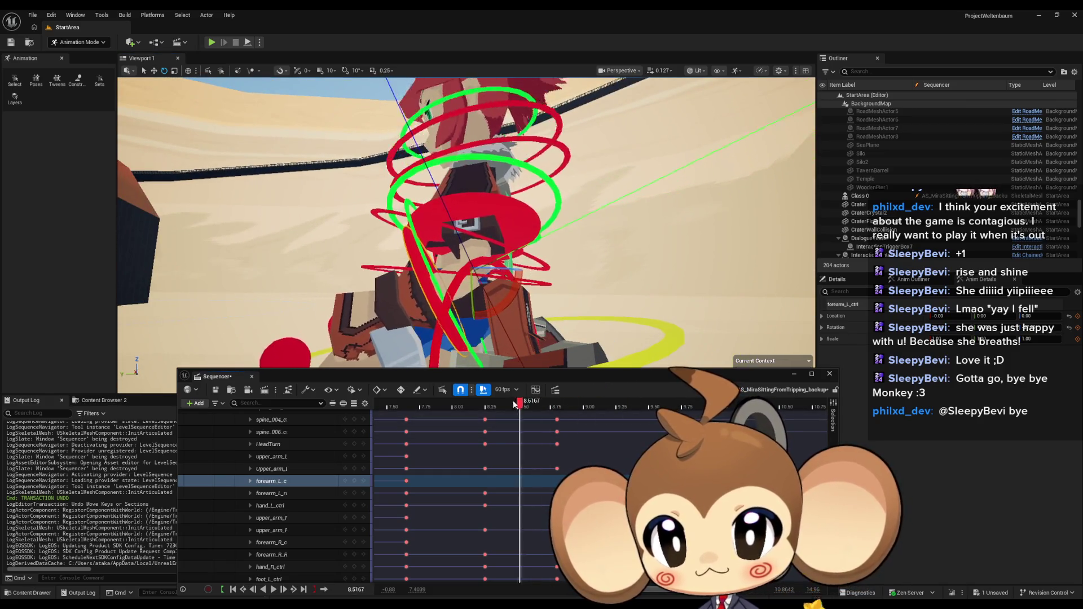
drag(477, 403, 683, 403)
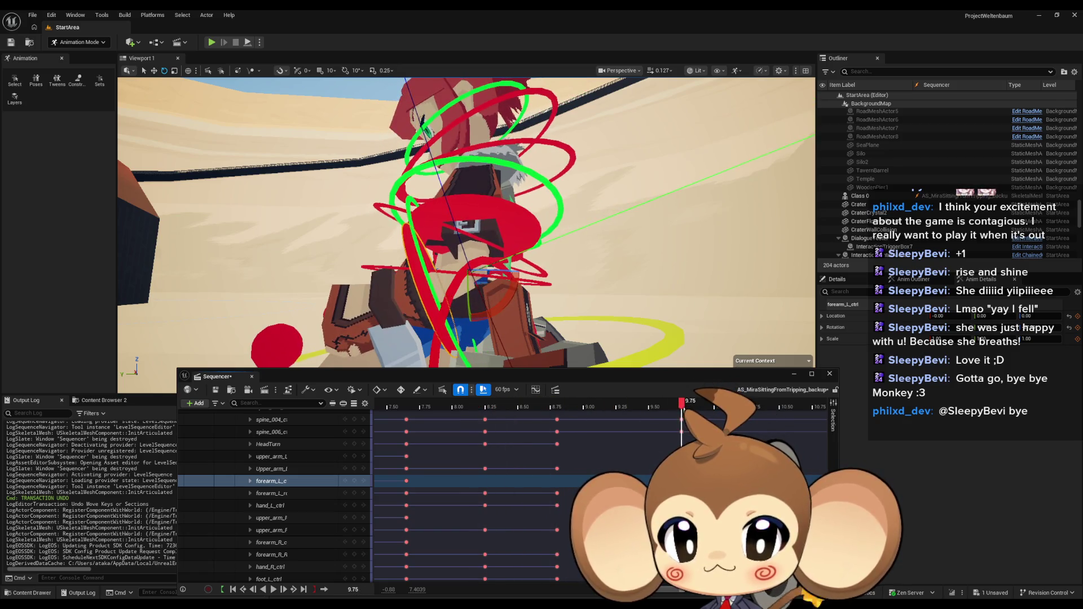
click(479, 269)
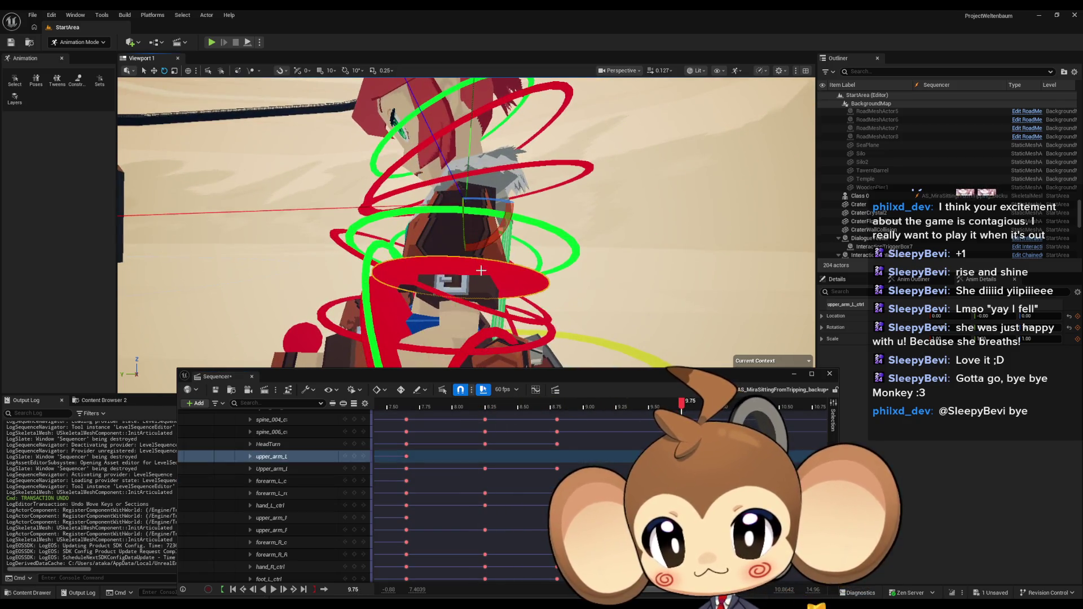
mouse_move(686, 403)
mouse_down()
mouse_move(508, 404)
mouse_move(655, 415)
mouse_move(435, 404)
mouse_move(648, 404)
mouse_move(437, 404)
mouse_up()
drag(509, 413, 648, 422)
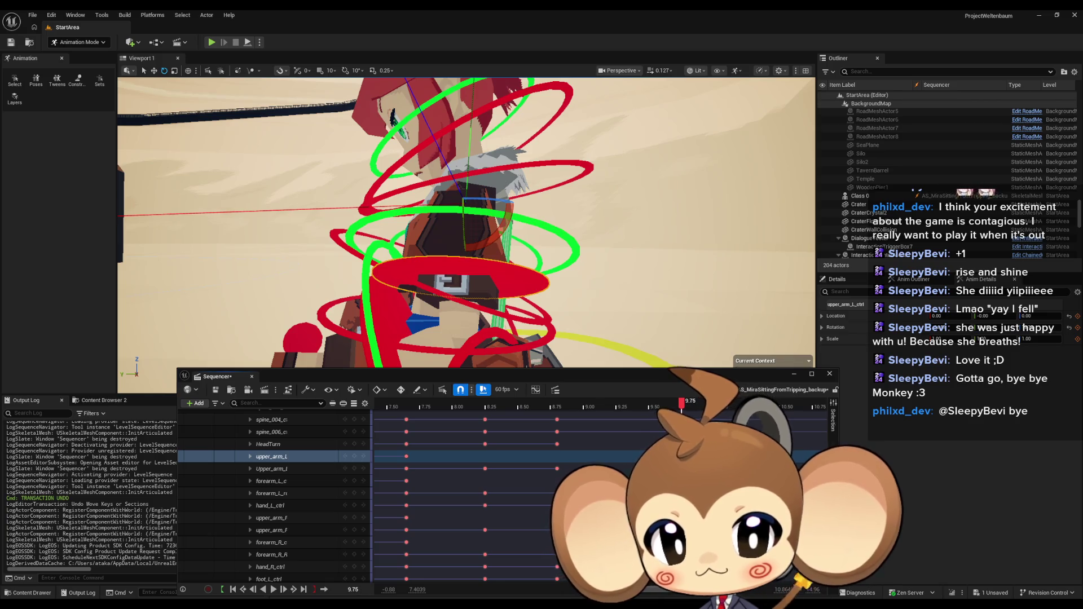
drag(479, 247, 477, 226)
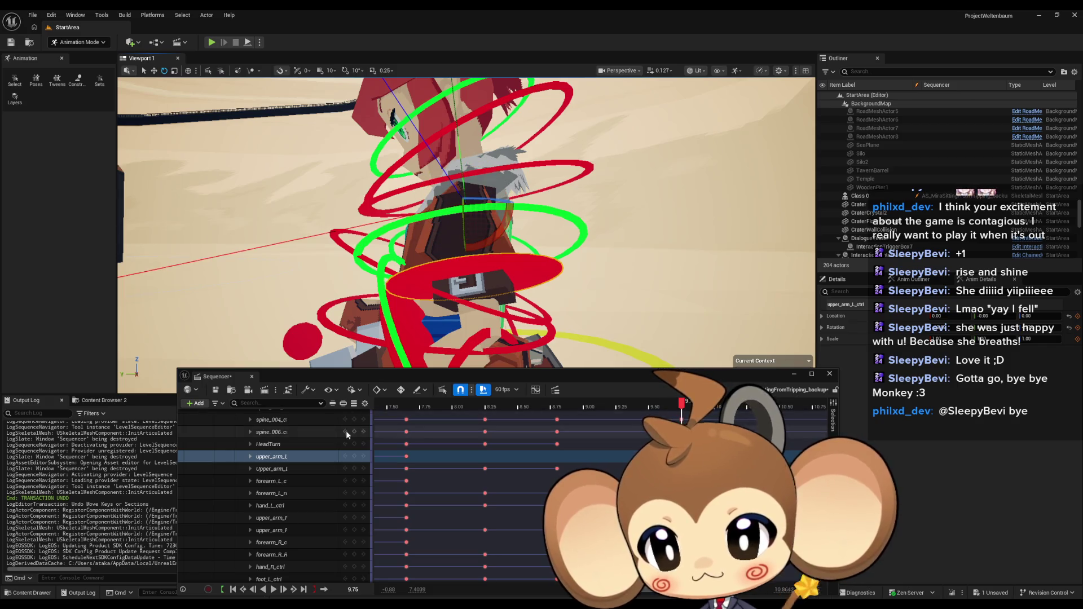
click(355, 455)
Step: Rotate the left forearm about -7 degrees and scrub its motion from 7.50 to 7.75
mouse_move(461, 298)
mouse_down()
mouse_move(435, 294)
mouse_move(462, 297)
mouse_up()
scroll(462, 298, up, 5)
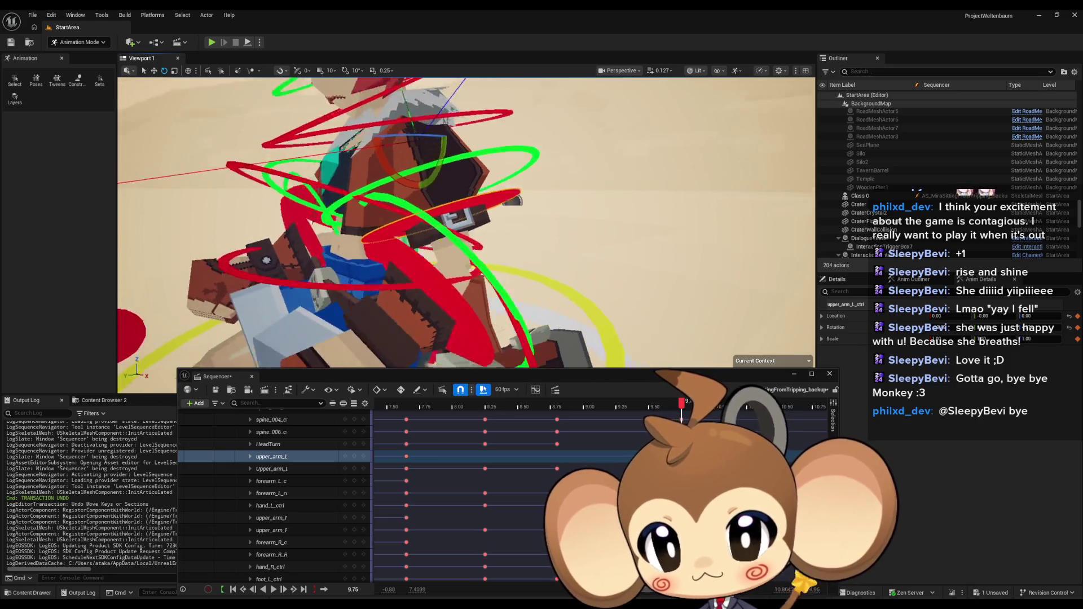
click(270, 480)
mouse_move(452, 186)
mouse_down()
mouse_move(475, 179)
mouse_move(474, 158)
mouse_up()
mouse_move(479, 119)
mouse_down()
mouse_move(496, 198)
mouse_move(435, 232)
mouse_move(345, 257)
mouse_up()
click(360, 480)
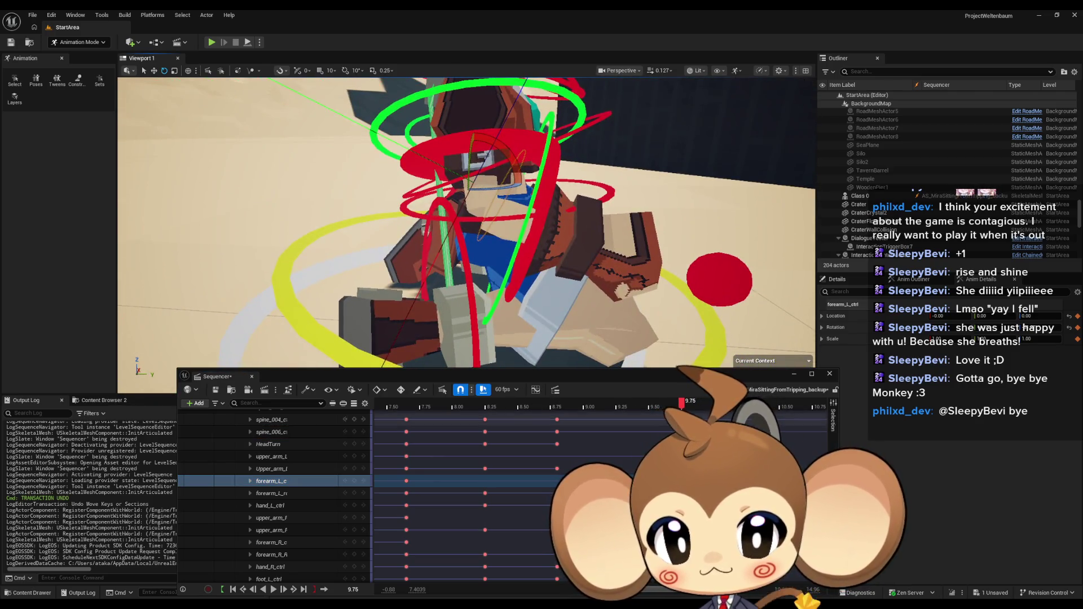
click(387, 406)
drag(388, 419, 685, 429)
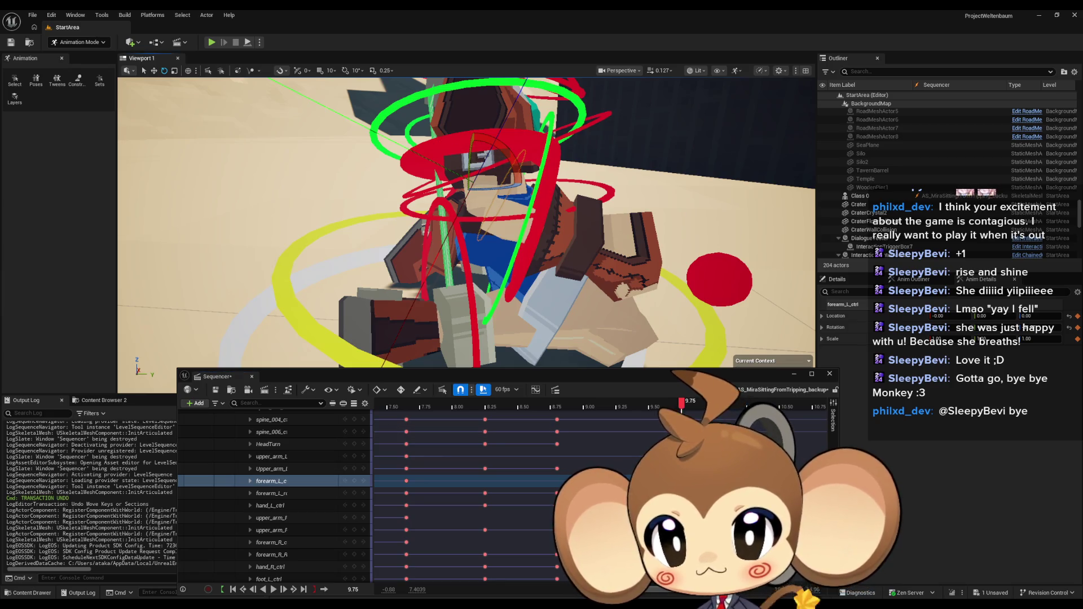
Step: Rotate the right upper arm about 10 degrees, key it at 9.75, and select the right forearm
click(509, 180)
drag(499, 124, 533, 100)
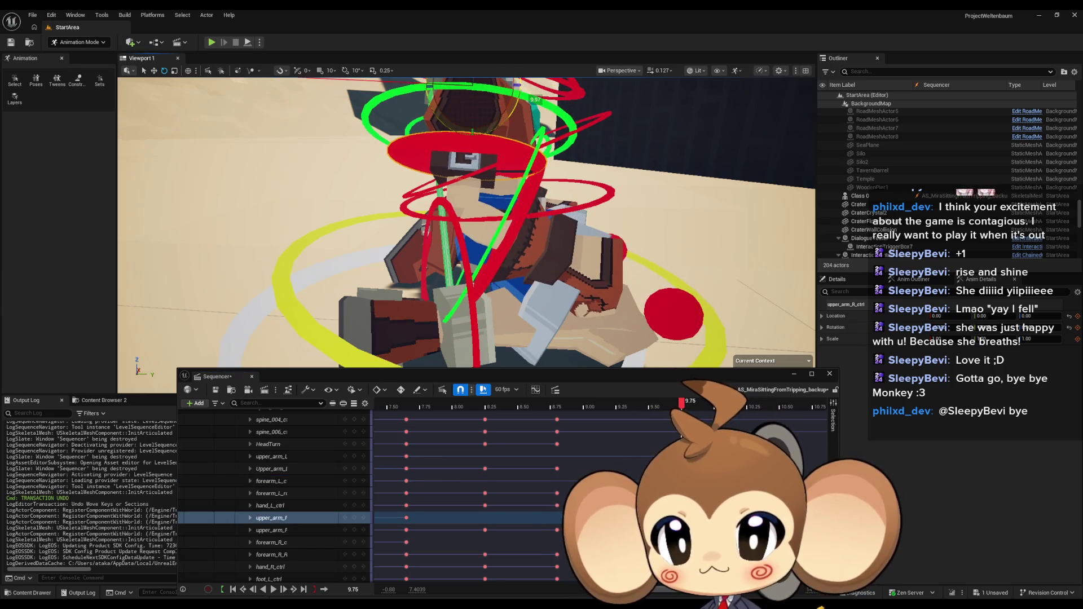
click(355, 518)
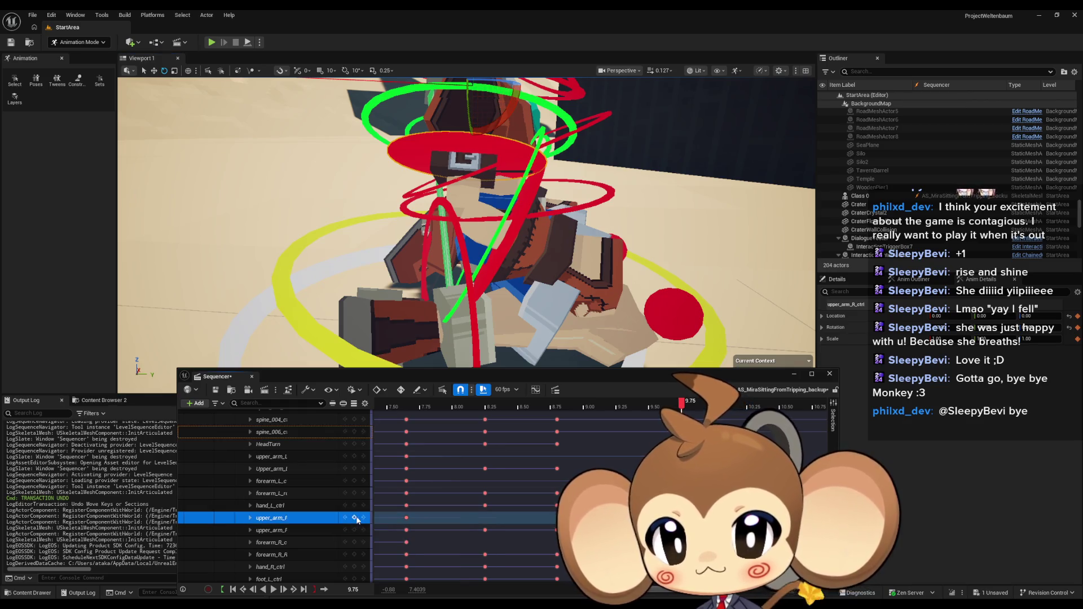
mouse_move(559, 238)
mouse_down()
mouse_move(567, 282)
mouse_move(551, 305)
mouse_move(515, 300)
mouse_up()
click(570, 308)
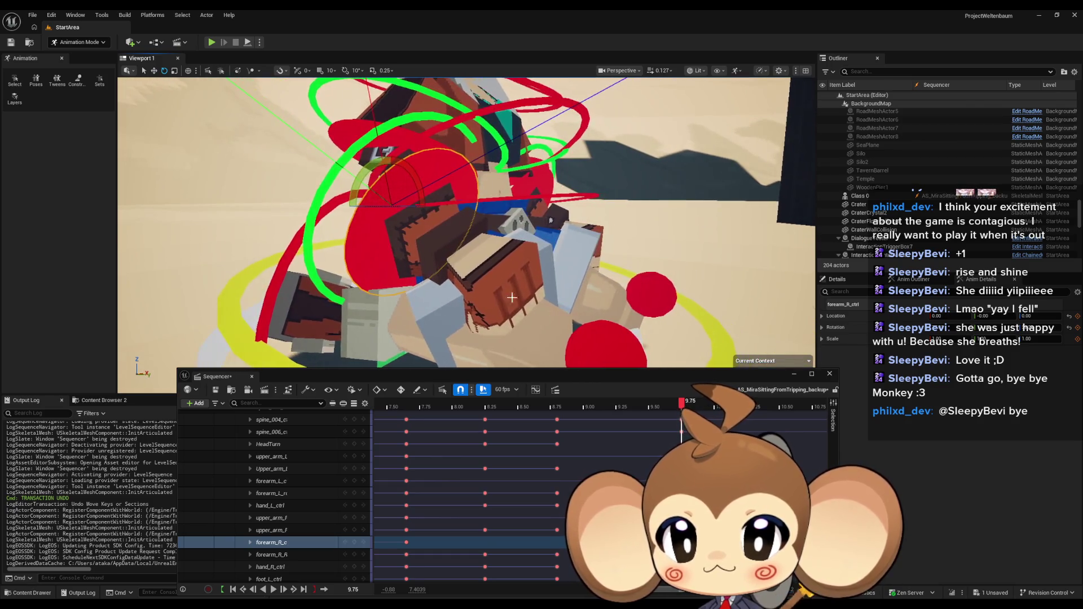
mouse_move(419, 198)
mouse_down()
mouse_move(392, 202)
mouse_move(471, 232)
mouse_move(434, 210)
mouse_move(465, 217)
mouse_move(474, 242)
mouse_move(482, 209)
mouse_move(469, 229)
mouse_up()
Step: Key the right forearm at 9.75, select the upper_arm_L and forearm_L keys at 7.65, then frame Mira
click(355, 543)
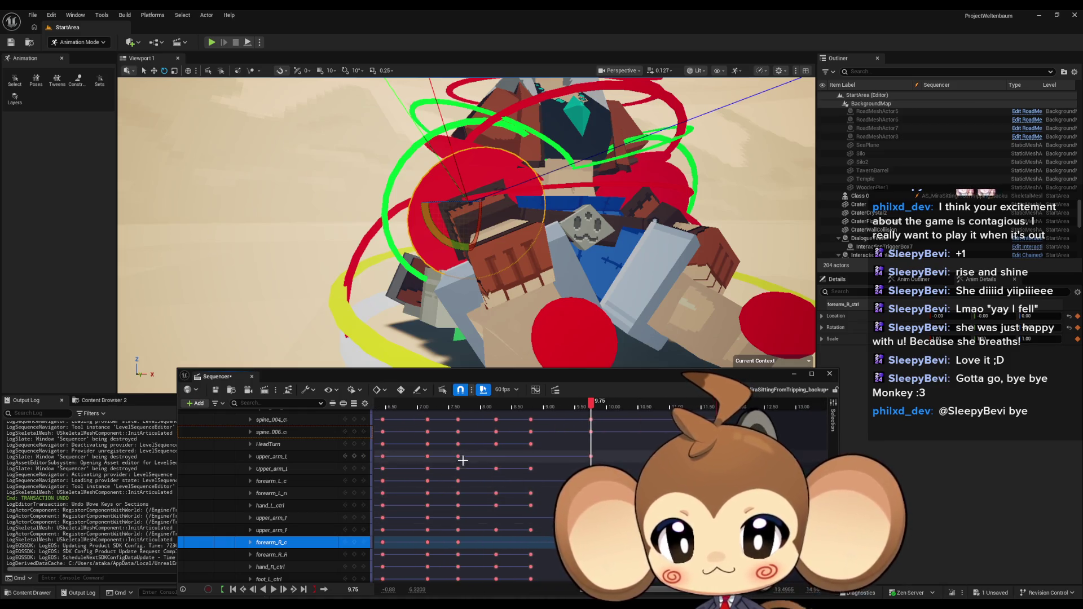
click(458, 456)
shift+click(458, 480)
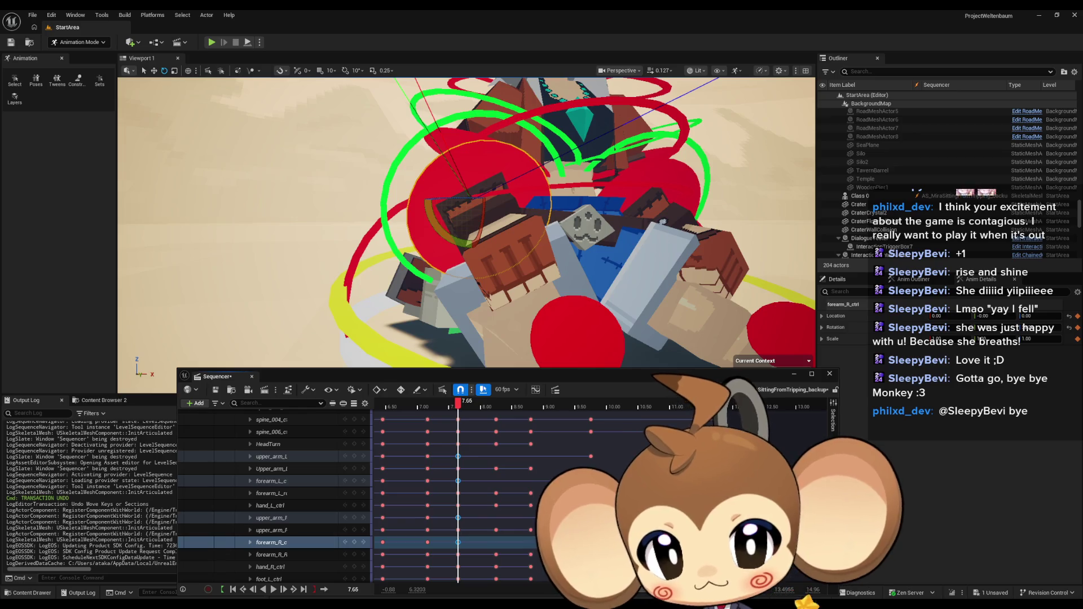
click(708, 405)
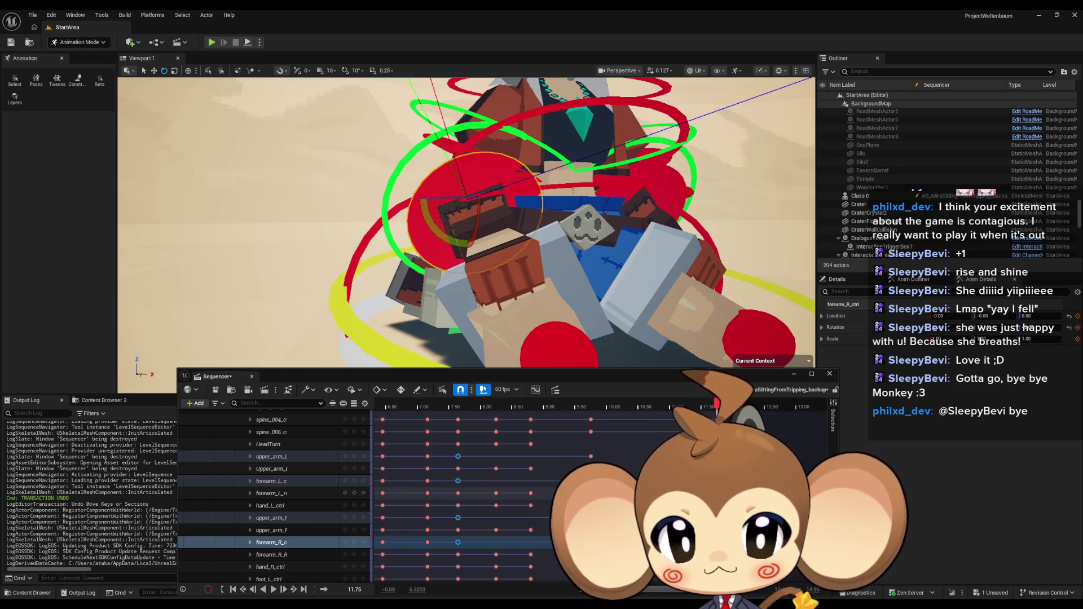
key(ctrl+z)
key(ctrl+z)
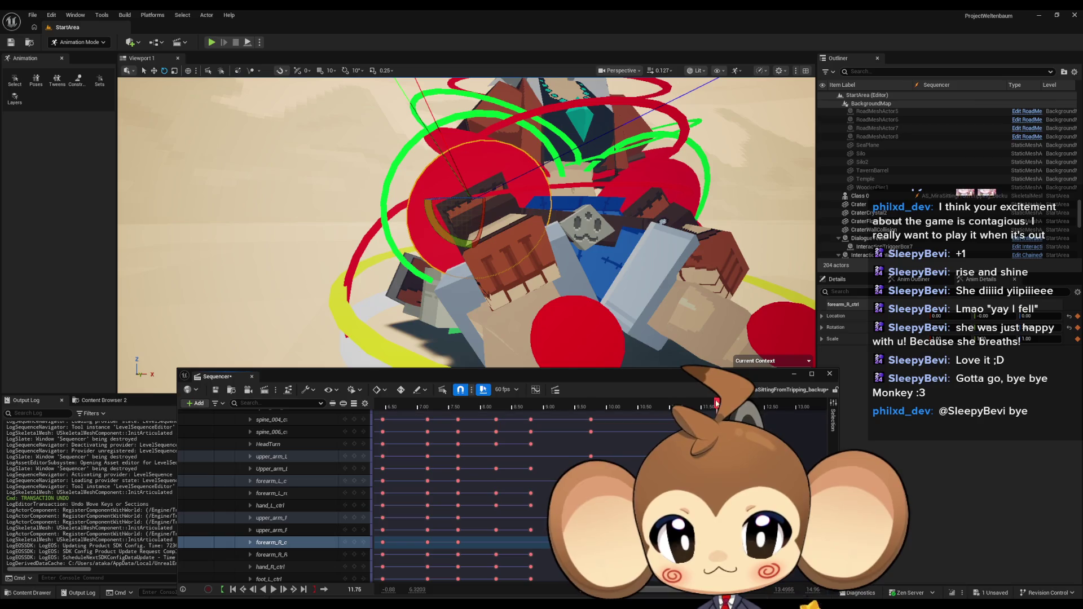
drag(712, 405, 414, 404)
key(f)
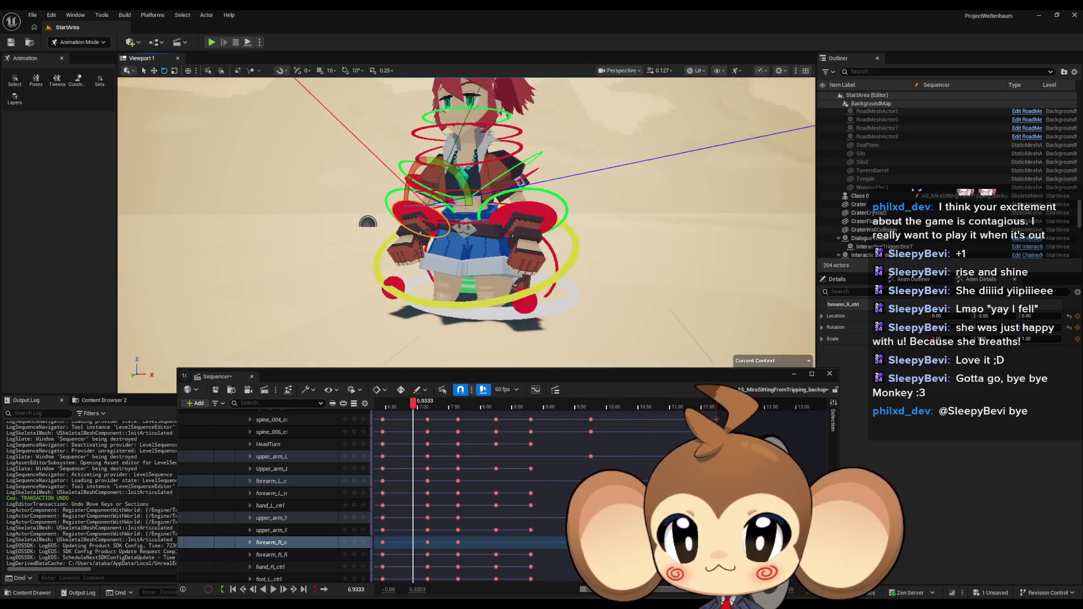
Step: Scrub the sit-up between about 6.92 and 9.02 seconds, checking poses from a wider, level view
click(414, 405)
mouse_move(414, 404)
mouse_down()
mouse_move(593, 413)
mouse_move(554, 420)
mouse_up()
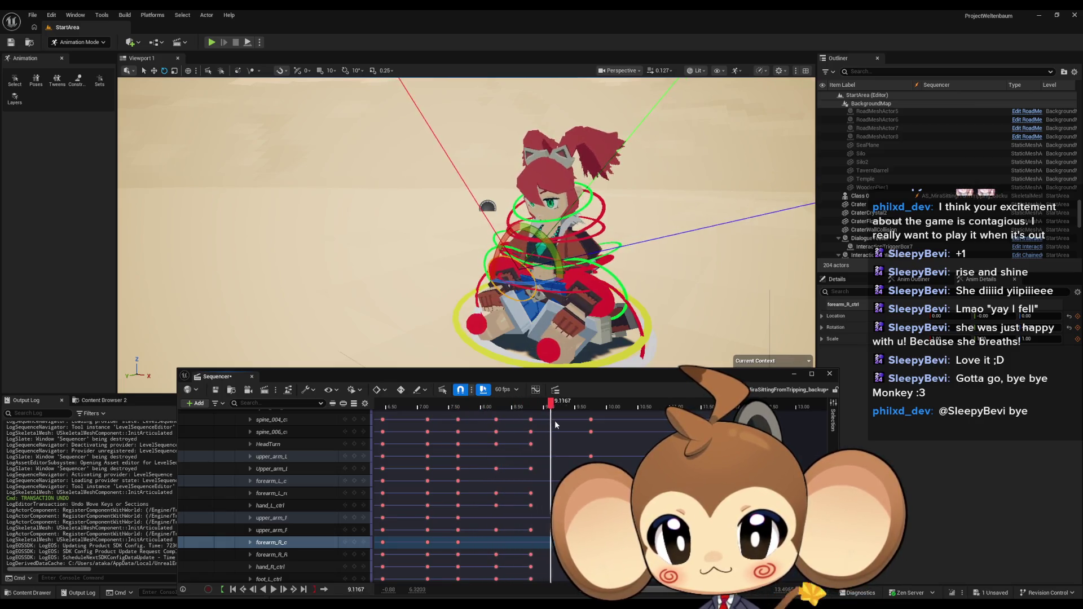
click(439, 418)
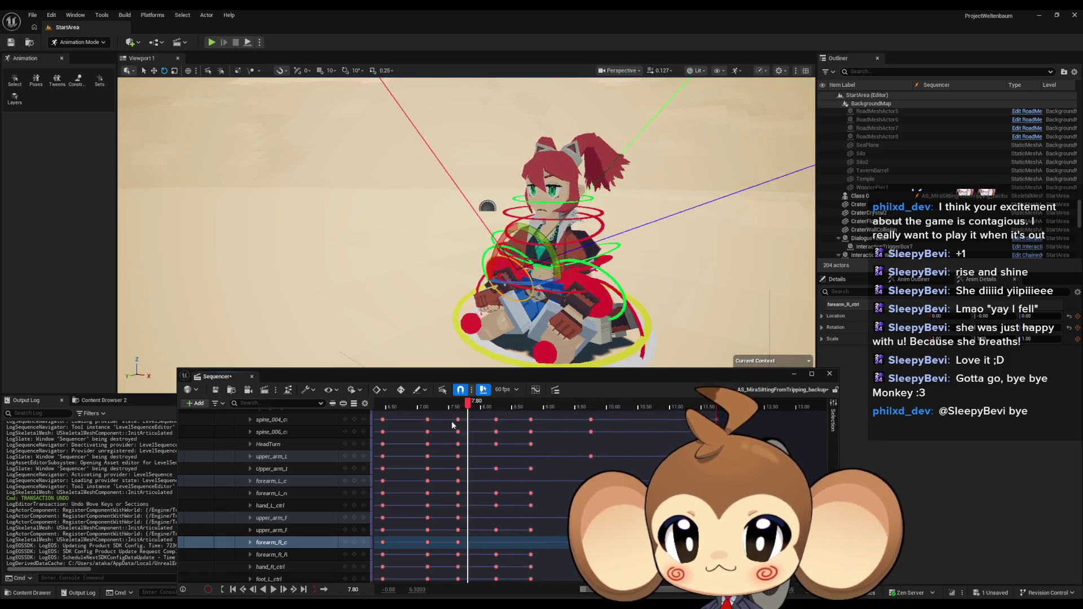
mouse_move(439, 418)
mouse_down()
mouse_move(504, 422)
mouse_move(459, 421)
mouse_up()
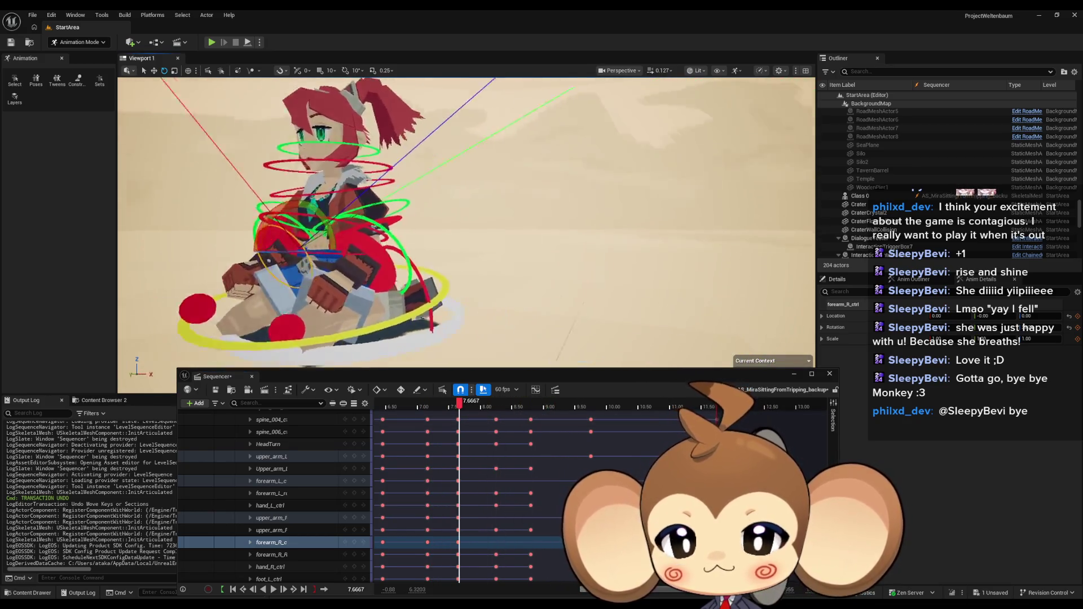
drag(549, 341, 549, 341)
mouse_move(458, 405)
mouse_down()
mouse_move(435, 405)
mouse_move(550, 408)
mouse_up()
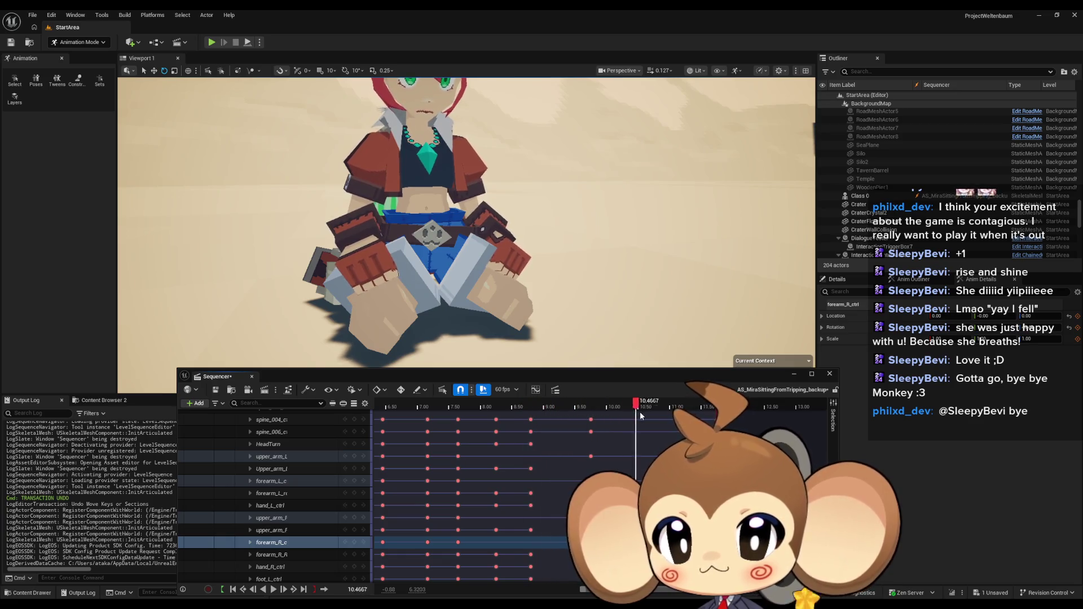
mouse_move(560, 407)
mouse_down()
mouse_move(424, 406)
mouse_move(531, 406)
mouse_up()
mouse_move(695, 403)
mouse_down()
mouse_move(419, 404)
mouse_move(635, 414)
mouse_move(405, 400)
mouse_move(570, 411)
mouse_up()
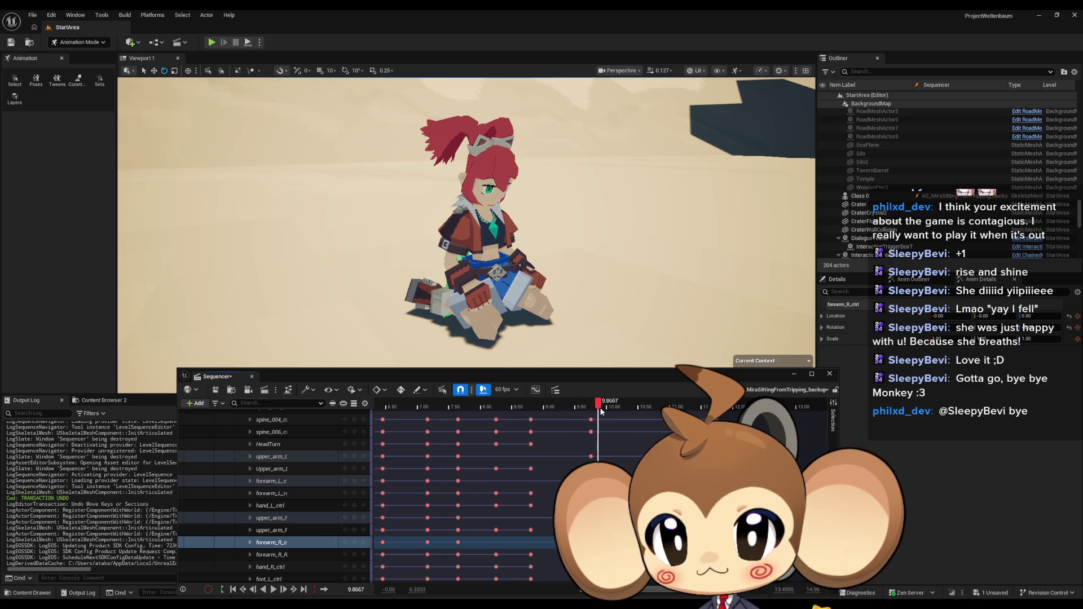
Step: Replay the sit-up from its start, then save the sequence
click(413, 405)
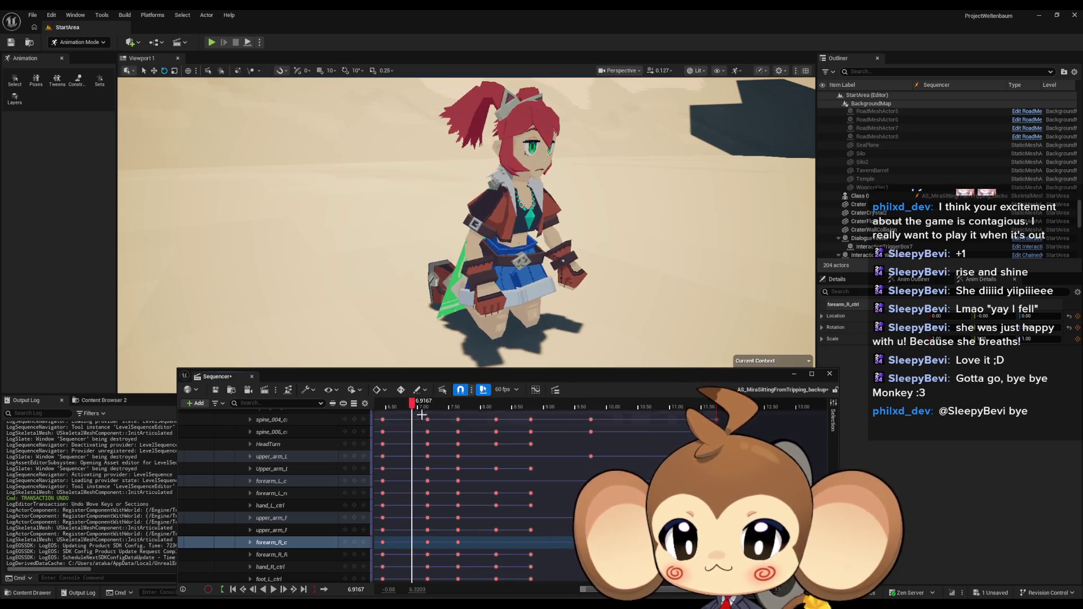
key(space)
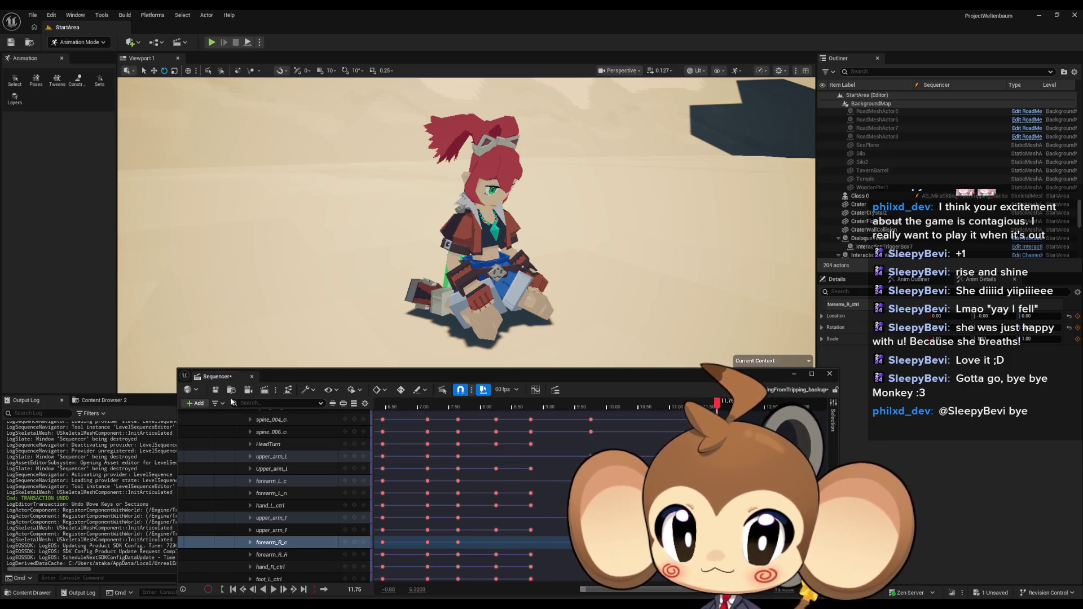
key(ctrl+s)
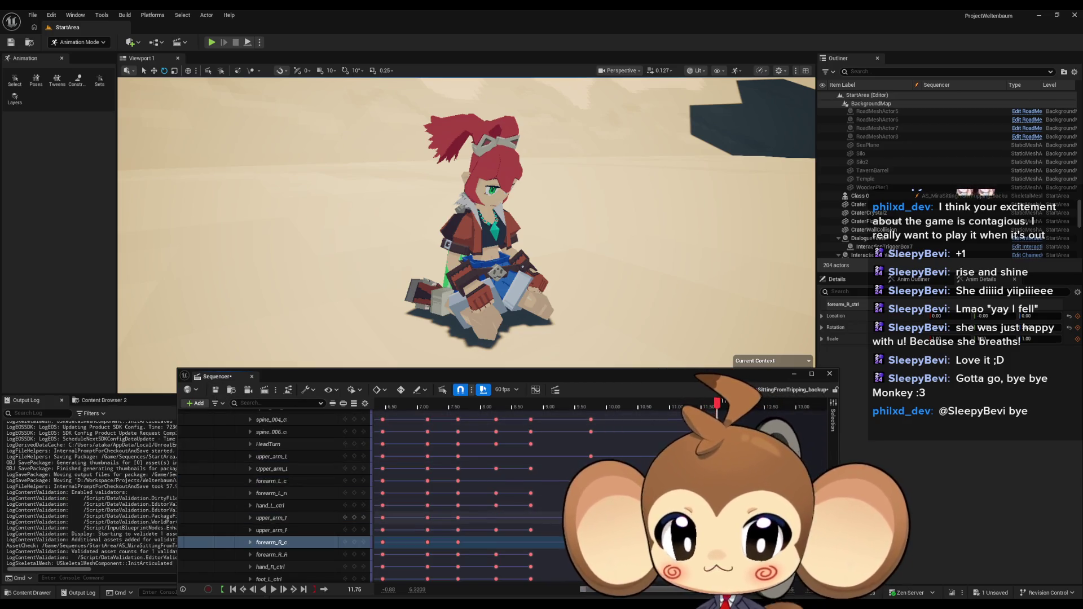
Step: In the Content Browser, go from the Content root into the 3d folder to reach Characters
scroll(451, 479, up, 10)
drag(565, 375, 566, 154)
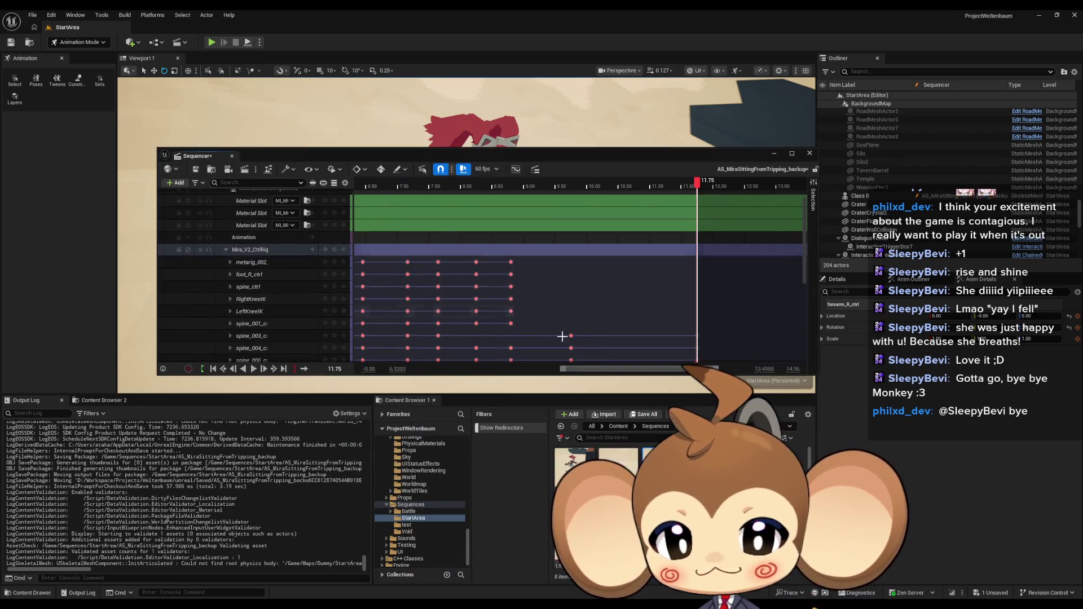
click(618, 427)
double_click(609, 464)
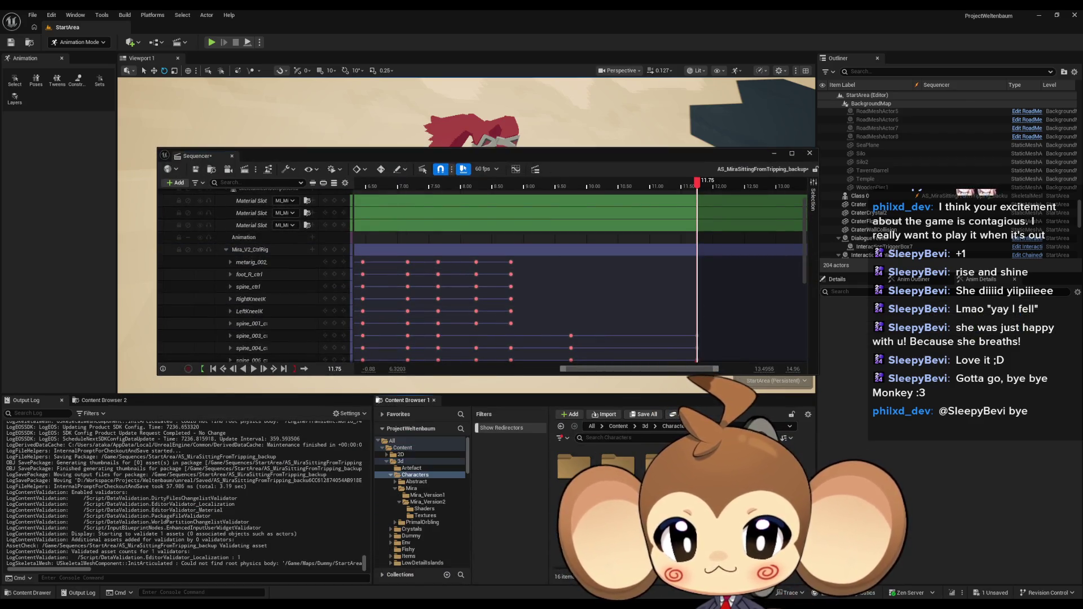
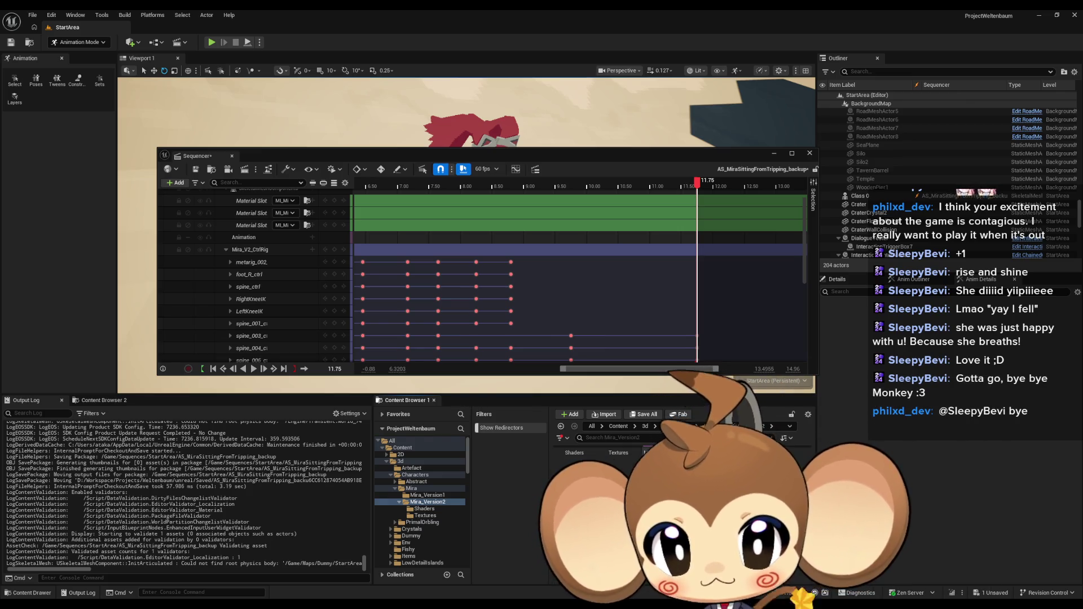
Step: Select the Class 0 binding in Sequencer and bake it to an animation sequence
scroll(305, 259, up, 1)
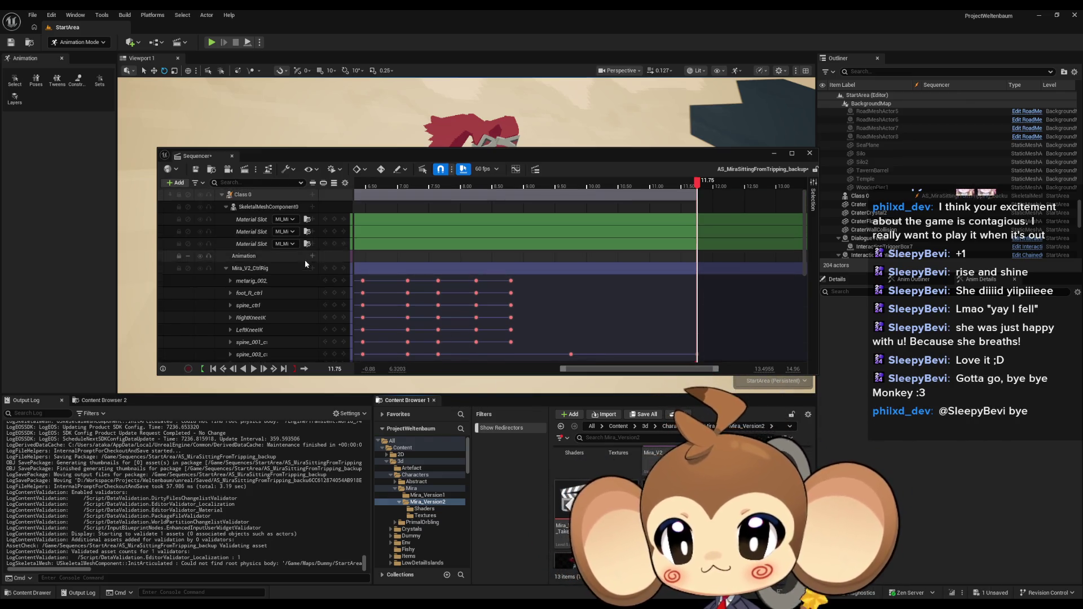
right_click(251, 195)
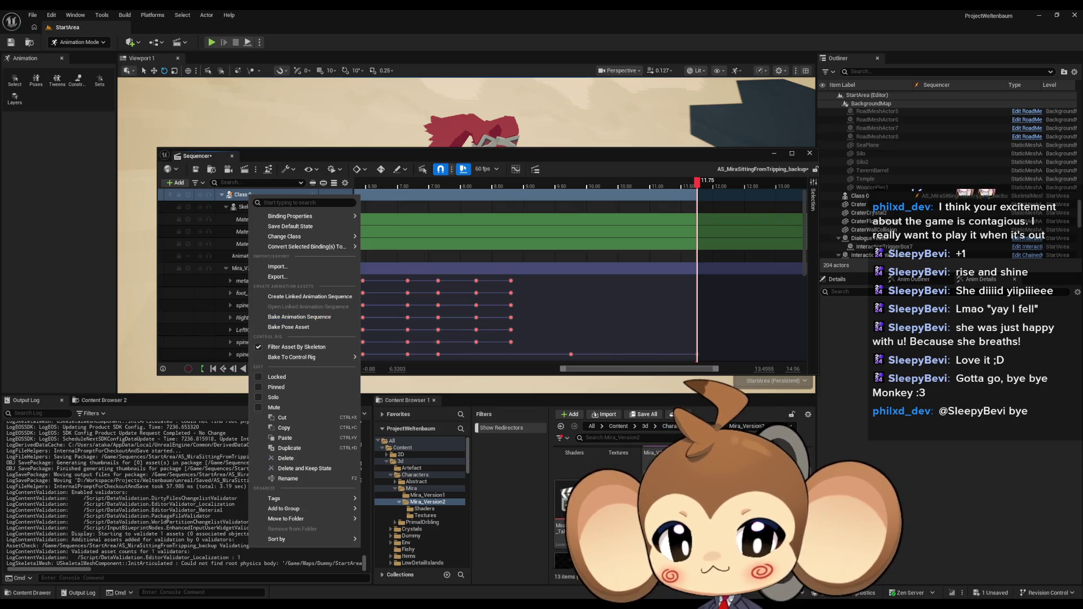
click(301, 317)
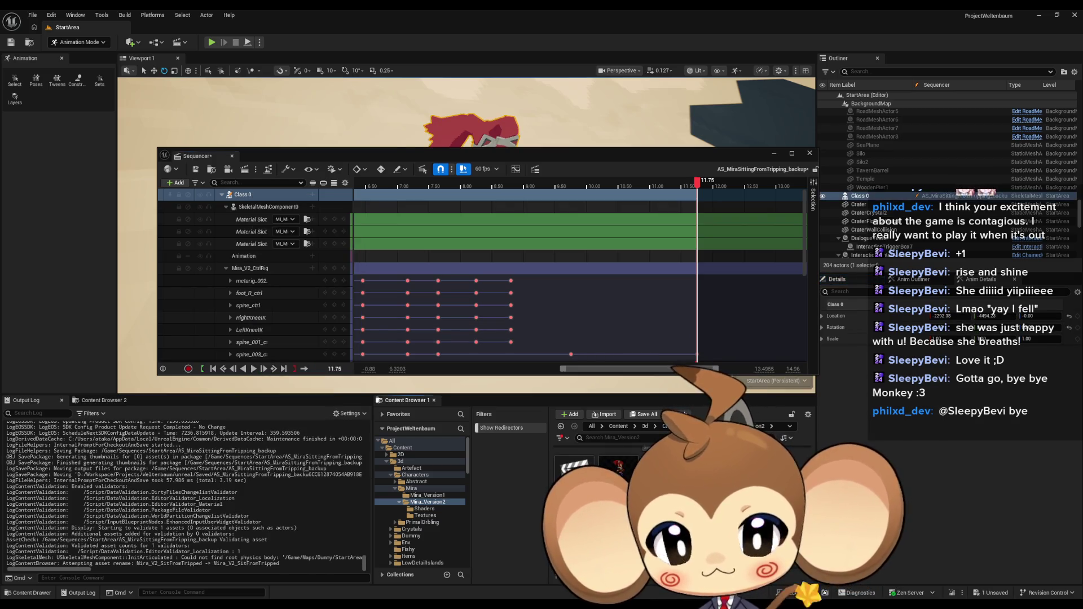
right_click(246, 198)
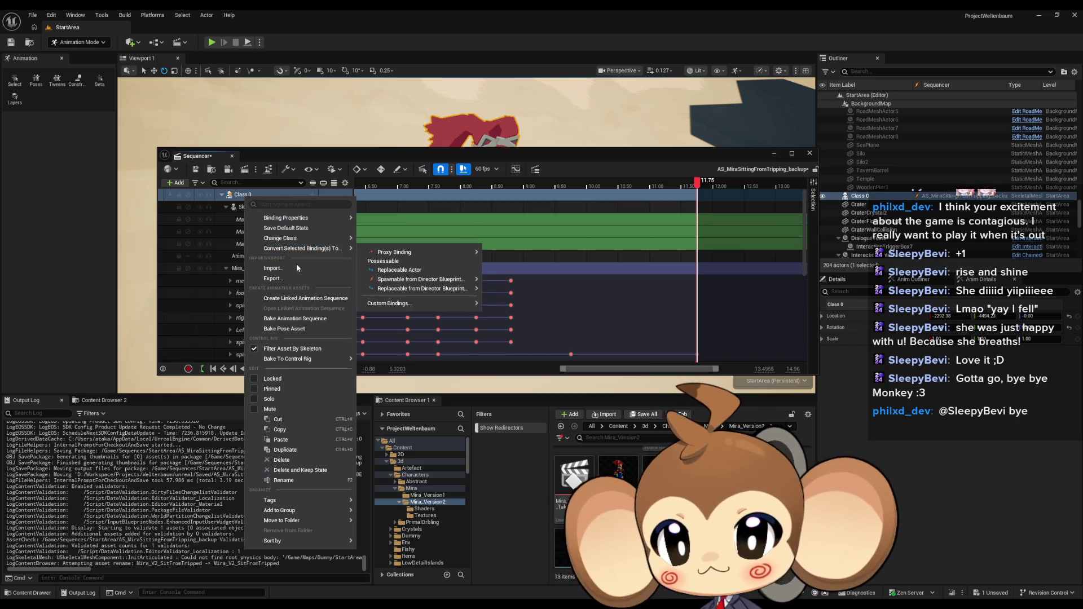
click(310, 320)
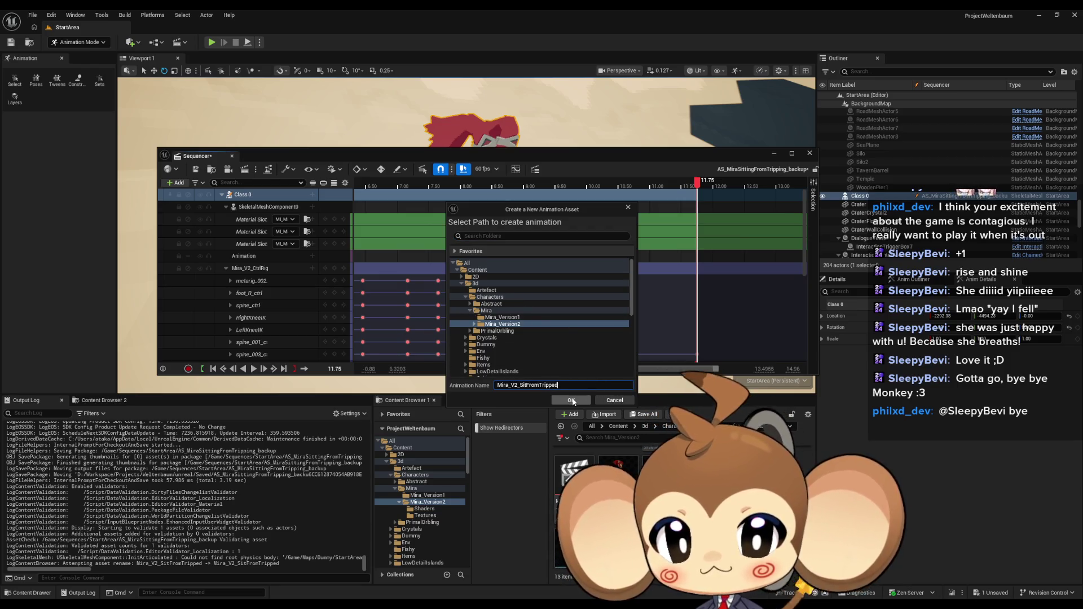
Step: Name it Mira_V2_SitFromTripped, replace the existing asset, export it and save
click(572, 400)
click(590, 331)
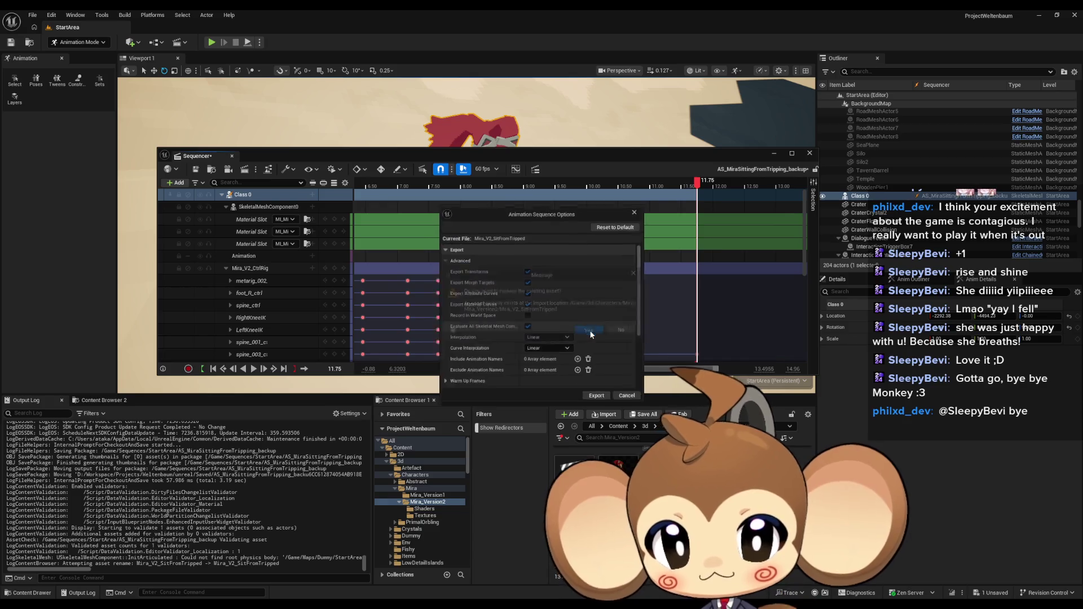
click(596, 395)
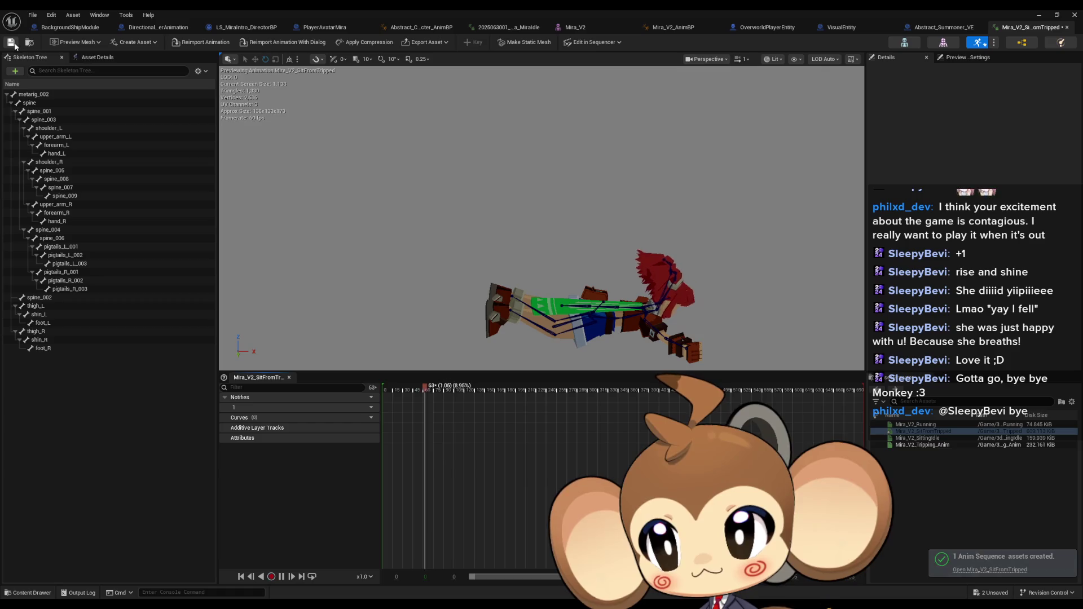
click(14, 43)
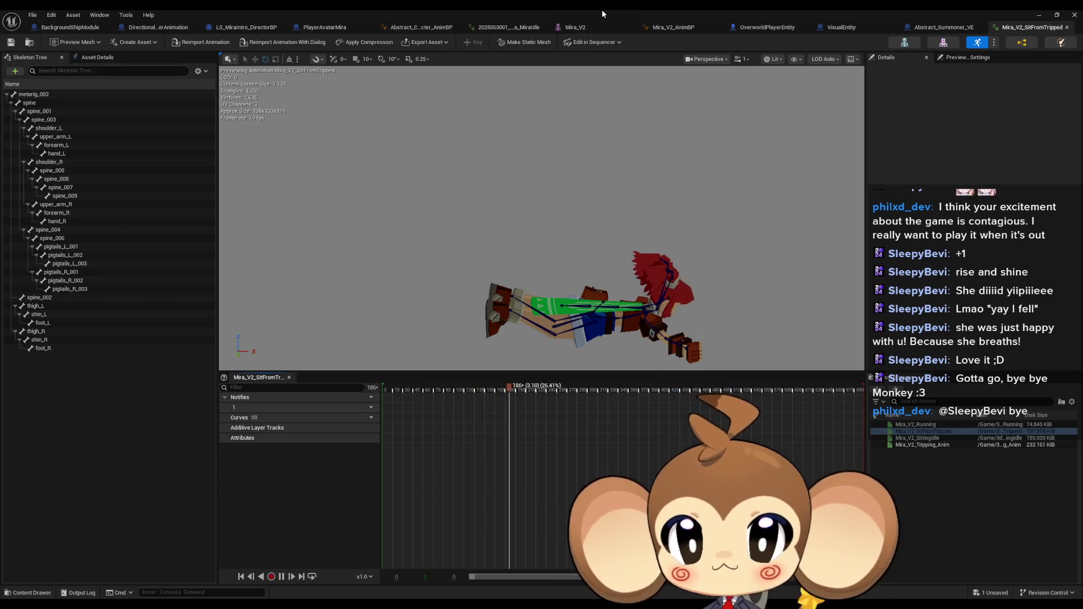
Step: Close the baked animation's editor and Sequencer, leaving animation mode
double_click(602, 9)
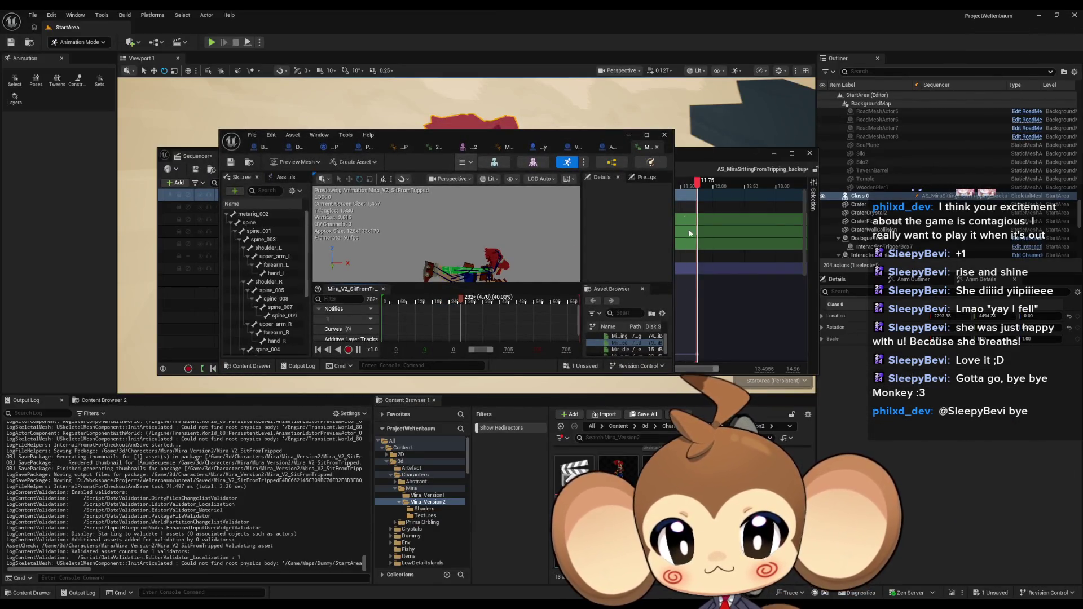
key(ctrl+w)
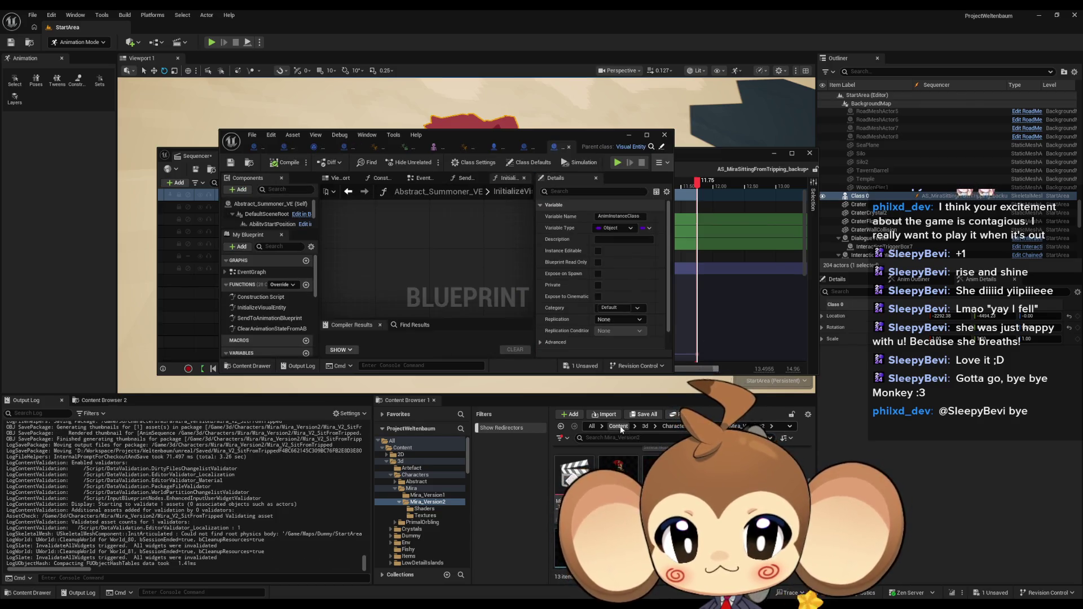
click(619, 426)
drag(556, 137, 301, 309)
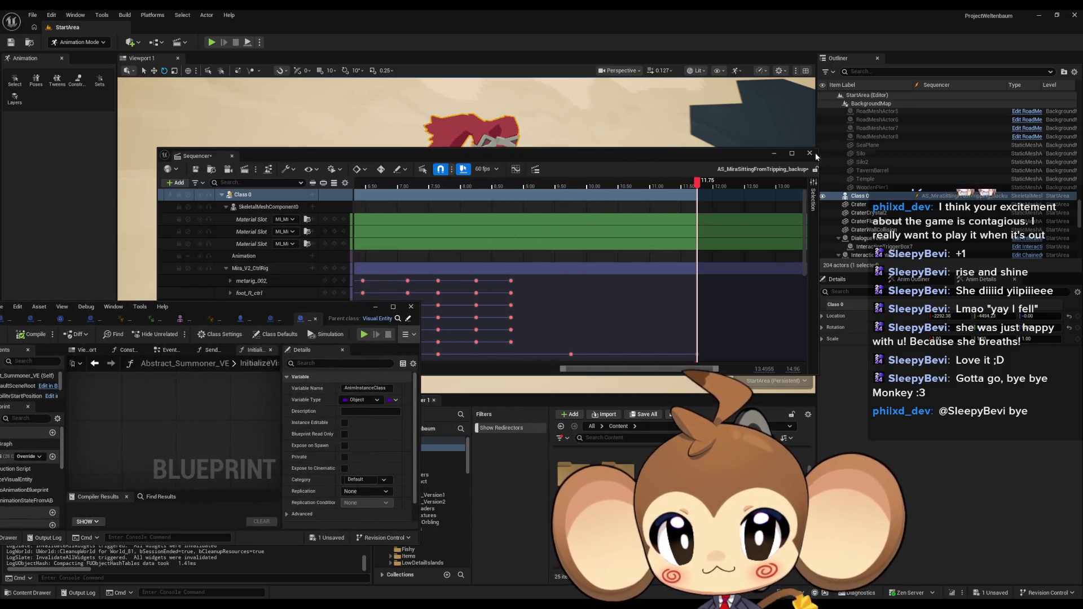
key(shift+1)
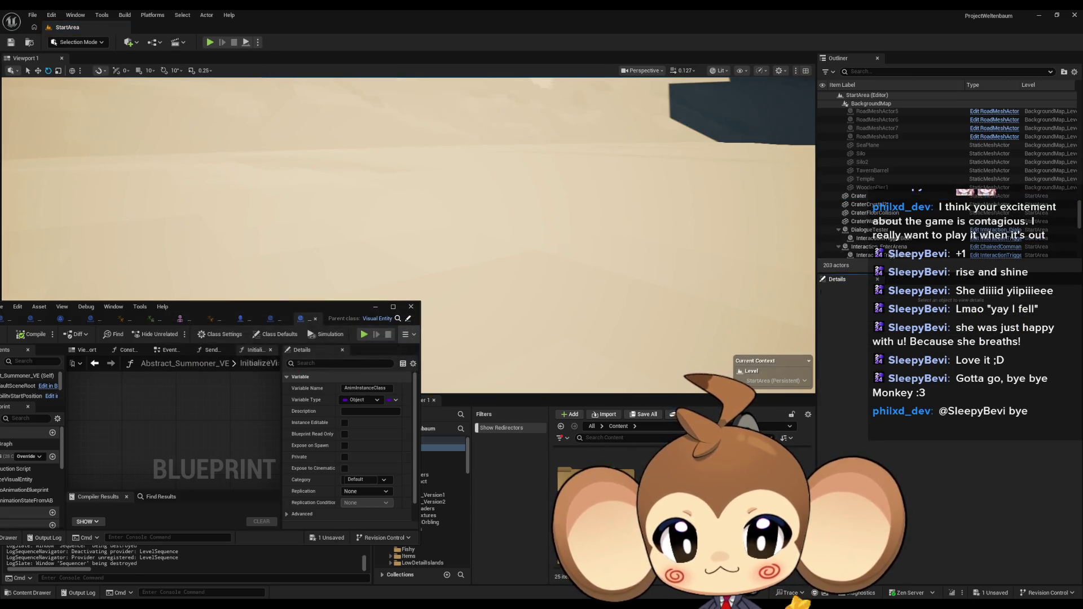
Step: Delete AS_MiraSittingFromTripping from Sequences > StartArea and save all changes
click(443, 504)
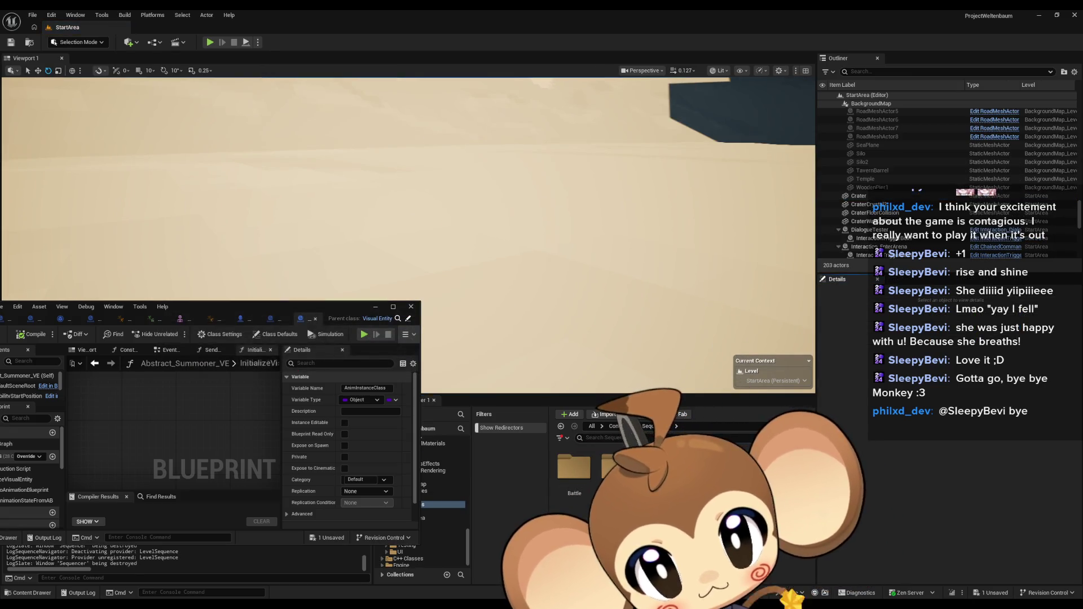
double_click(621, 477)
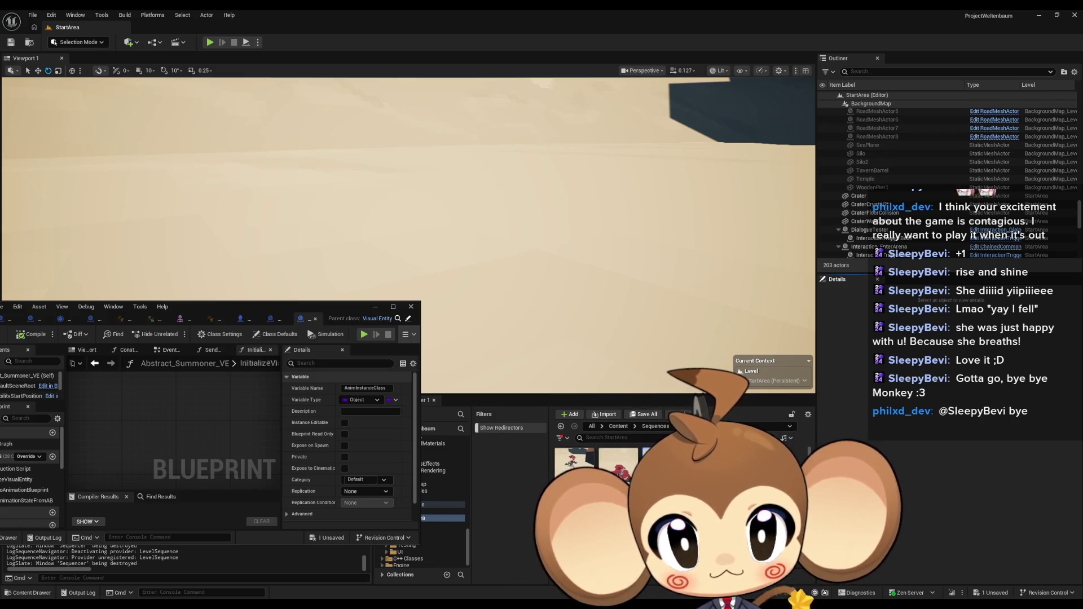
key(Delete)
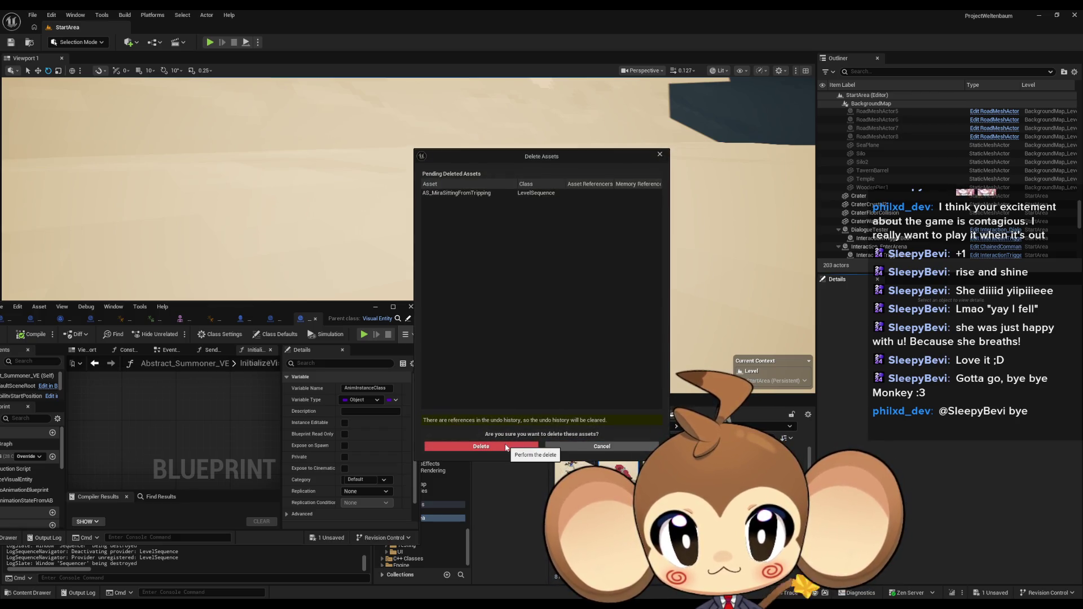
click(506, 447)
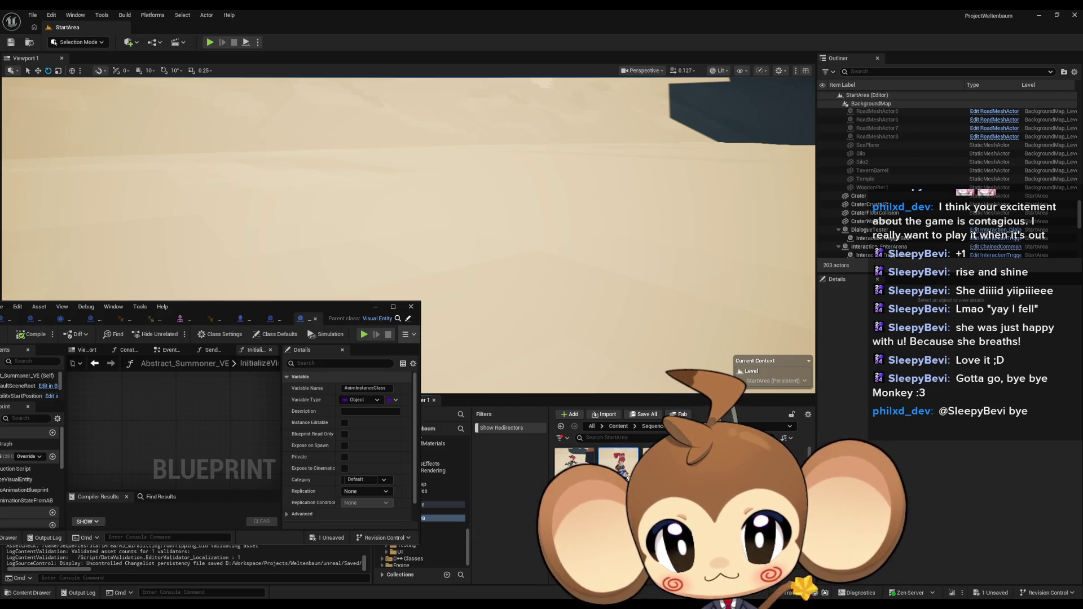
key(ctrl+s)
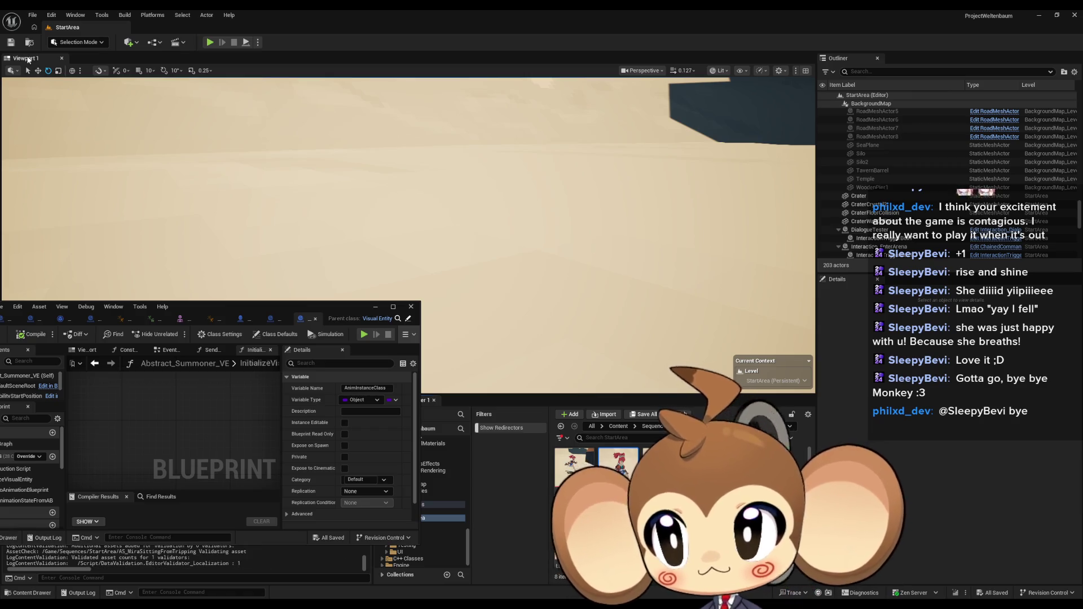
click(28, 15)
click(57, 132)
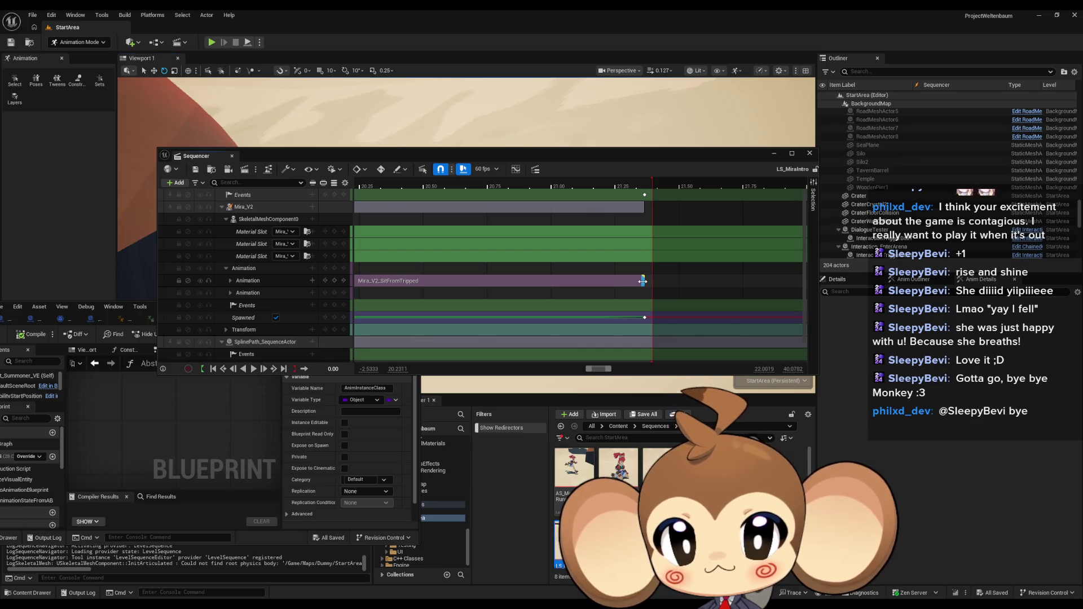
Step: Extend the playback range and stretch the Mira_V2_SitFromTripped section much longer
scroll(446, 184, right, 4)
scroll(513, 196, left, 3)
drag(518, 180, 777, 181)
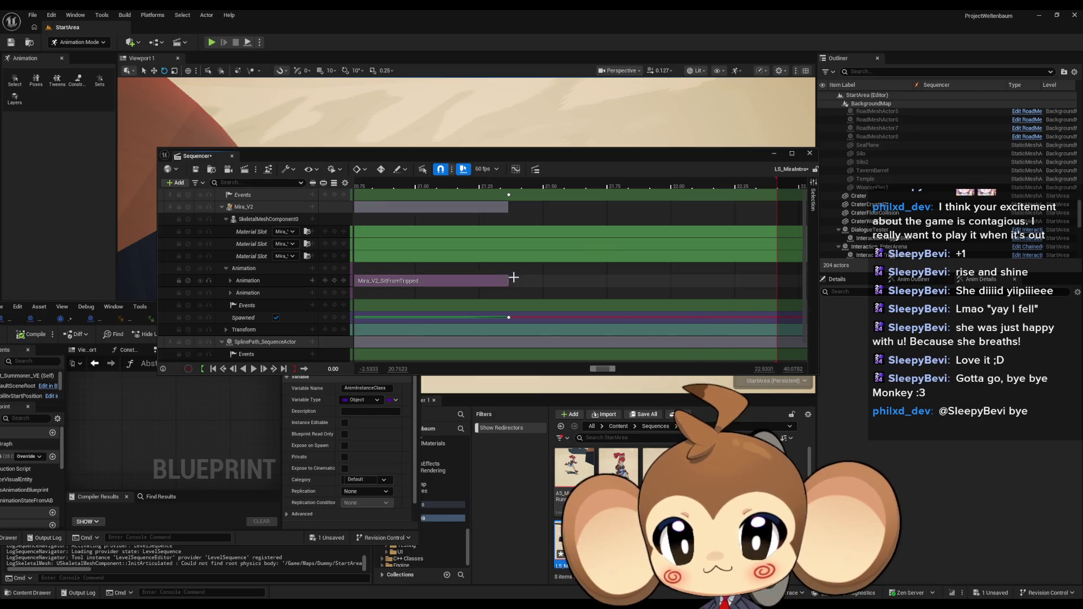
drag(509, 279, 721, 298)
scroll(590, 303, down, 5)
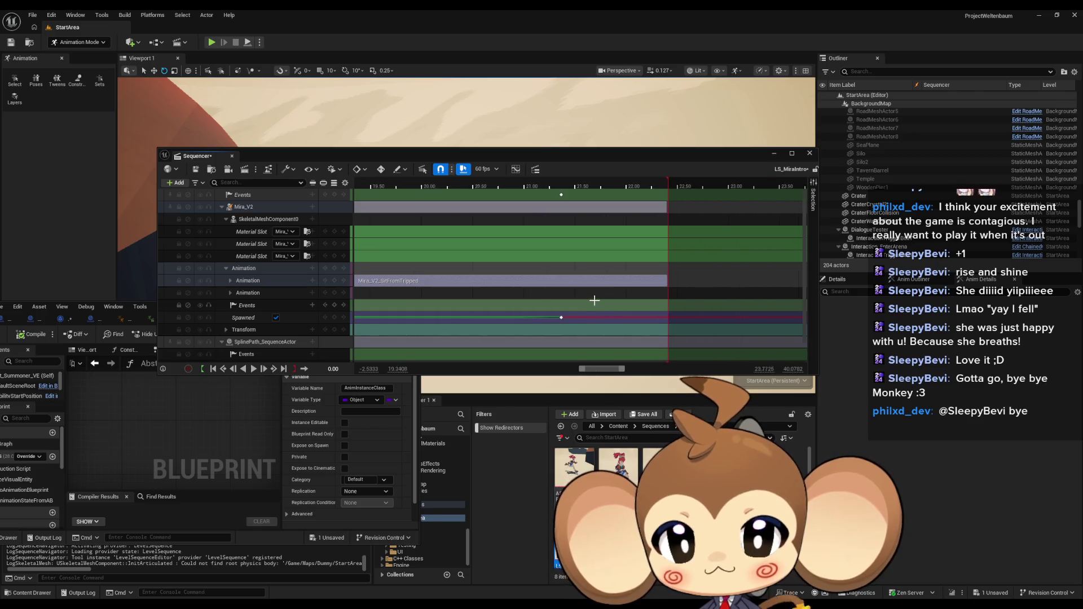
drag(653, 280, 794, 283)
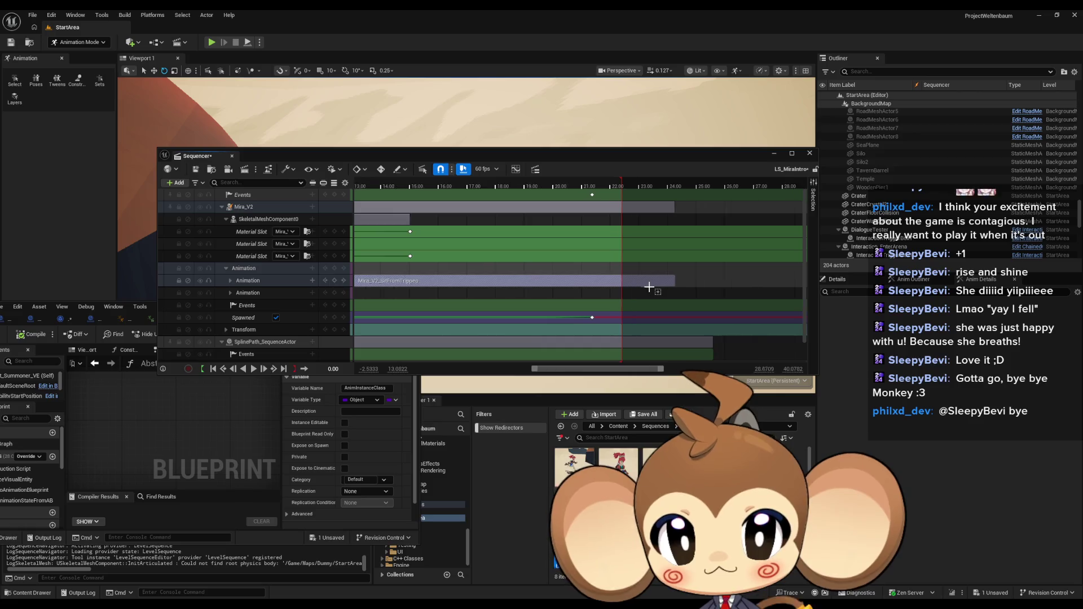
scroll(718, 285, down, 5)
mouse_move(505, 278)
mouse_down()
mouse_move(631, 281)
mouse_move(540, 281)
mouse_up()
Step: Trim the section's end back to the exact frame and park the playhead near 23.8 s
scroll(508, 291, up, 4)
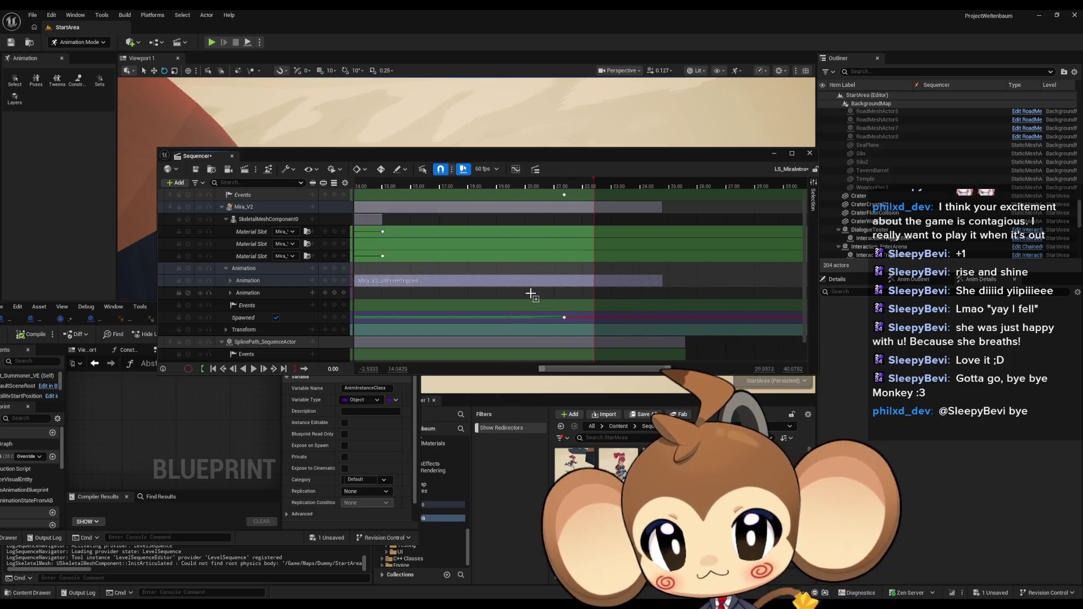
scroll(562, 286, up, 8)
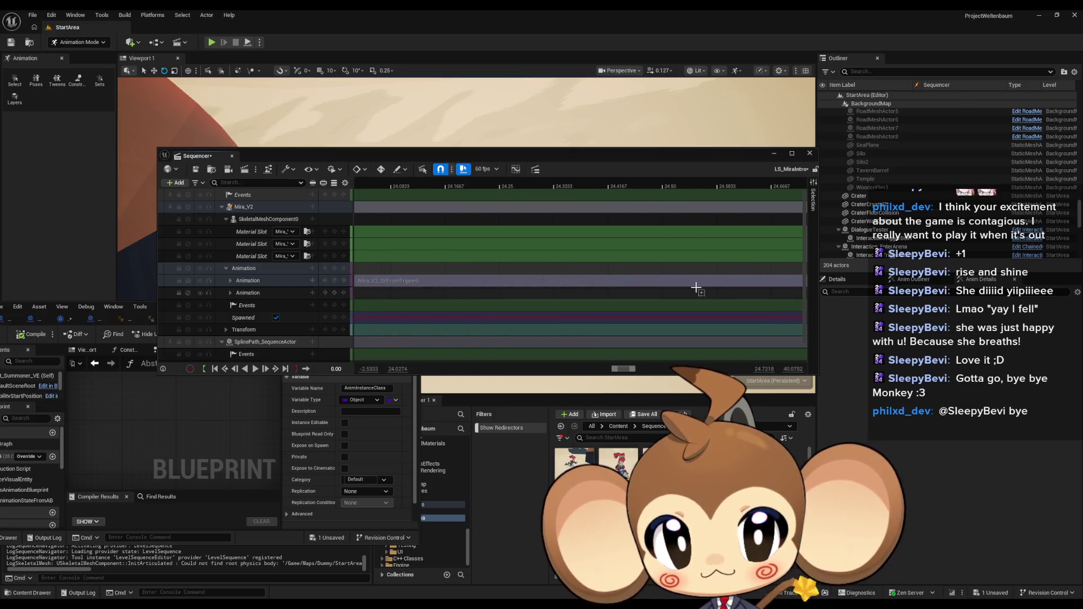
scroll(696, 288, right, 1)
drag(747, 281, 462, 294)
scroll(453, 290, up, 6)
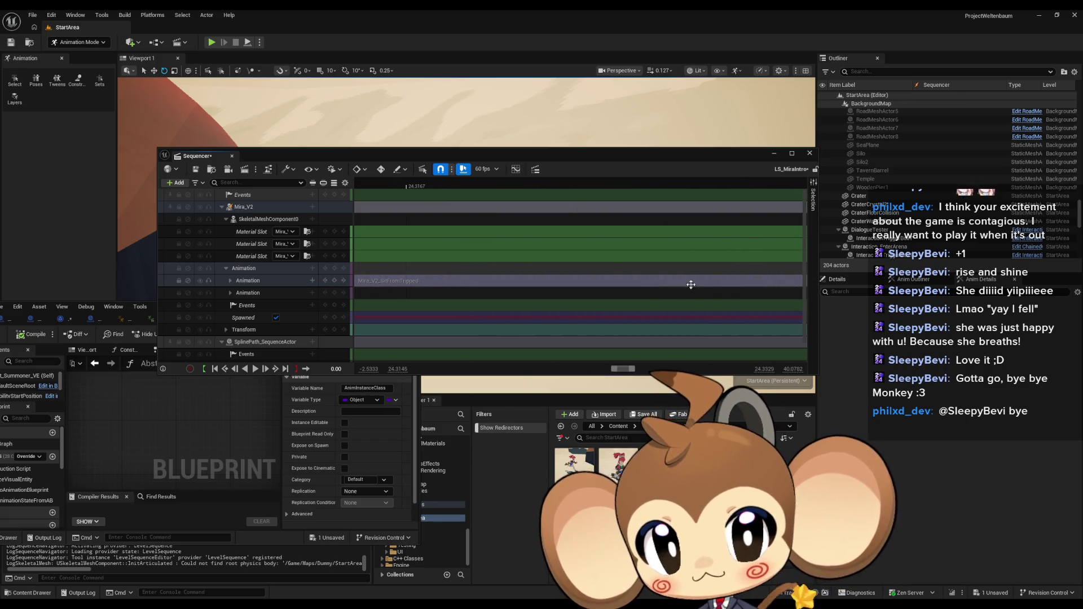
drag(732, 281, 516, 282)
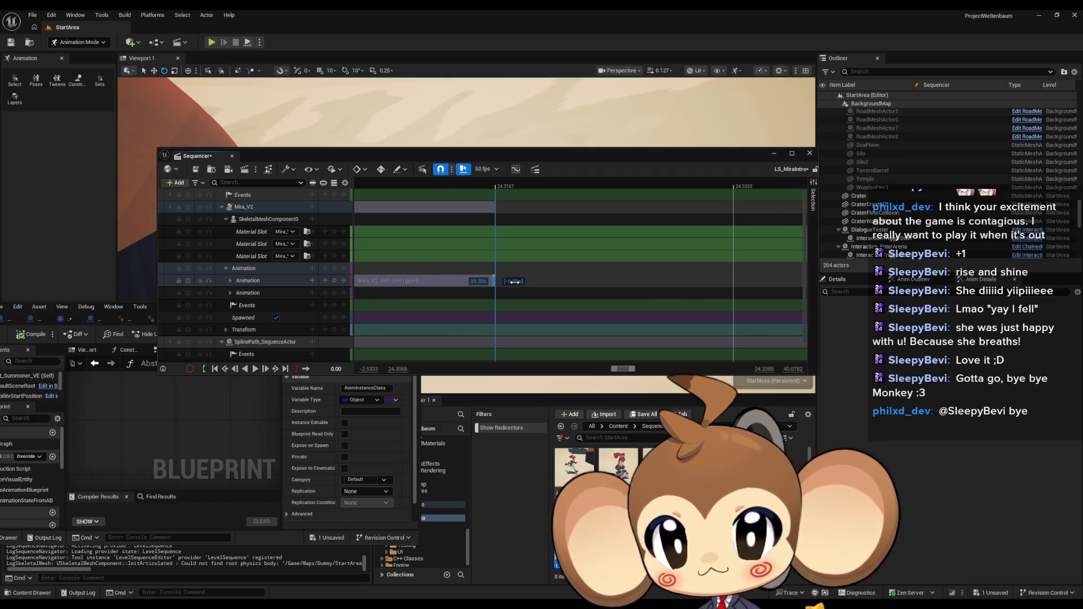
scroll(535, 275, down, 15)
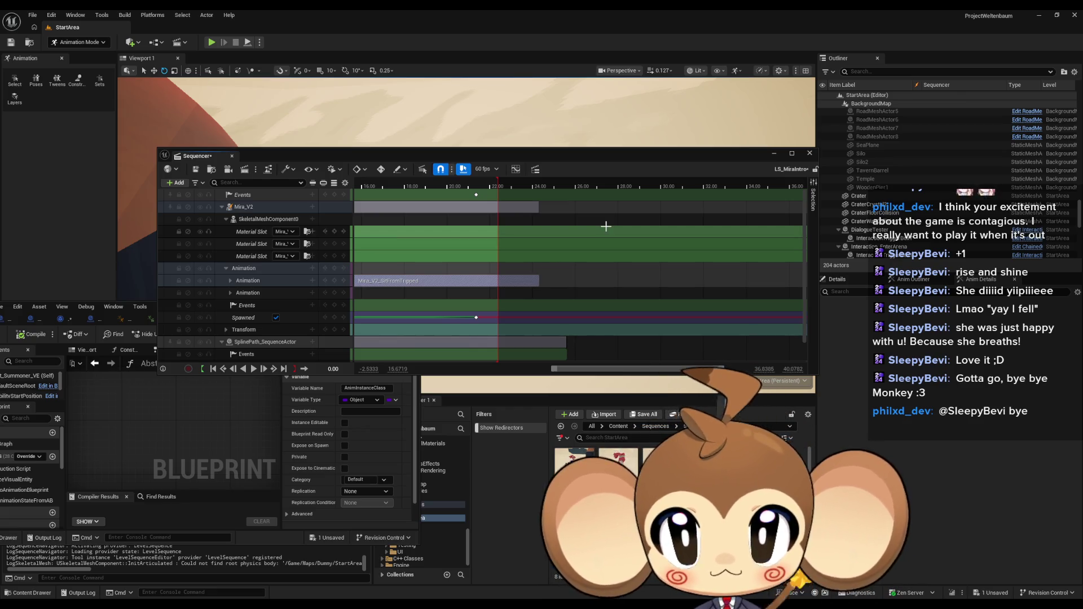
click(537, 186)
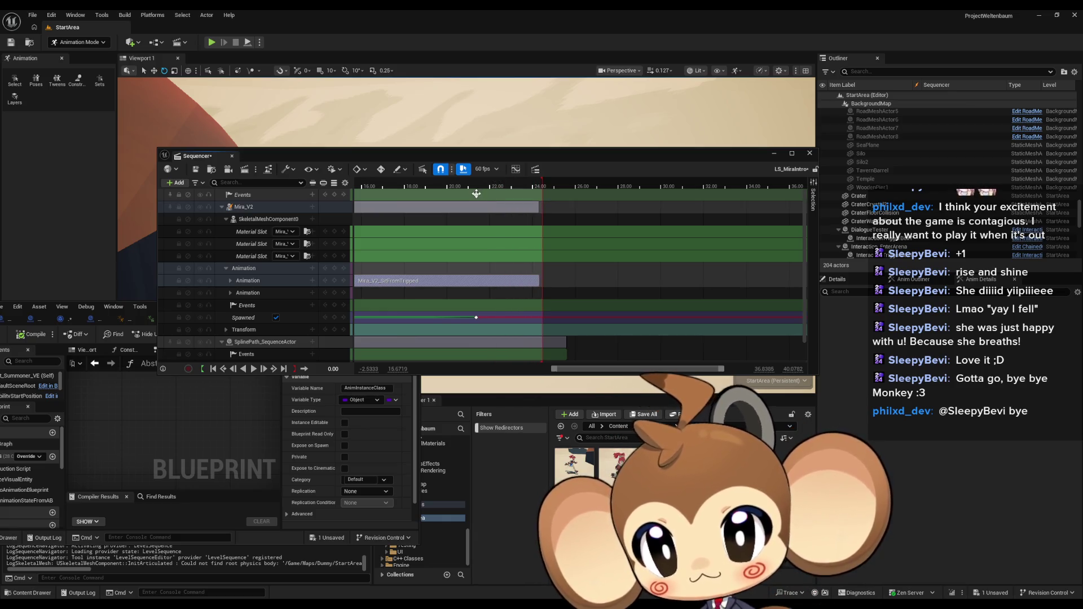
scroll(492, 230, up, 2)
scroll(492, 230, left, 3)
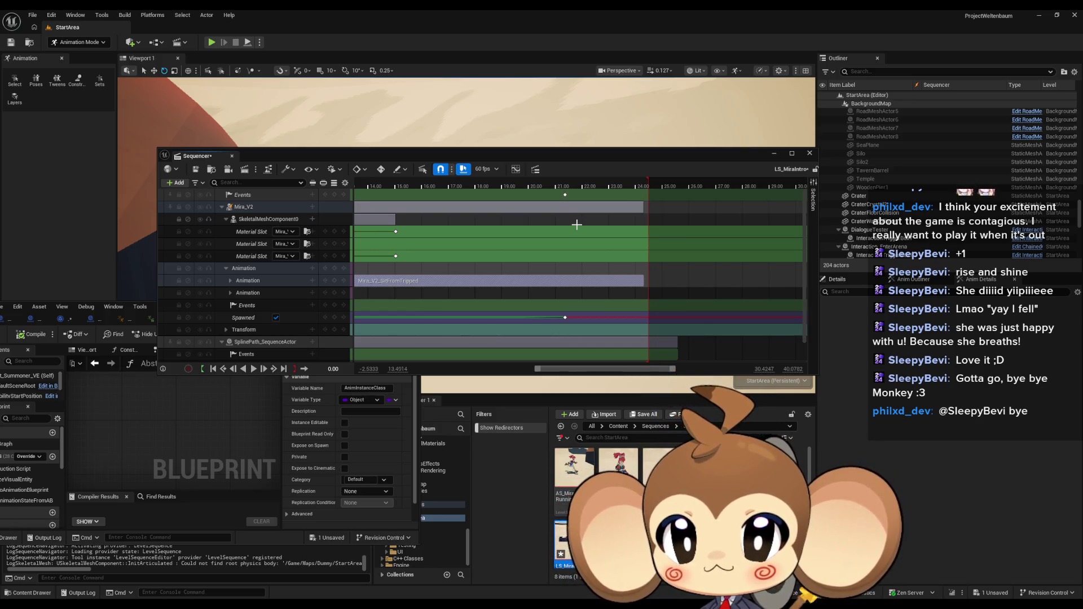
Step: Set the playhead to 21.3667 s and play through the intro's ending
scroll(570, 223, up, 15)
scroll(449, 189, up, 3)
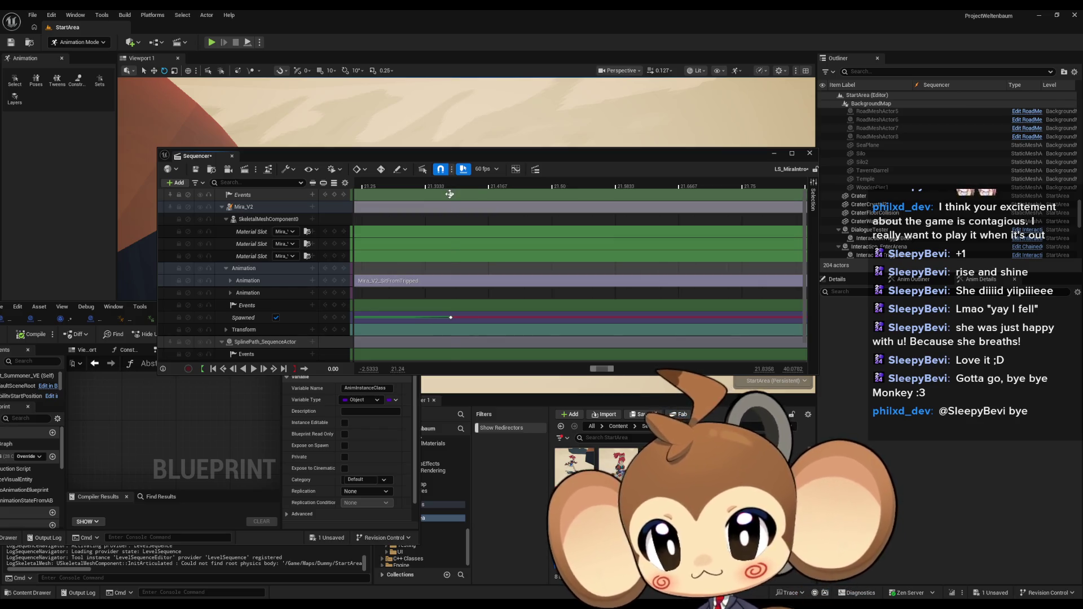
click(450, 191)
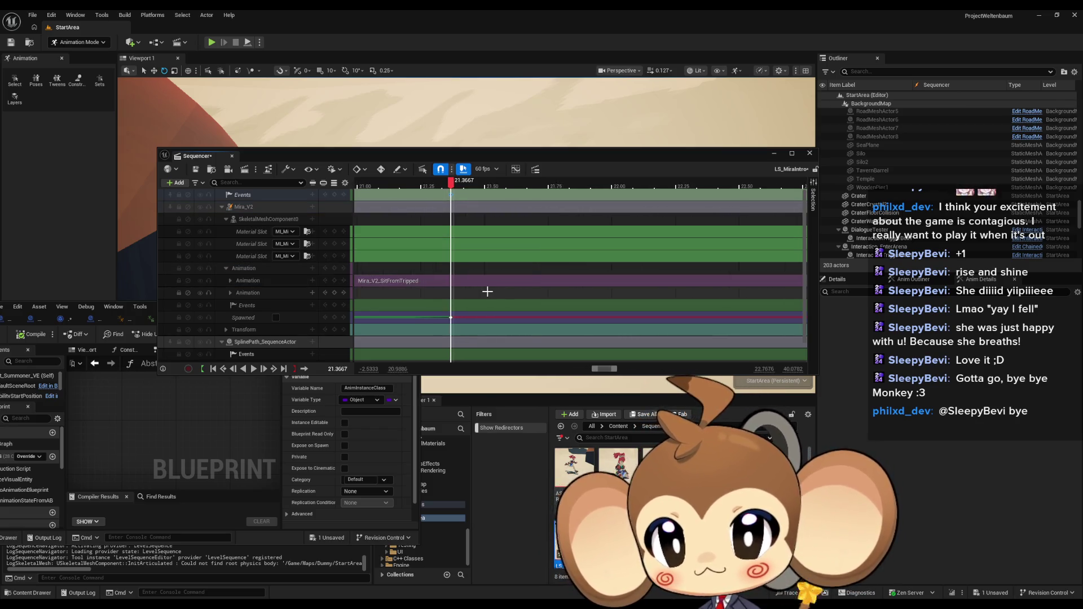
scroll(488, 291, down, 1)
click(452, 318)
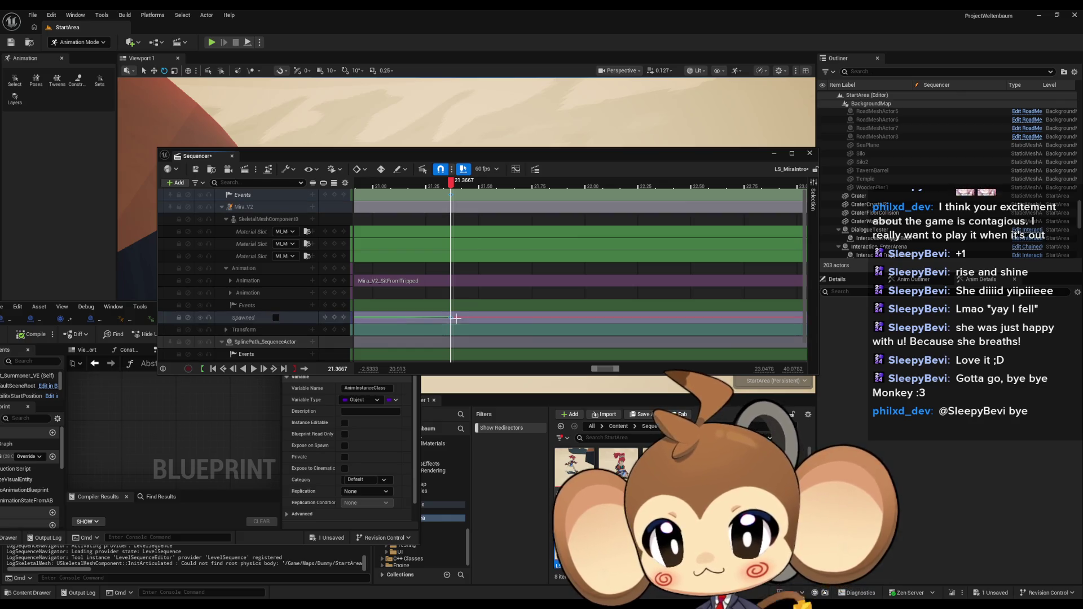
key(space)
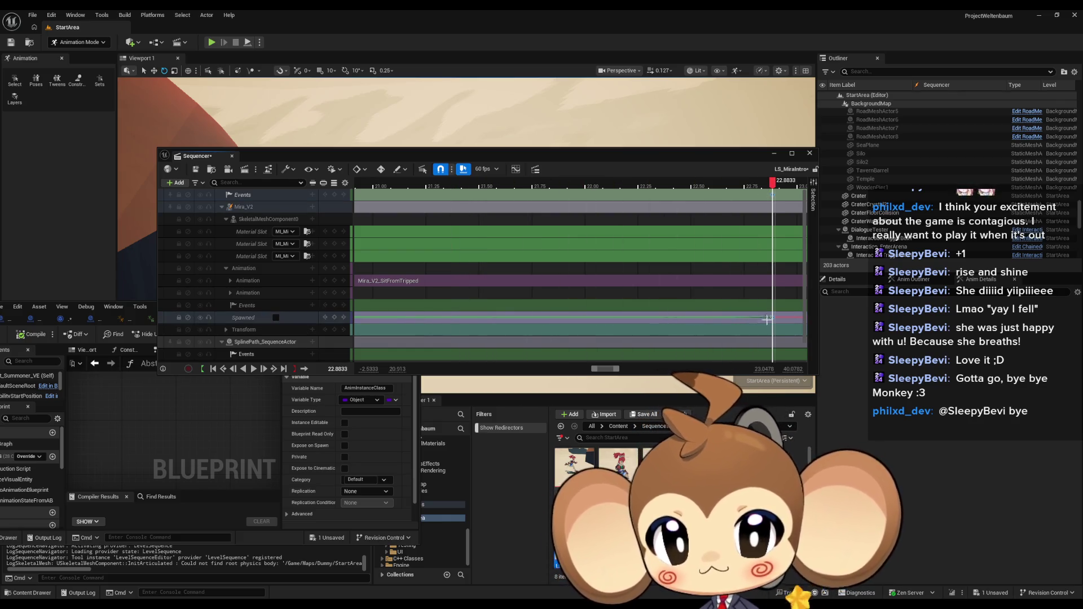
scroll(570, 316, down, 3)
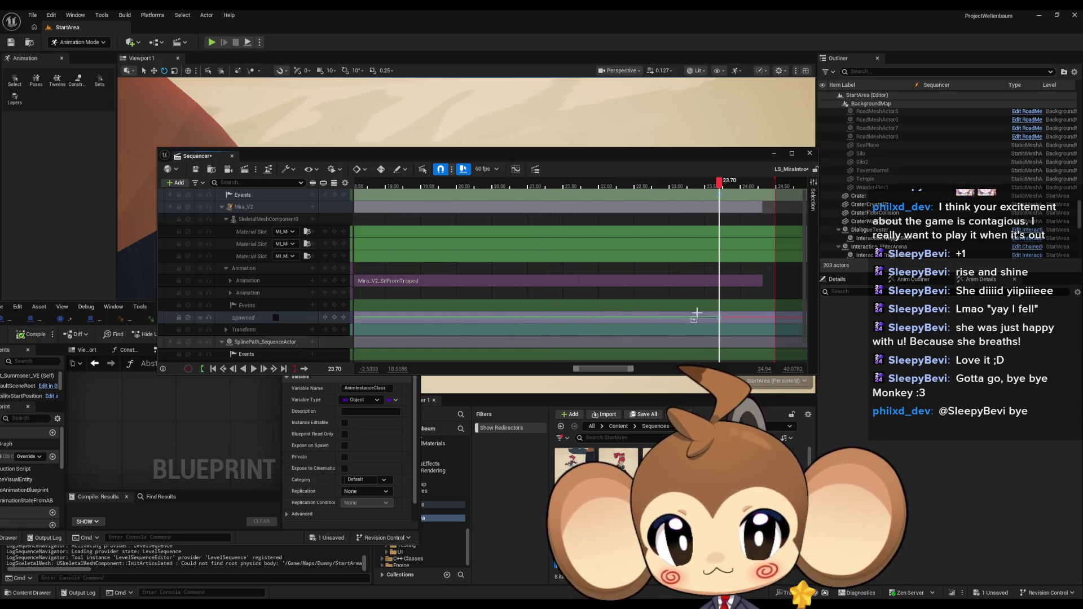
scroll(695, 314, up, 3)
key(space)
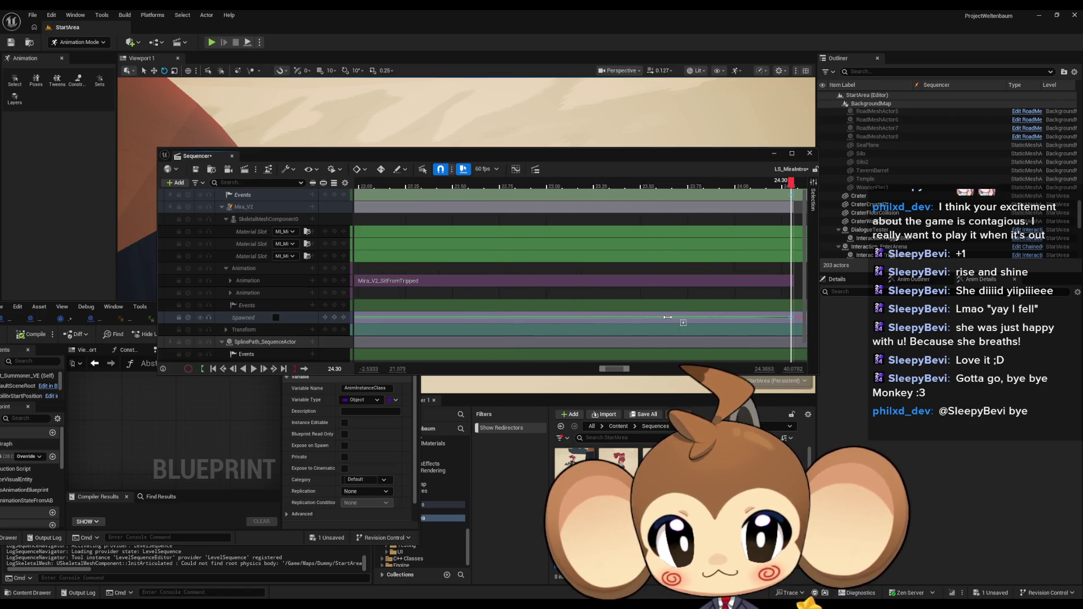
Step: End the playback range at 24.3167 s, where the animation finishes, and save the sequence
scroll(659, 318, up, 8)
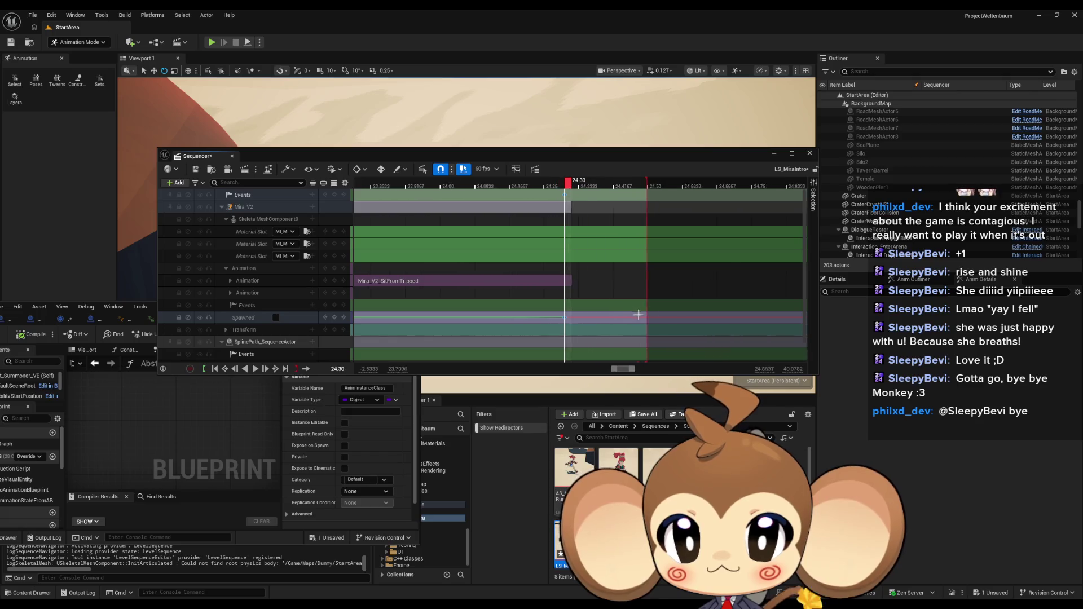
scroll(617, 318, right, 2)
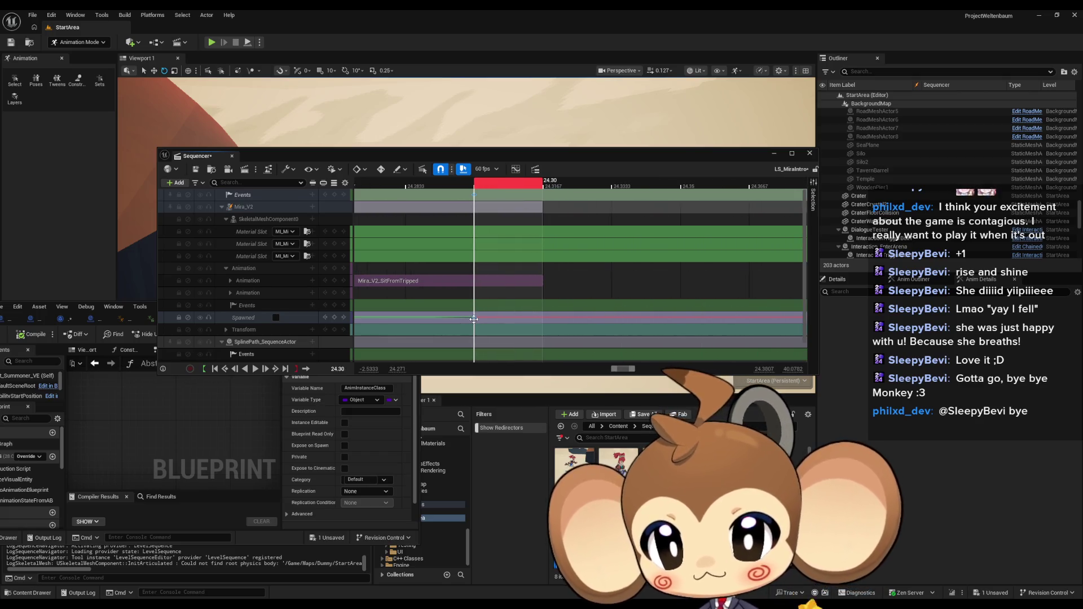
drag(474, 320, 536, 320)
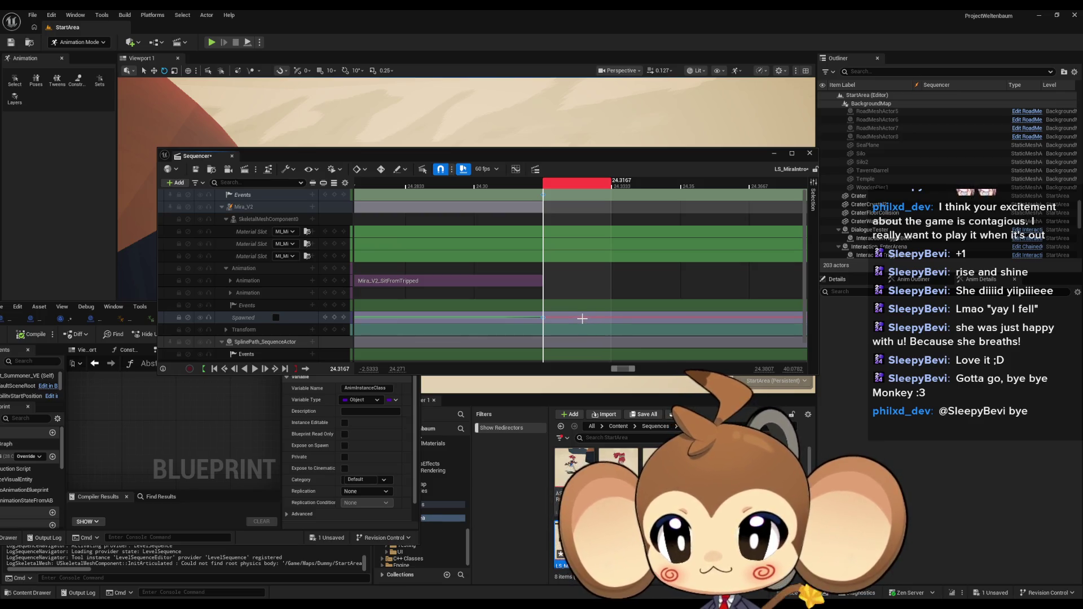
scroll(635, 287, down, 5)
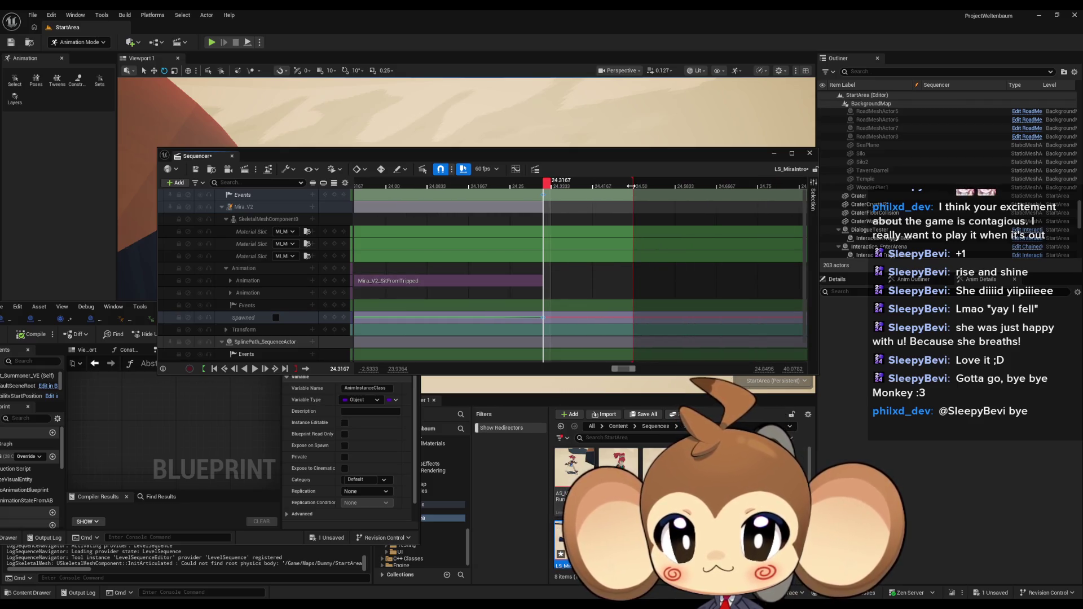
drag(616, 189, 549, 190)
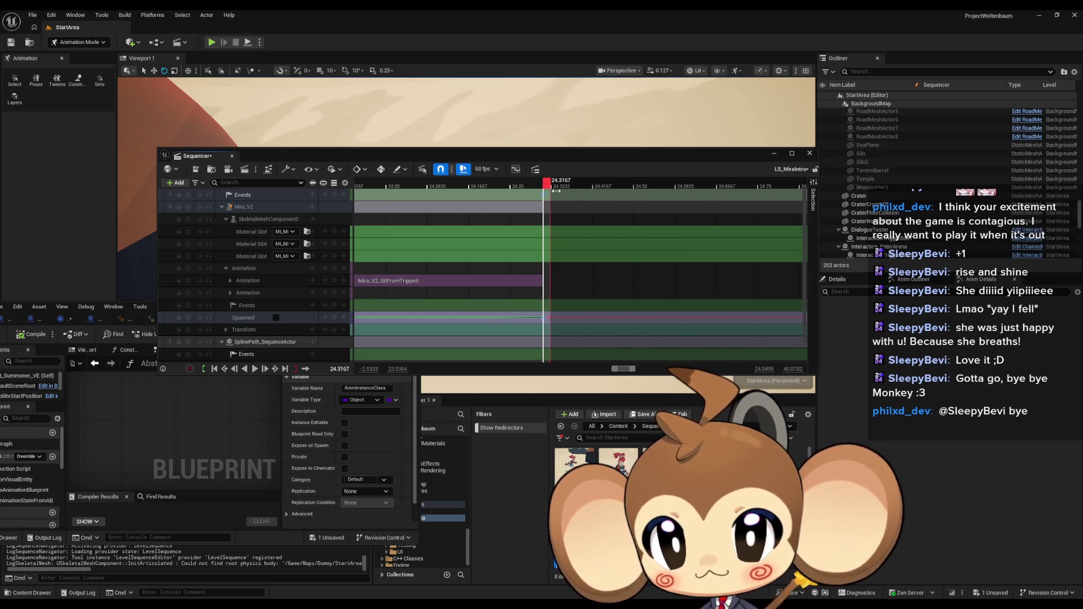
scroll(508, 307, down, 8)
scroll(508, 312, down, 1)
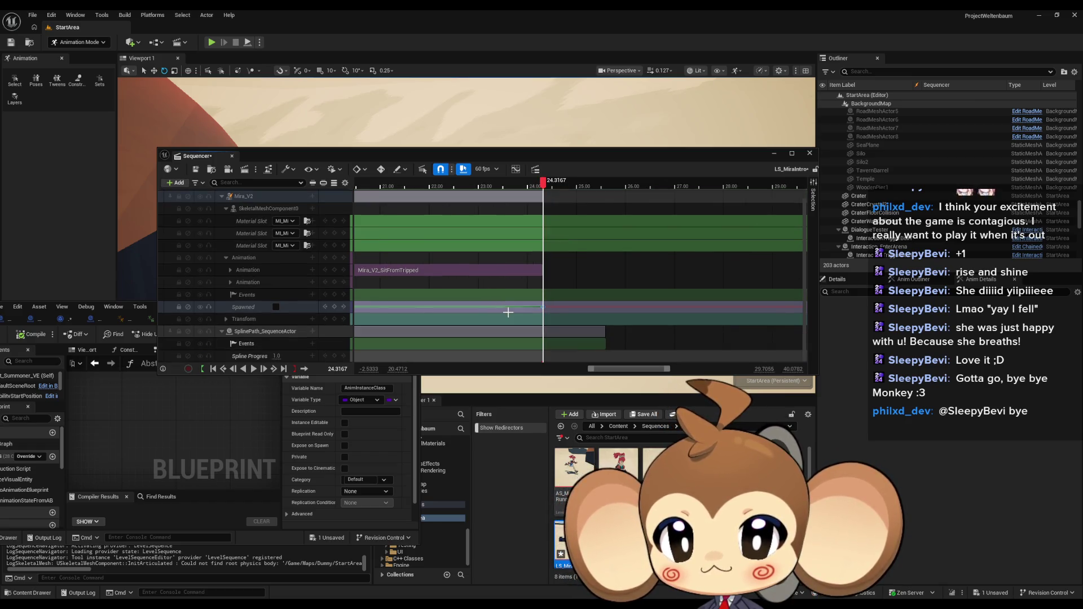
scroll(505, 310, left, 10)
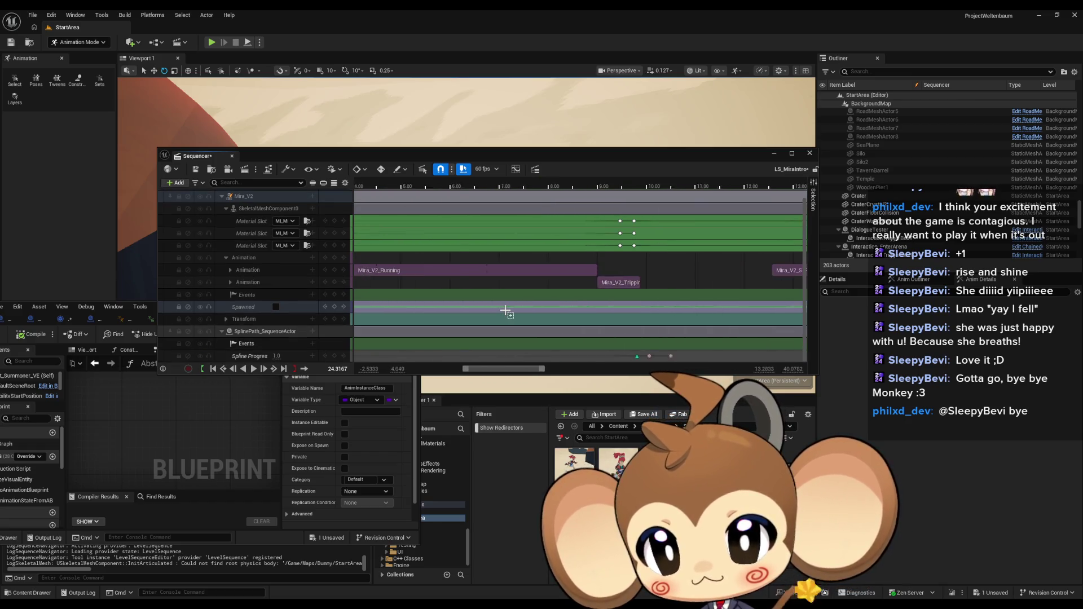
scroll(505, 310, right, 5)
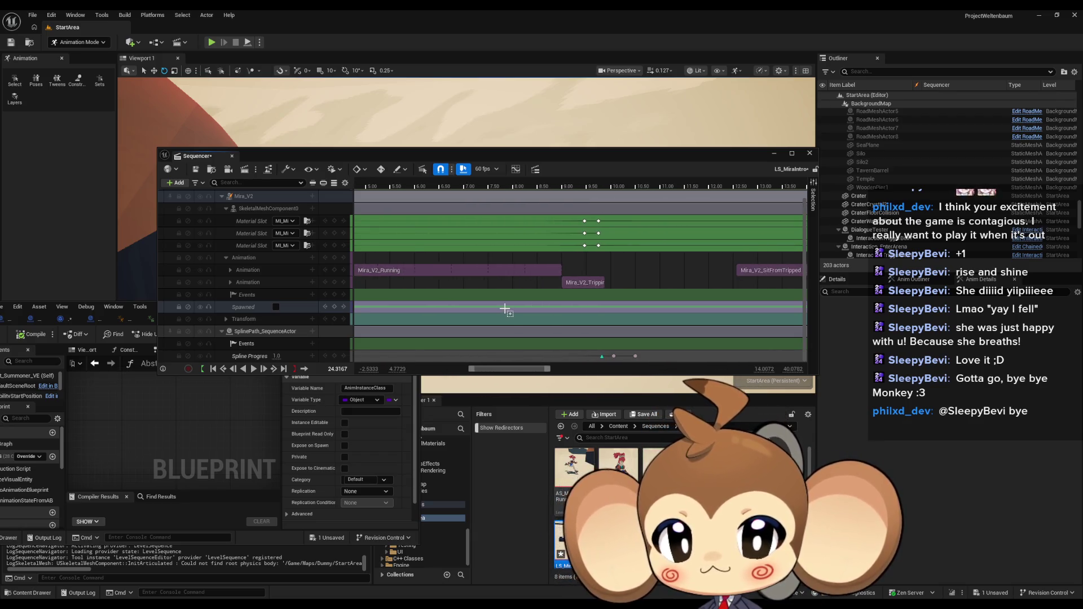
scroll(505, 310, right, 6)
key(ctrl+s)
Step: Fly the viewport camera back and sideways to frame the town
drag(696, 157, 686, 394)
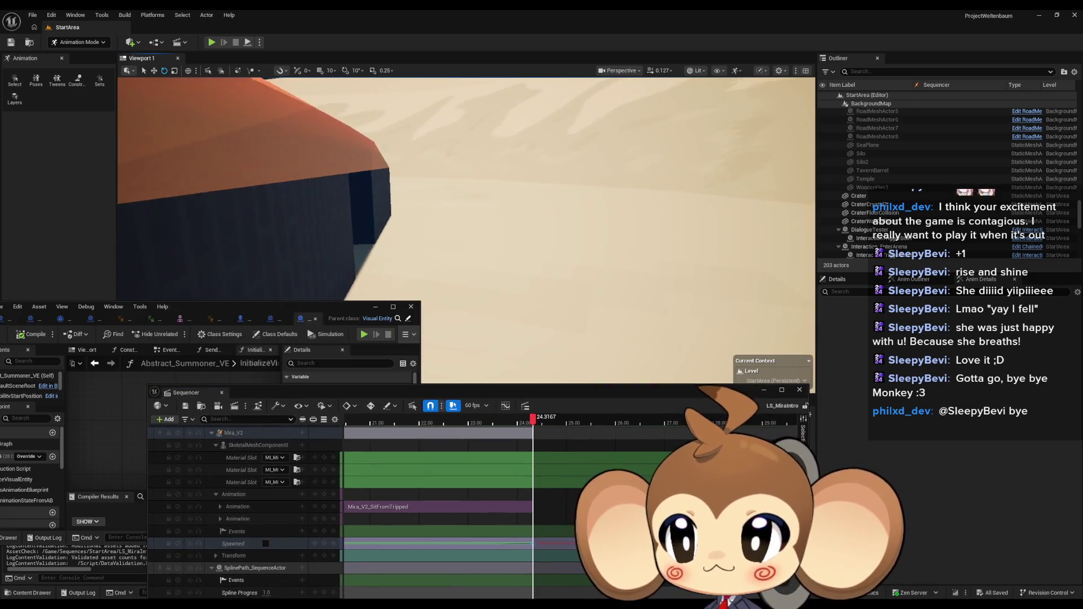
scroll(466, 189, up, 5)
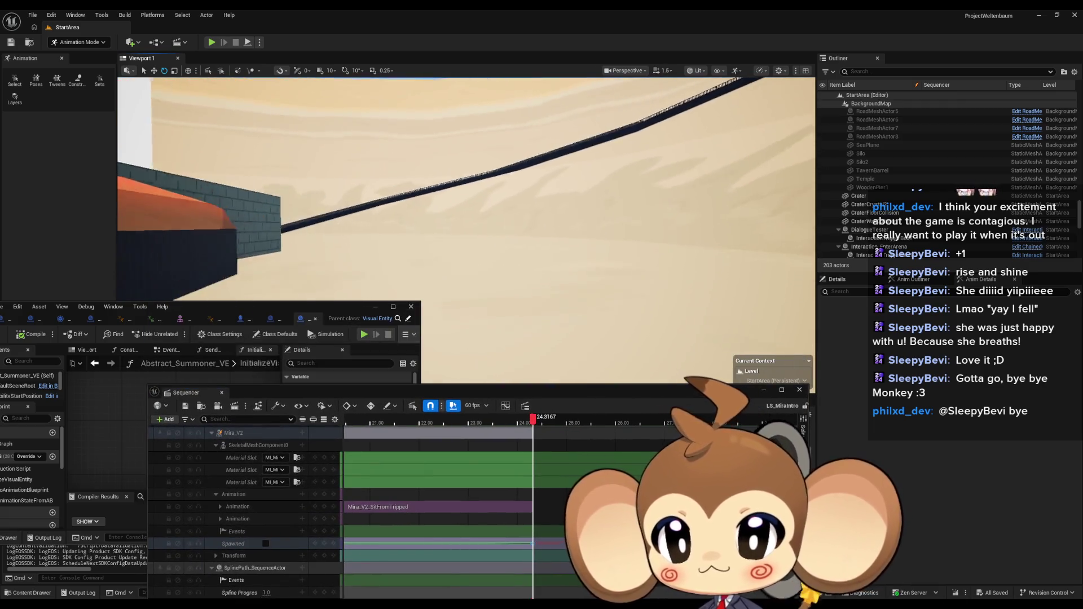
key(s)
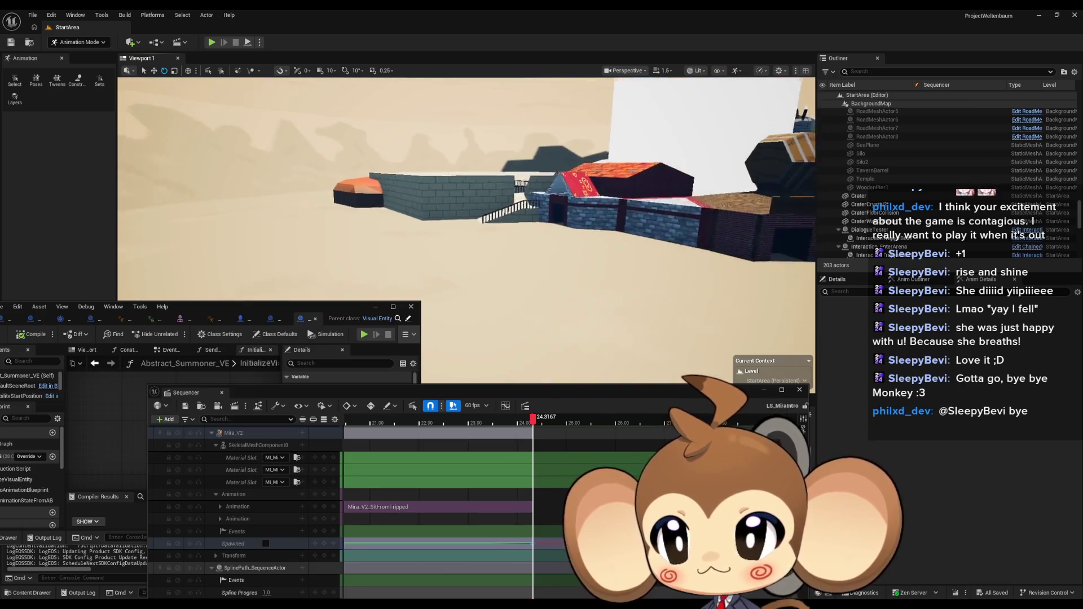
key(d)
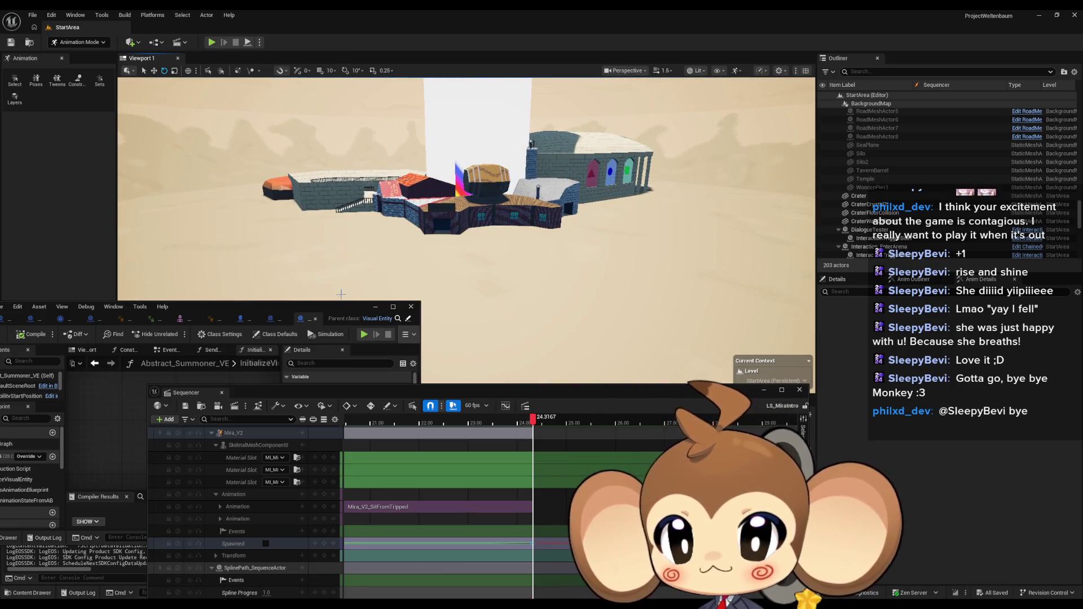
Step: Minimize the Blueprint editor, start Play-in-Editor and raise the Sequencer window
click(379, 309)
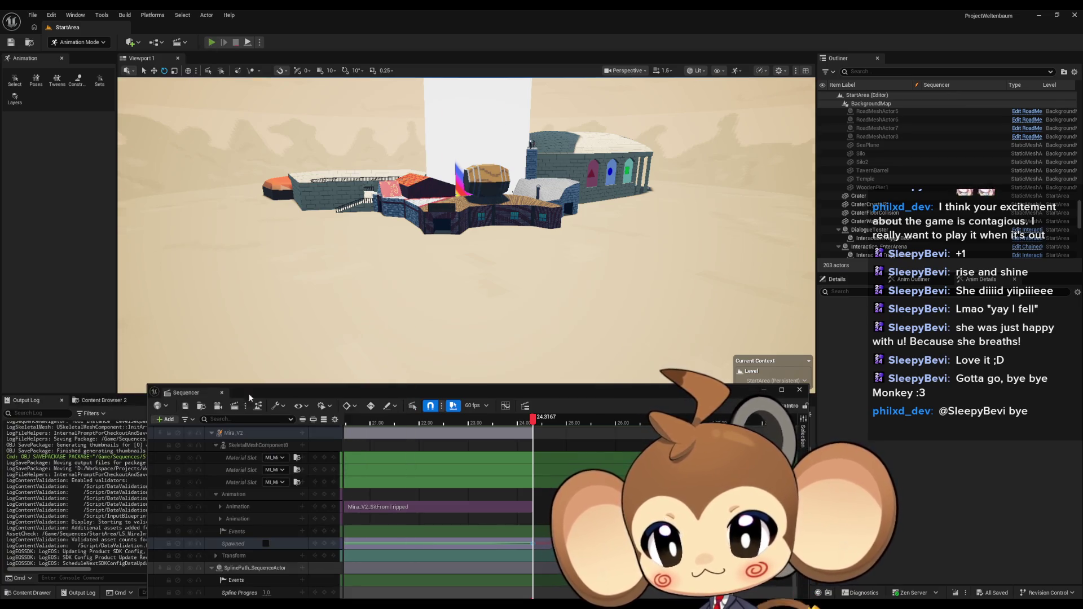
key(alt+p)
drag(281, 392, 275, 286)
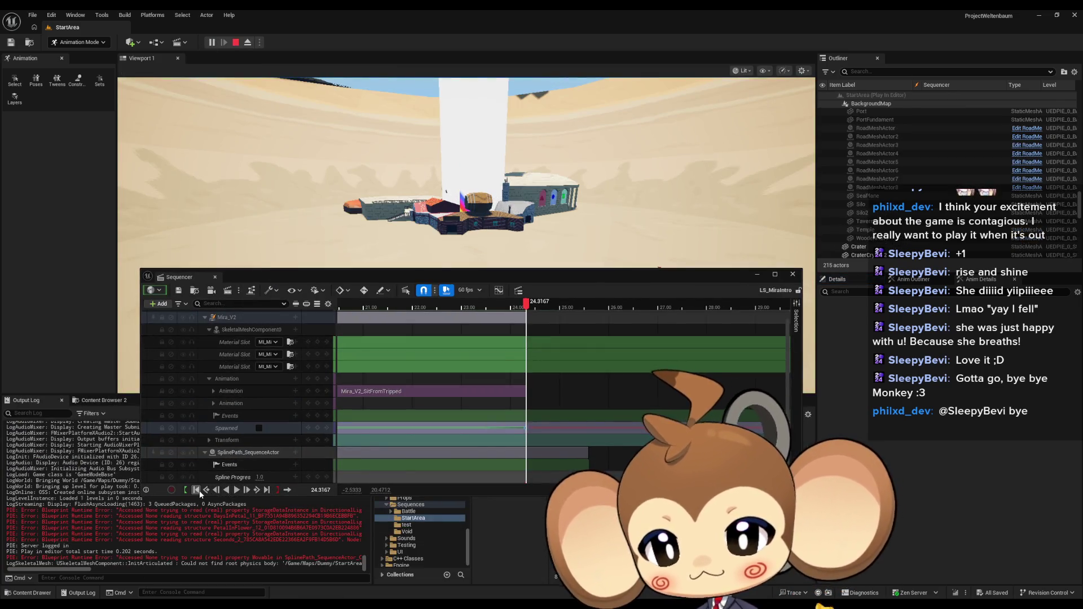
Step: Restart Play-in-Editor, move Sequencer out of view, watch Mira end seated, then stop playing
click(198, 490)
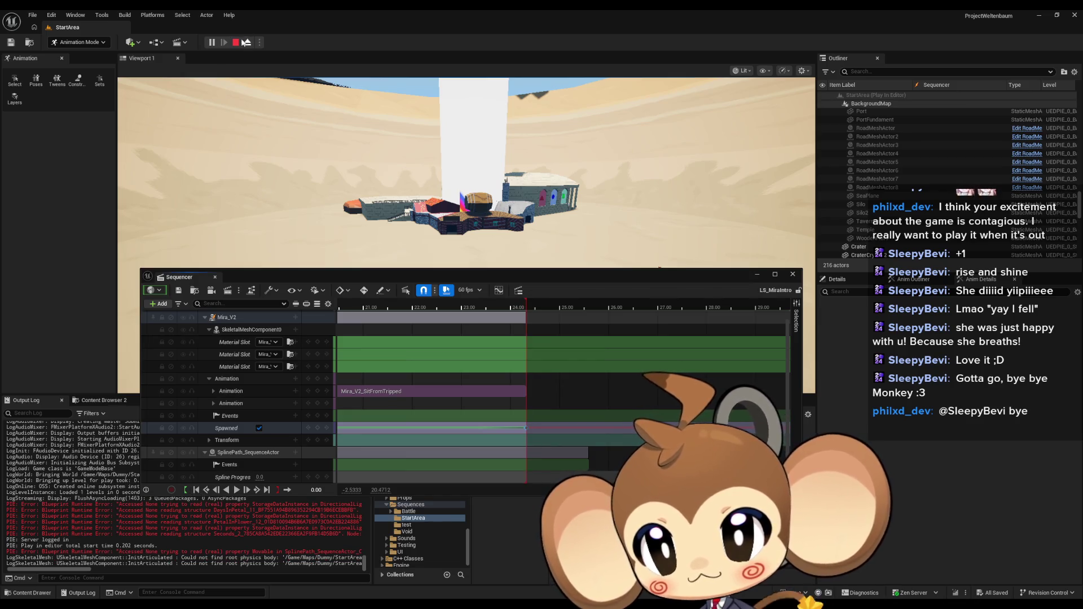
click(236, 43)
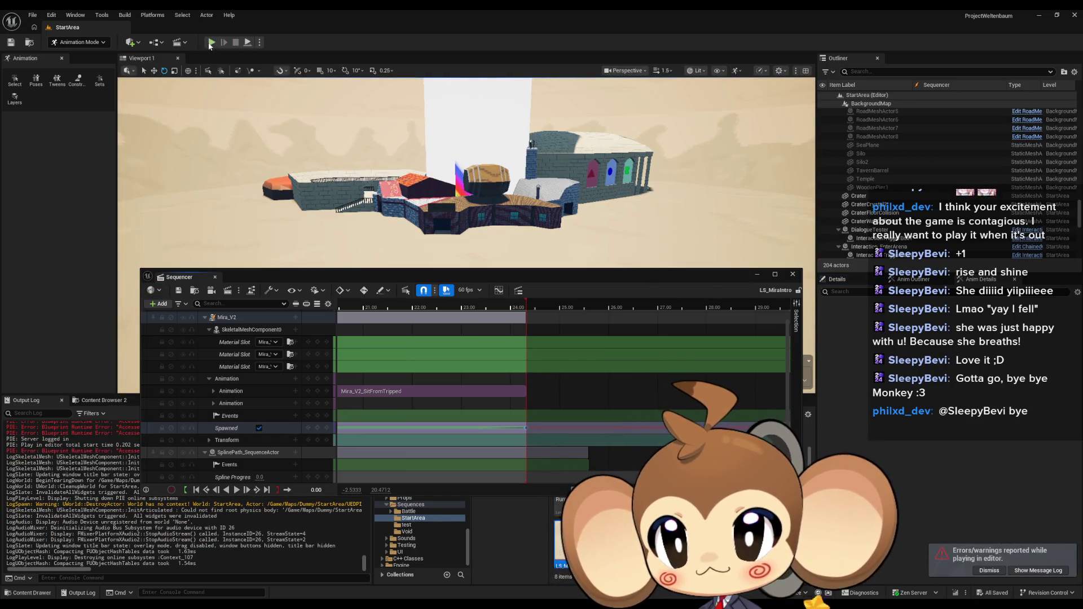
click(212, 42)
drag(690, 277, 682, 460)
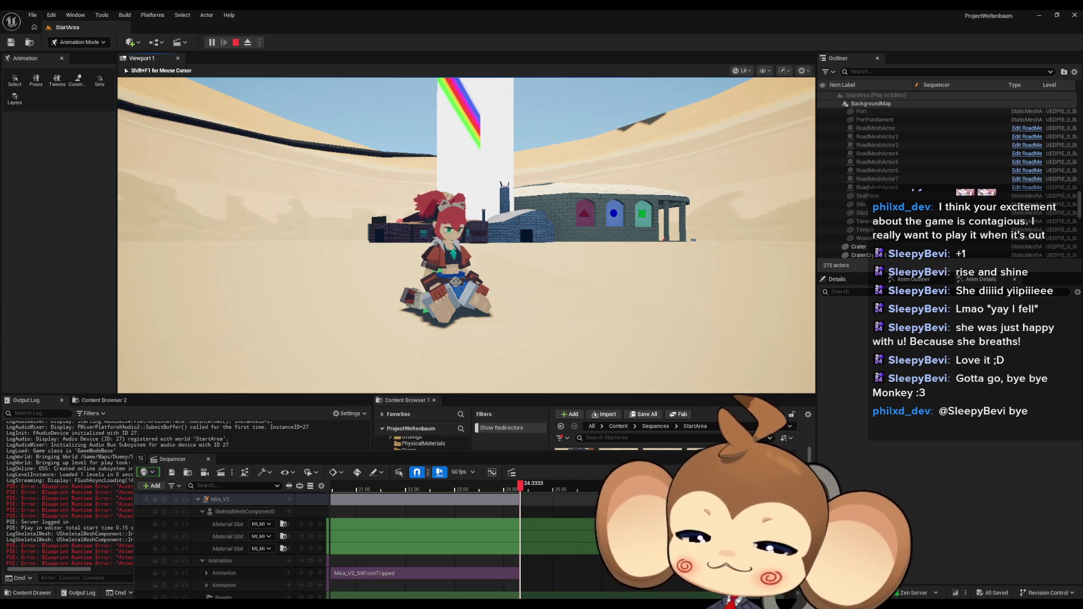
key(shift+F1)
click(237, 43)
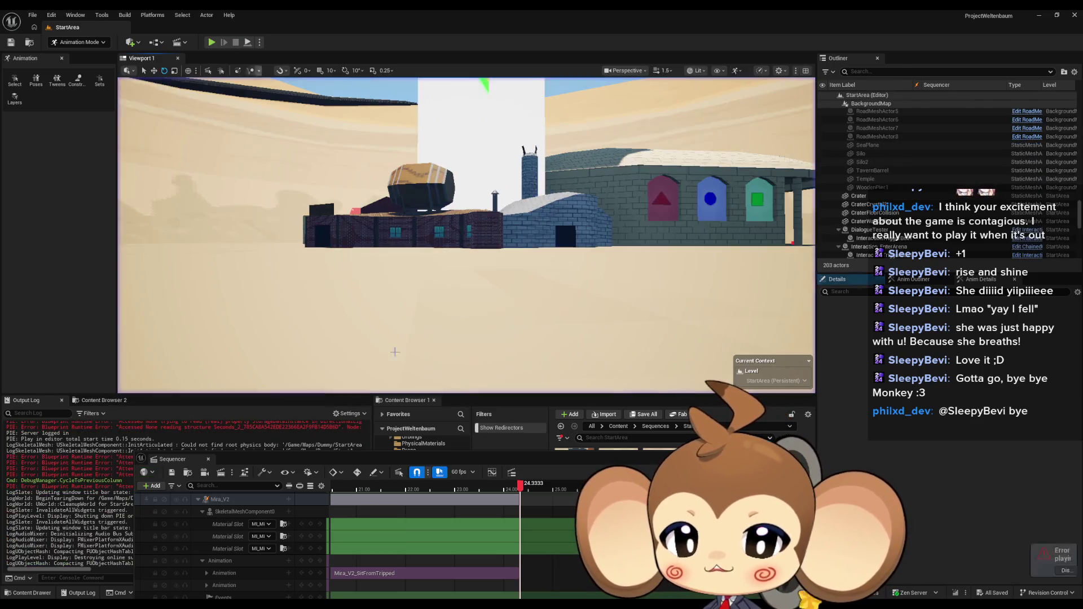
Step: Replay the level full-screen (F11) with Sequencer minimized, watch Mira sit, then stop
drag(267, 461, 258, 358)
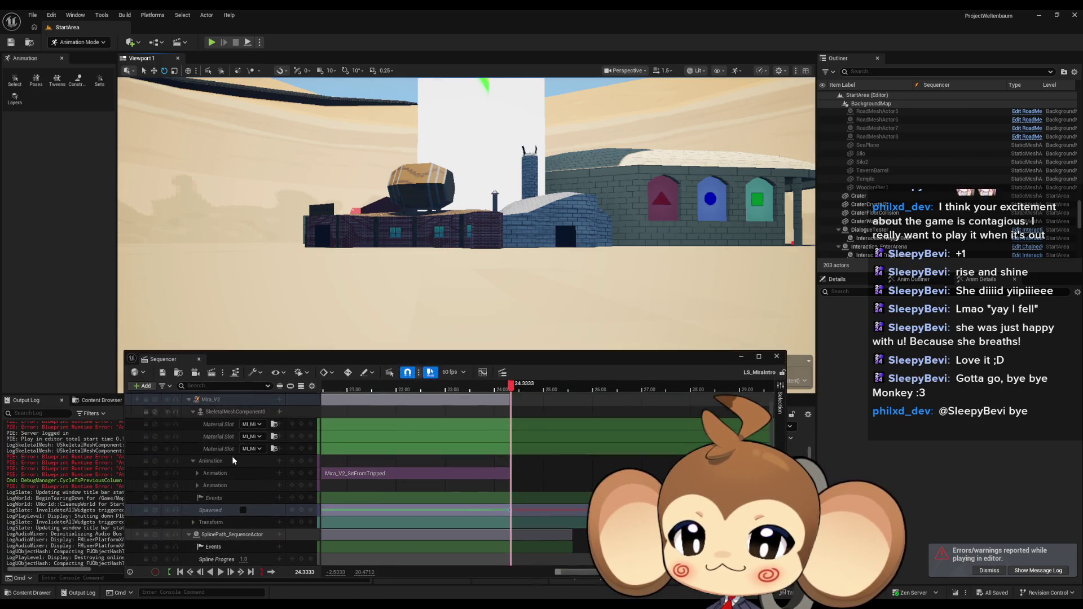
click(211, 43)
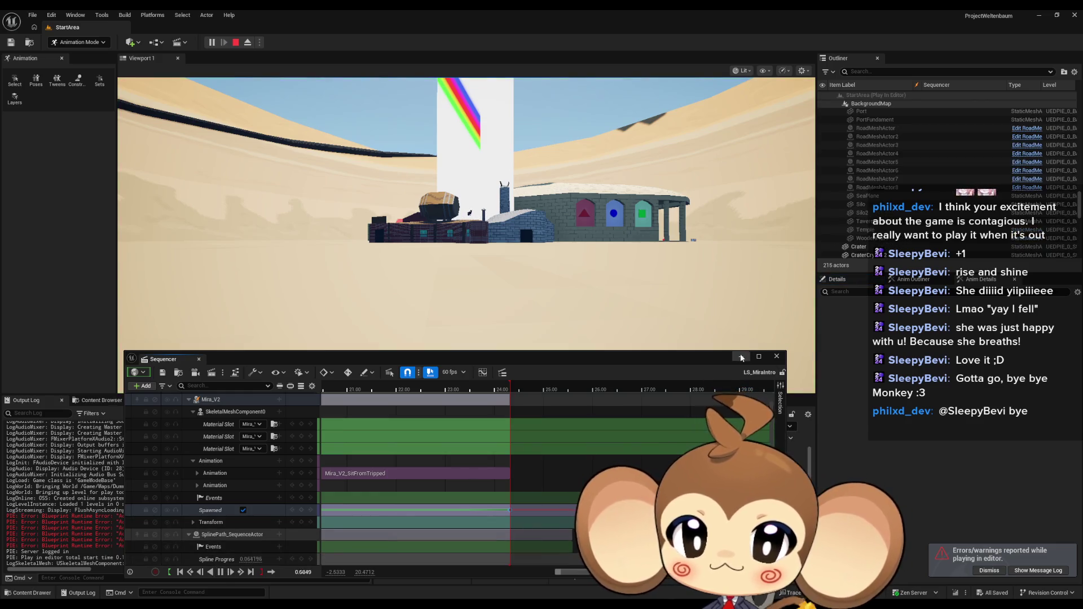
click(742, 358)
key(F11)
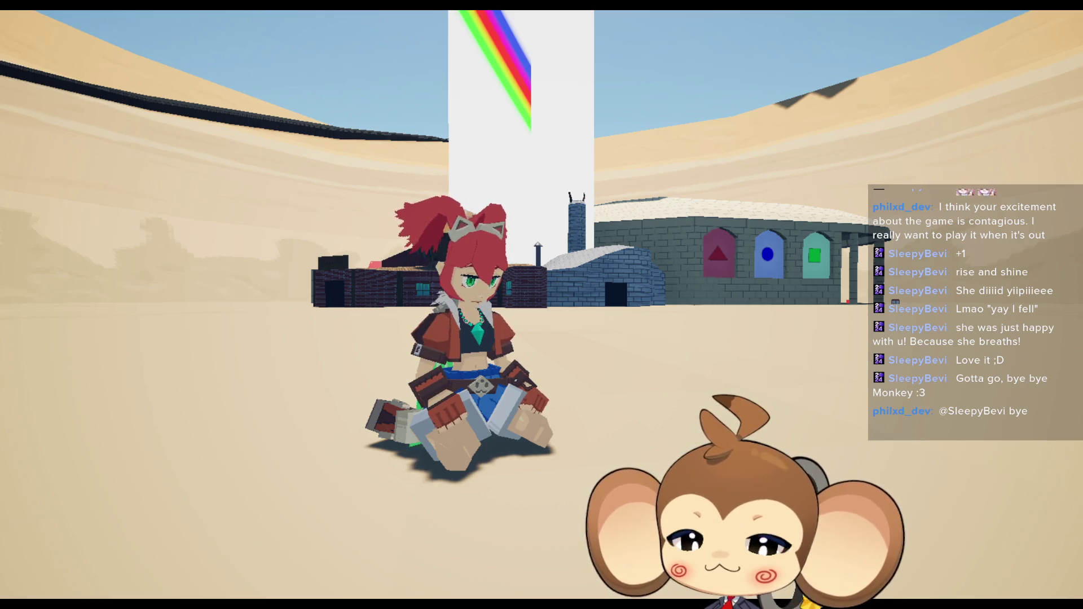
key(F11)
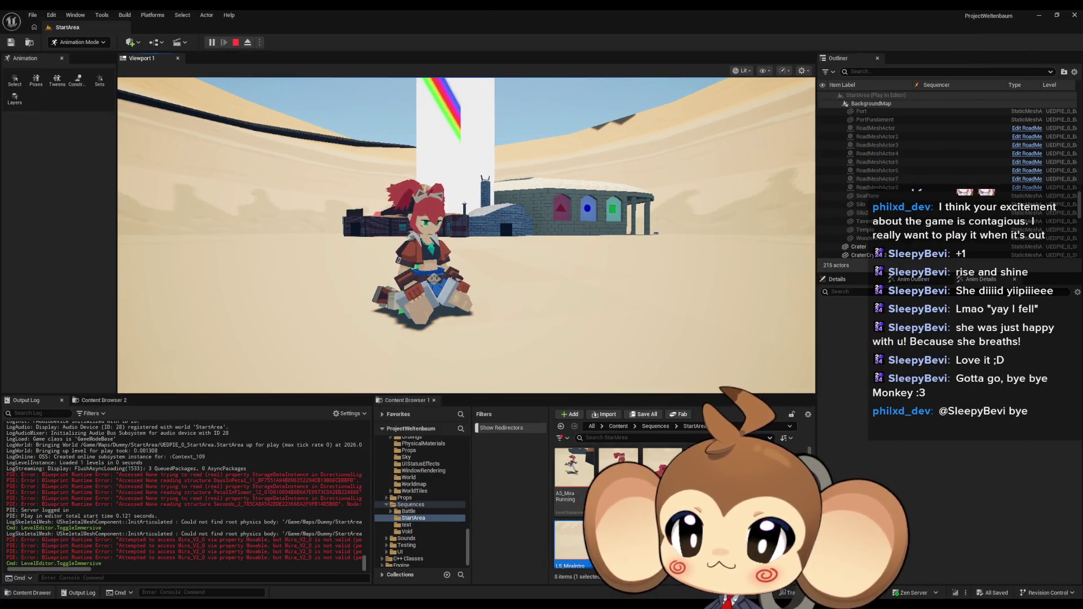
key(shift+F1)
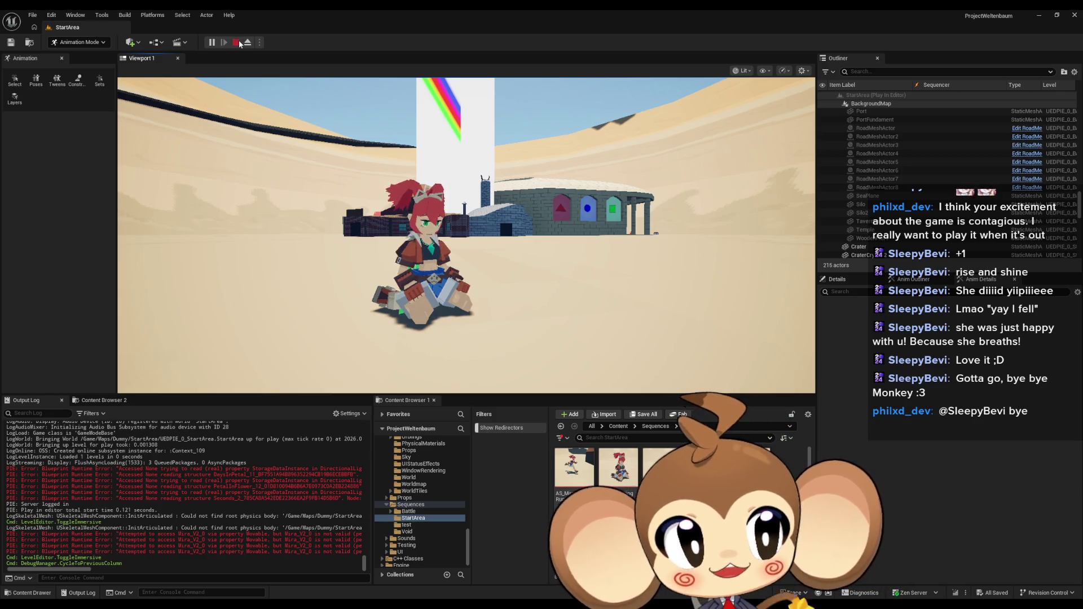
click(237, 43)
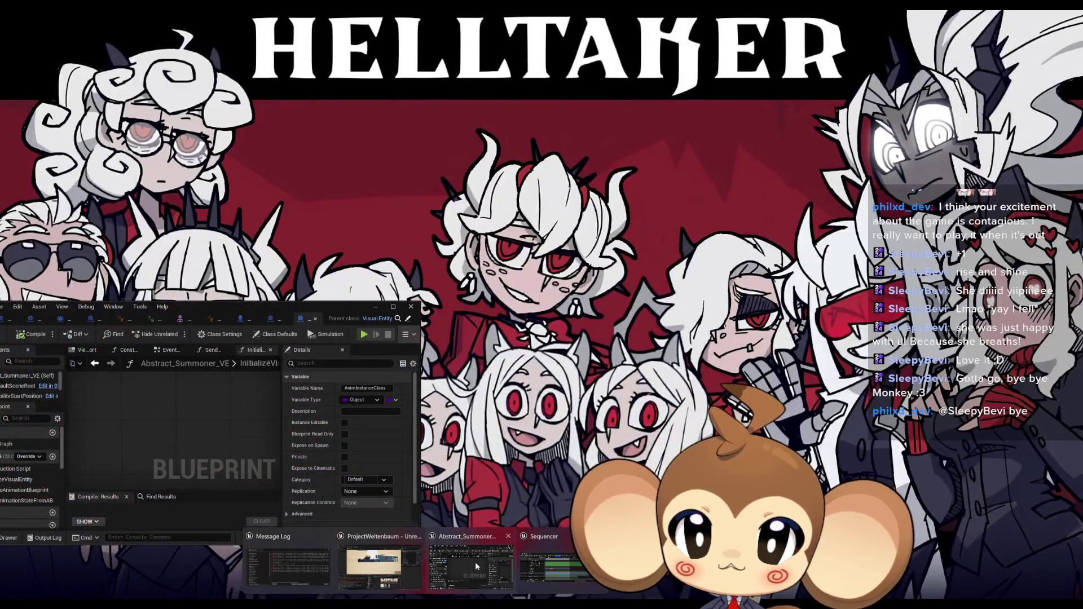
Step: Maximize the Blueprint editor and open Abstract_Character_AnimBP's AnimGraph
click(476, 562)
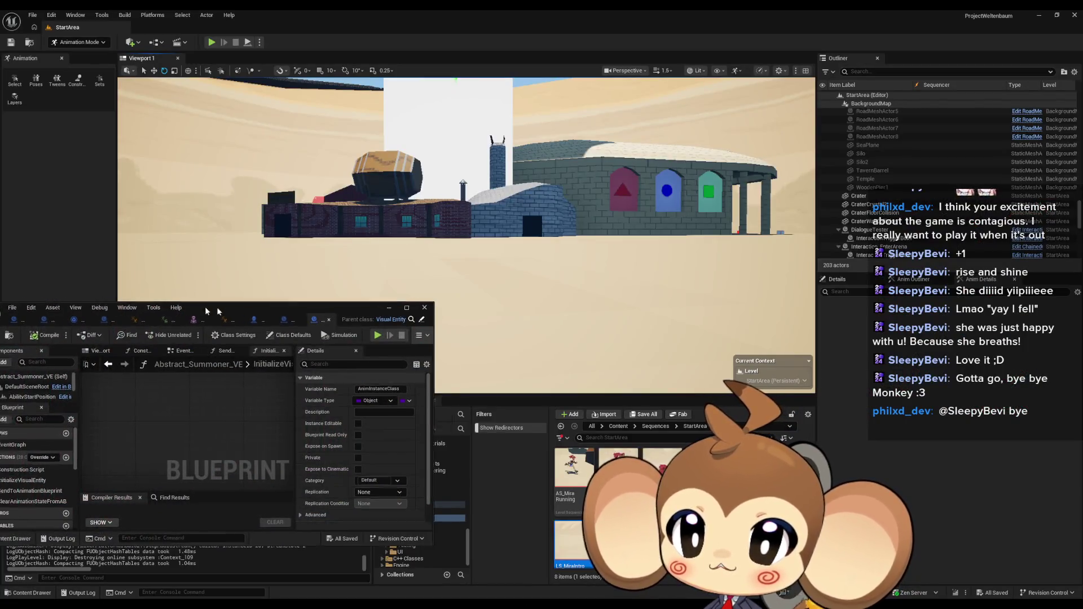
drag(199, 307, 484, 341)
double_click(484, 341)
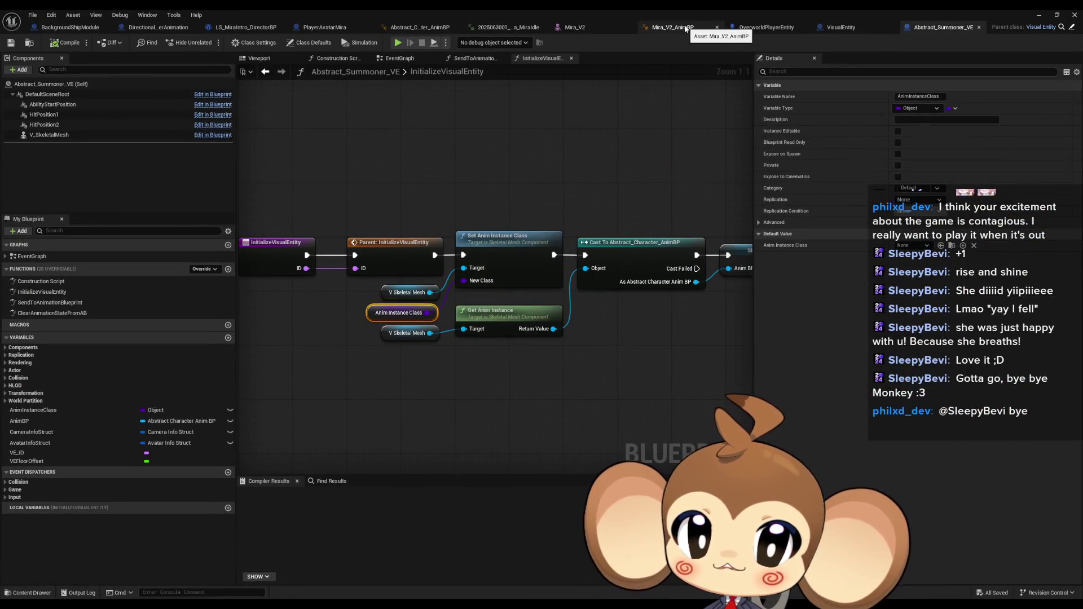
click(413, 29)
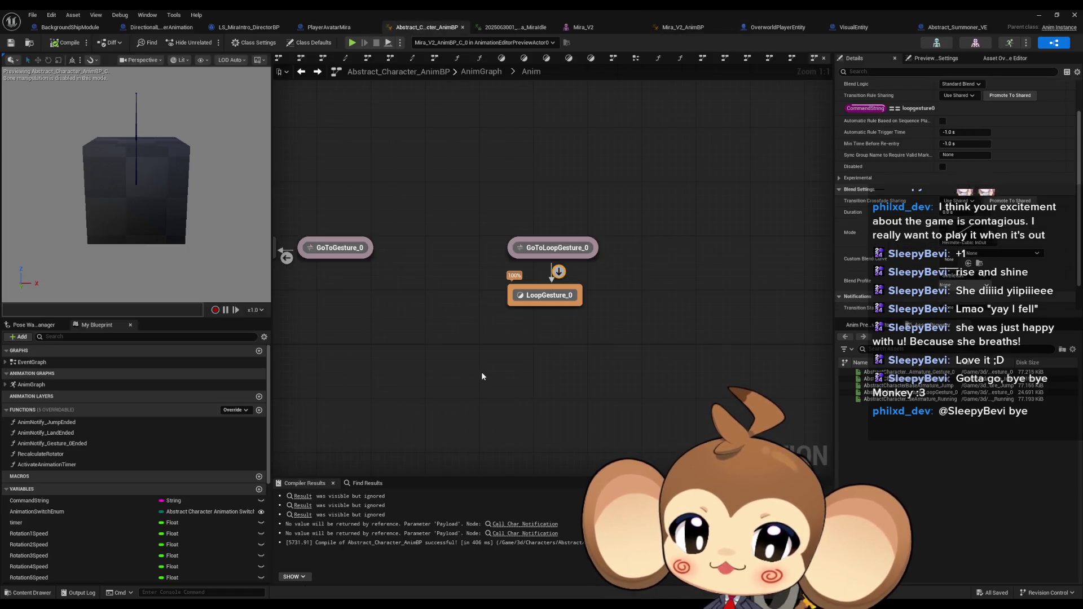
double_click(41, 363)
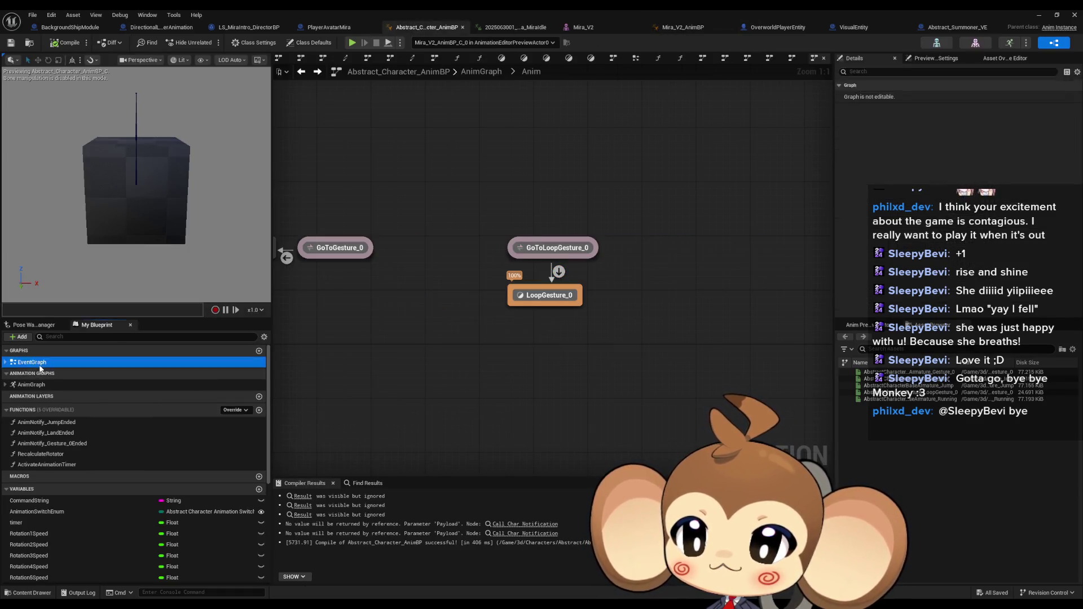
double_click(58, 386)
scroll(638, 359, down, 2)
scroll(642, 358, up, 4)
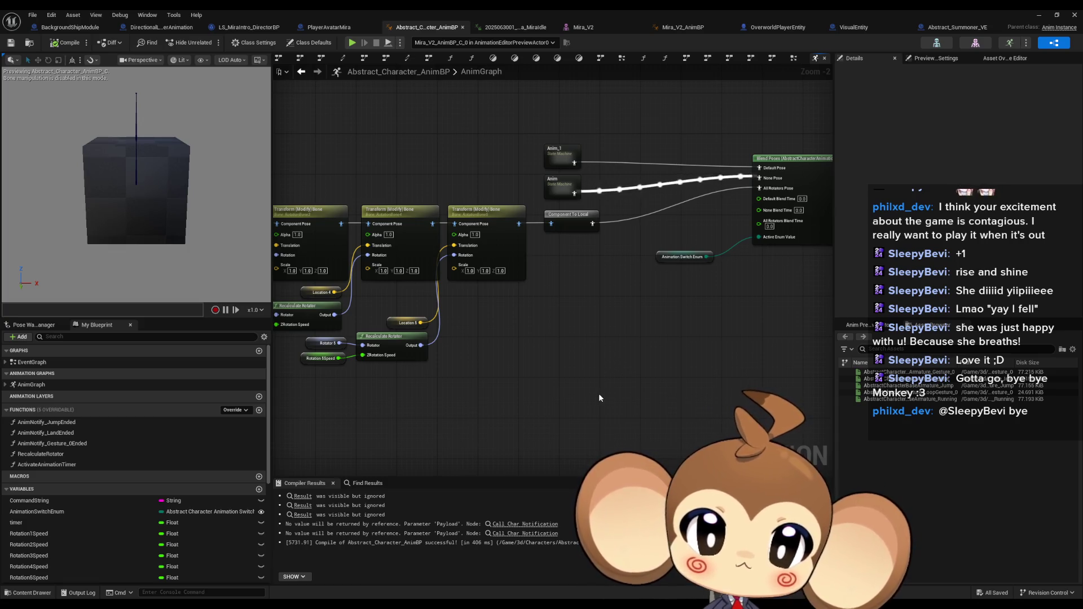
drag(570, 348, 625, 346)
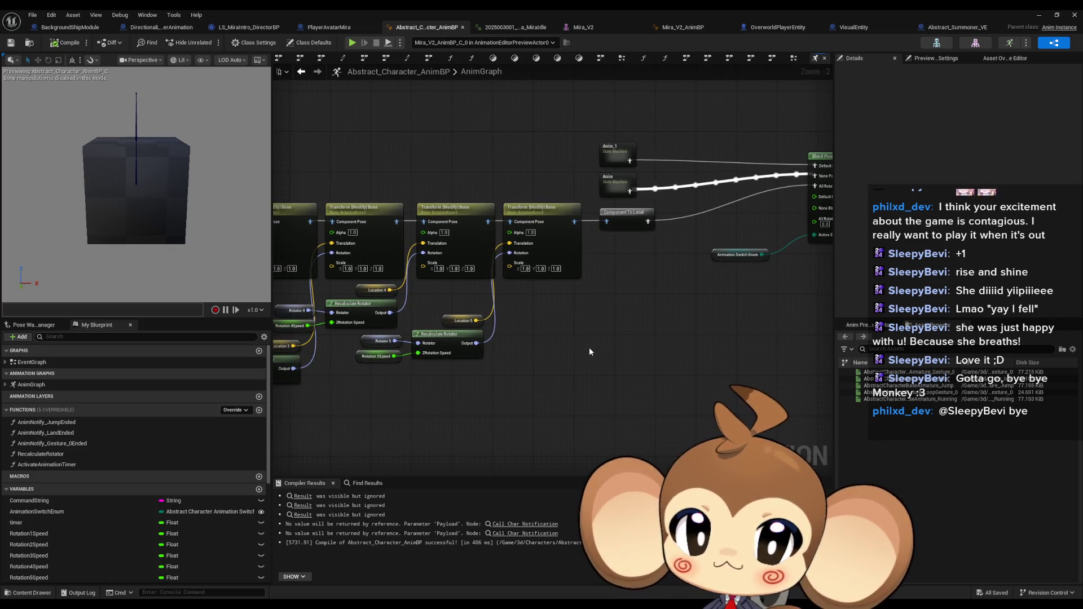
Step: Check Preview Scene Settings, return to Details, and switch to the Gesture_0 animation
mouse_move(293, 370)
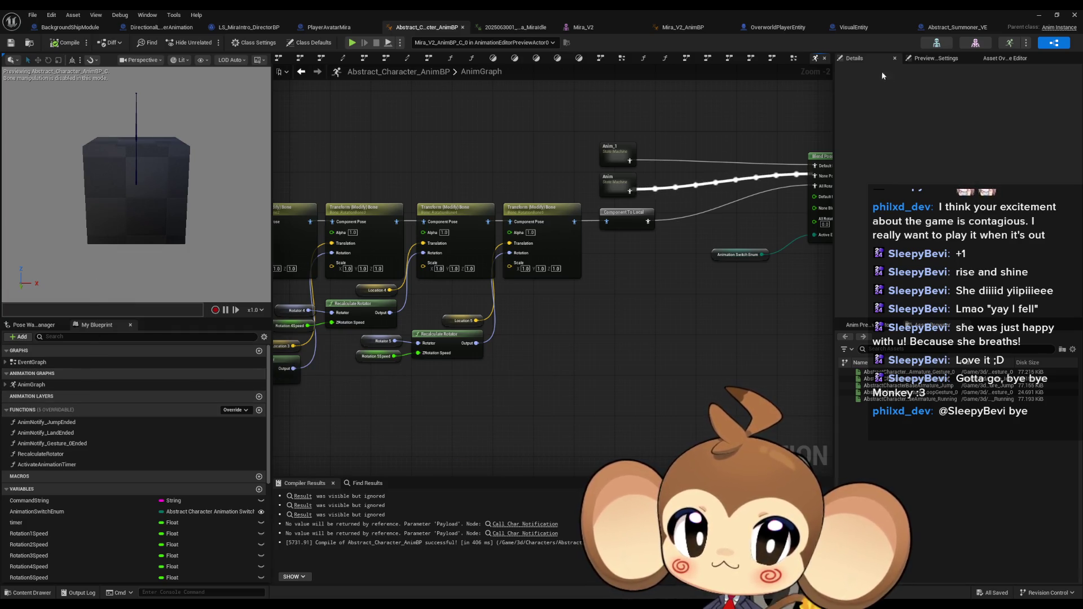
click(939, 59)
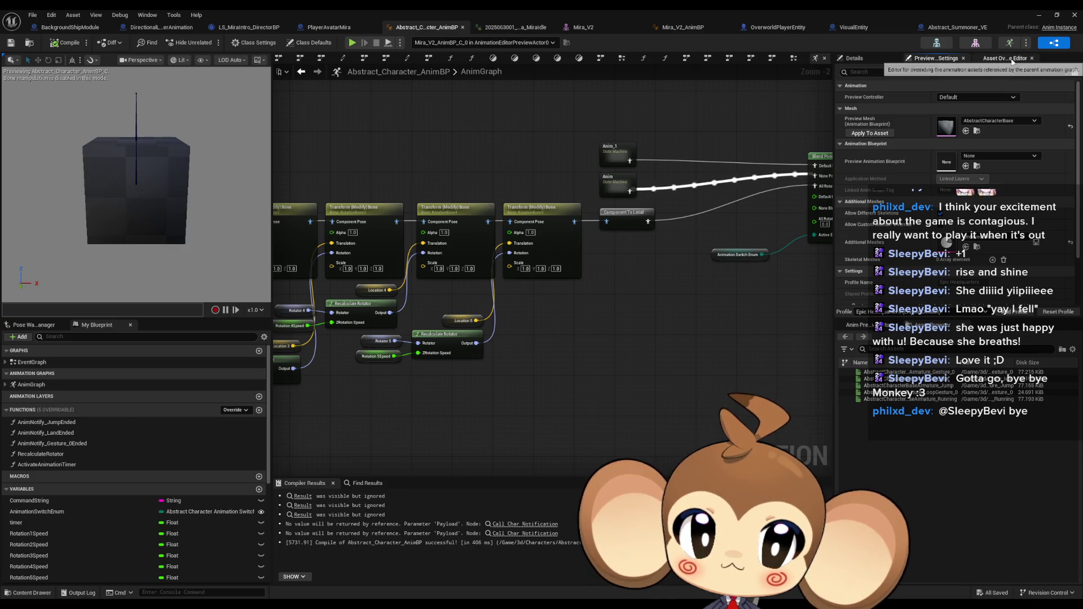
click(854, 58)
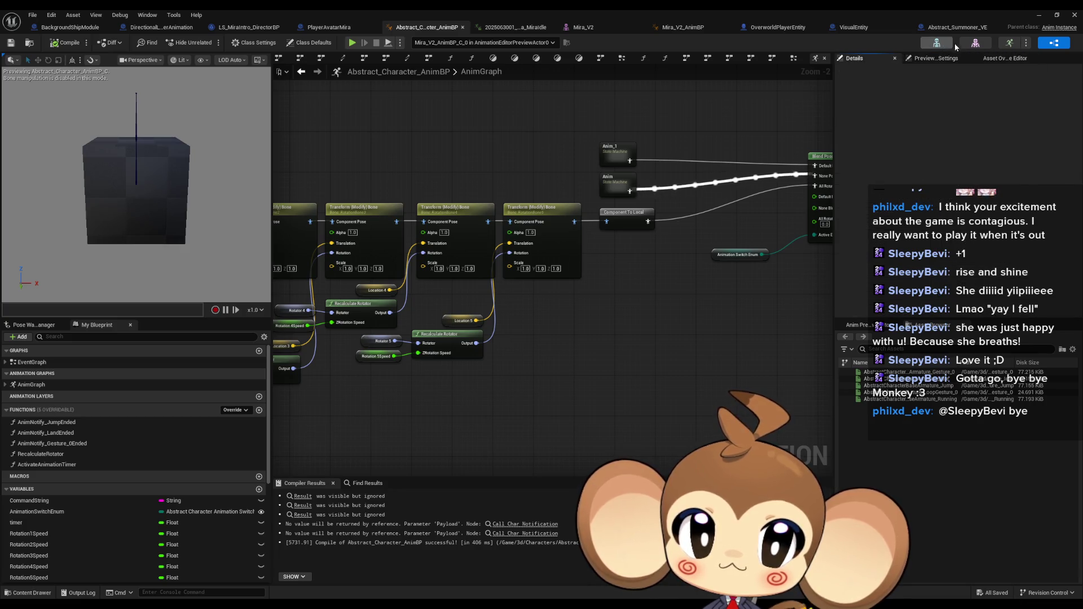
click(1011, 43)
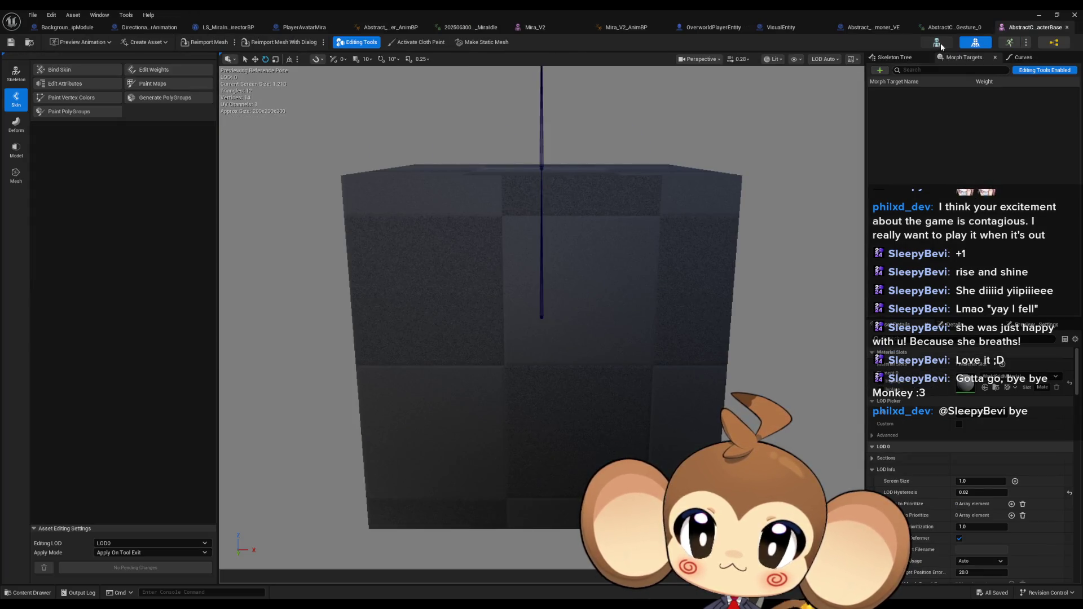
Step: Compare the abstract skeleton with the Mira_V2 mesh and skeleton, then return to the abstract skeleton
click(938, 43)
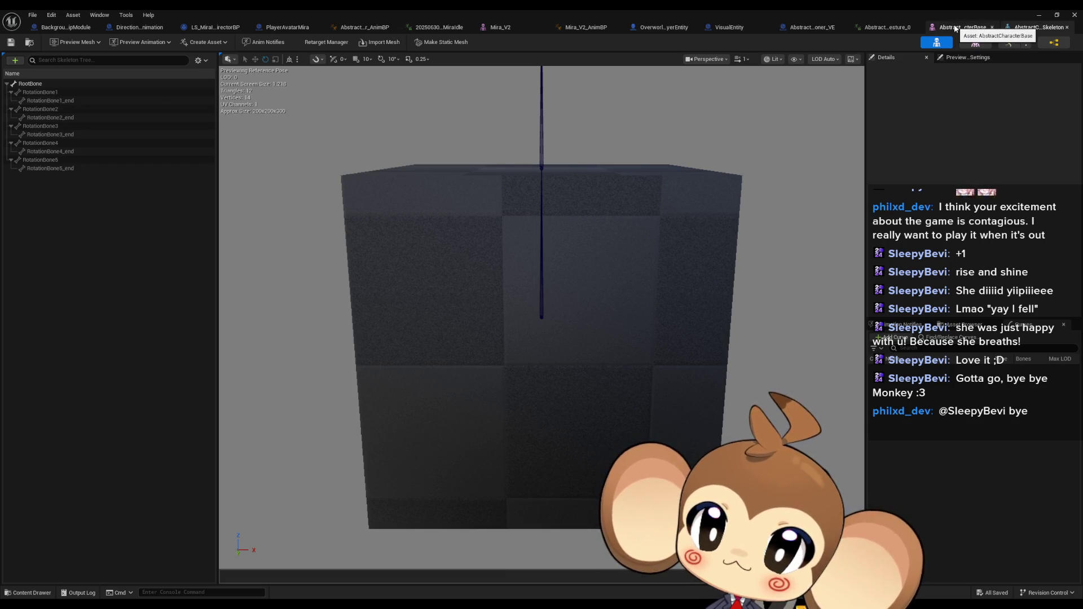
click(500, 29)
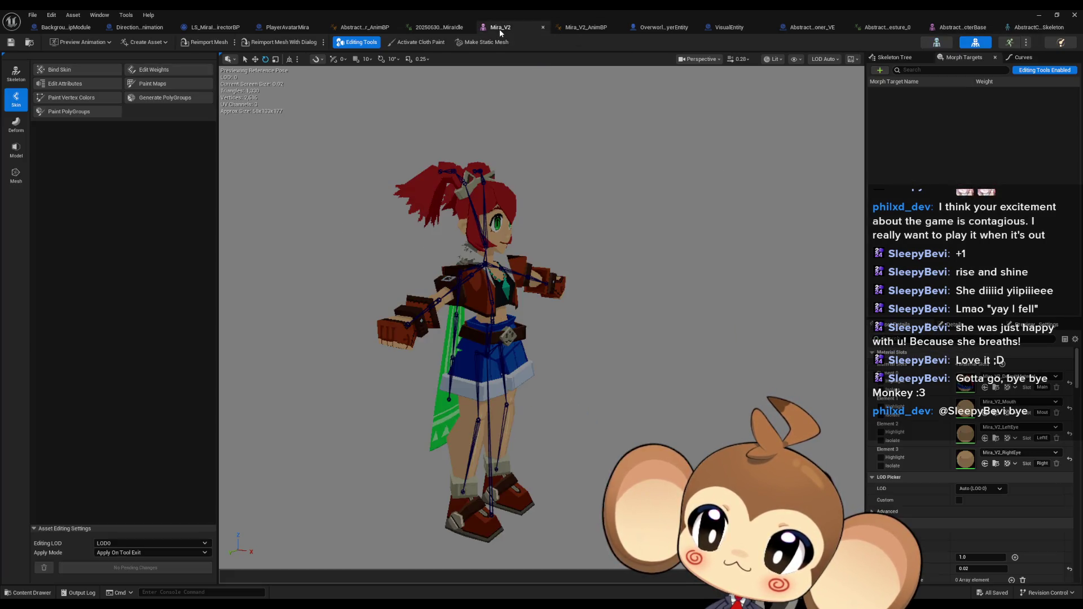
click(939, 43)
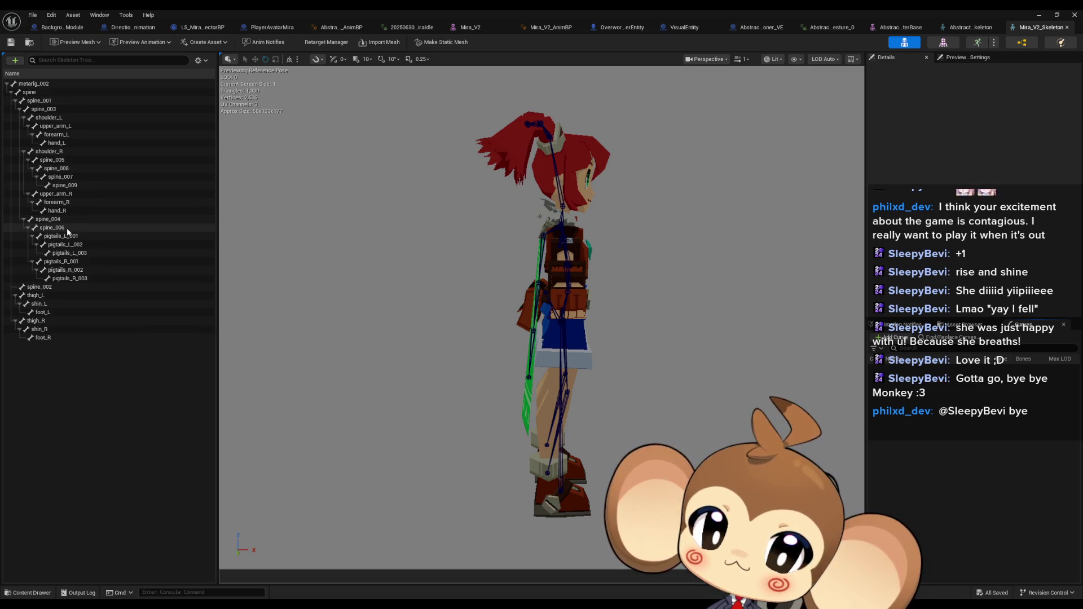
click(905, 29)
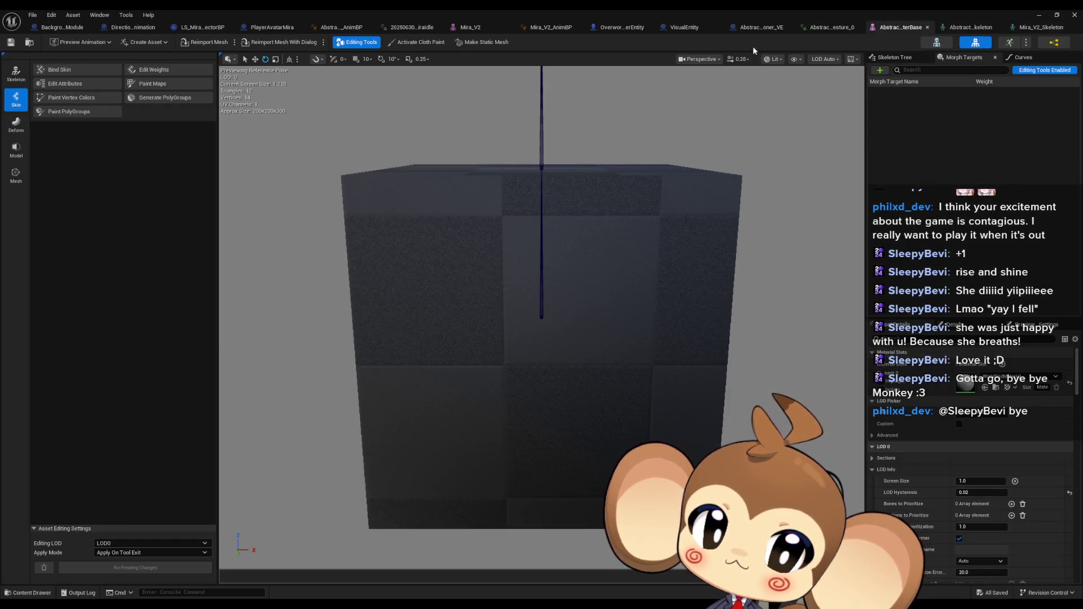
click(937, 42)
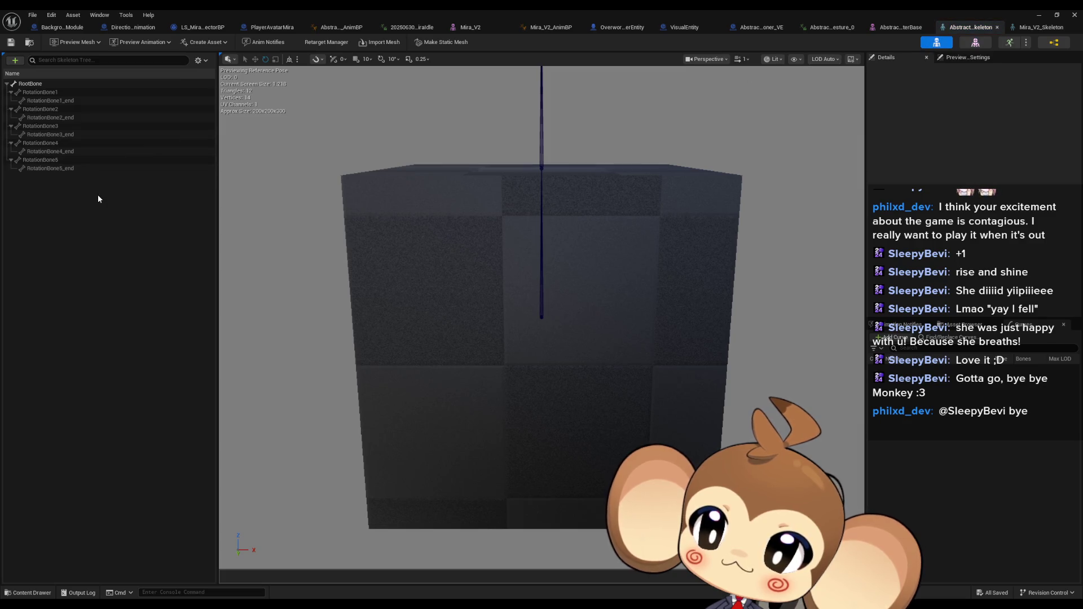
right_click(34, 84)
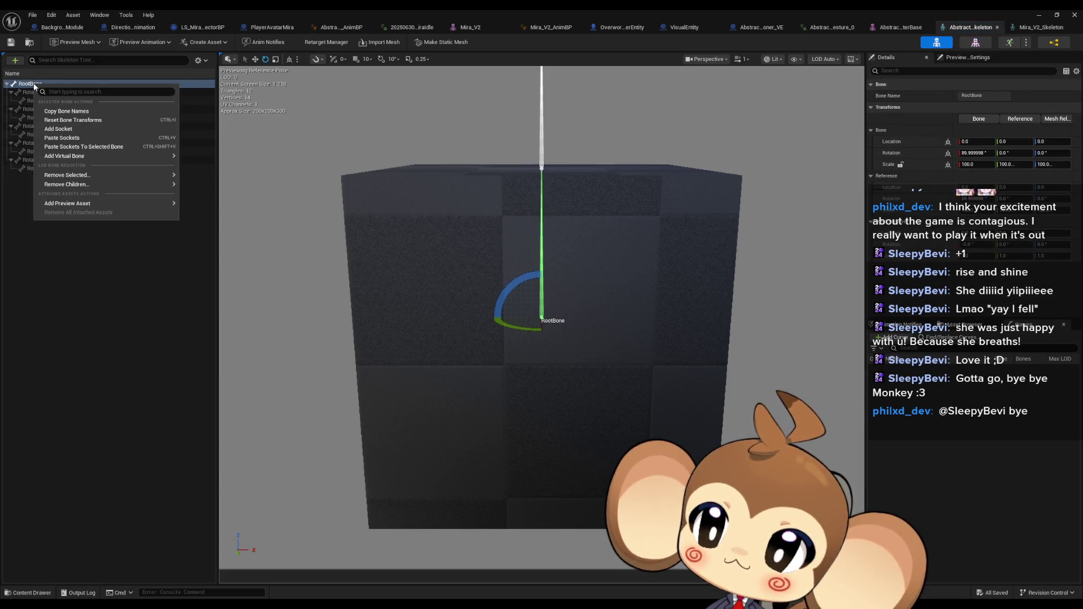
mouse_move(84, 155)
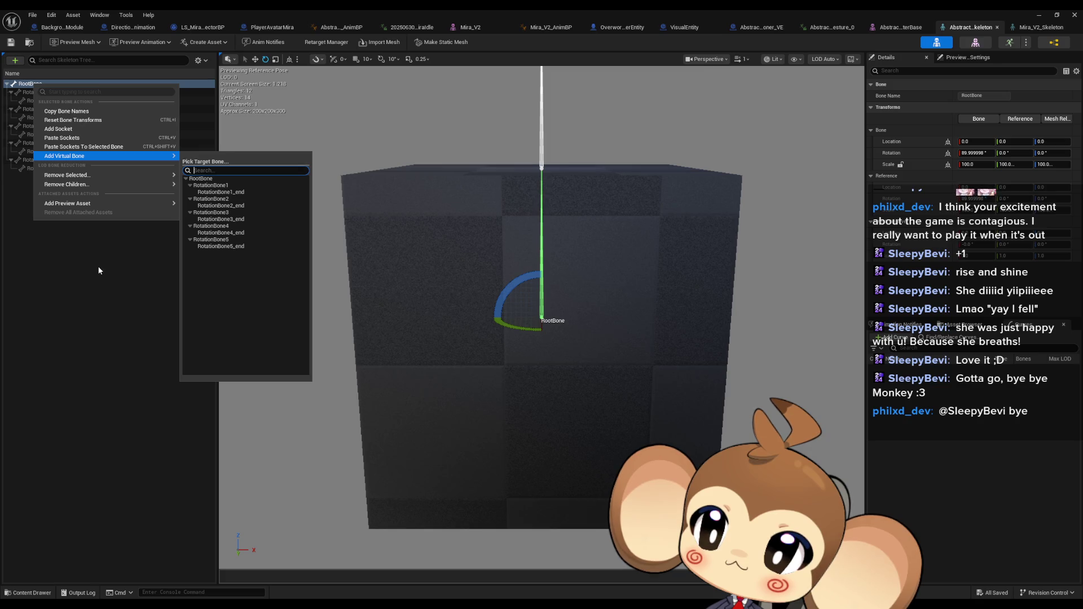
click(99, 267)
click(55, 168)
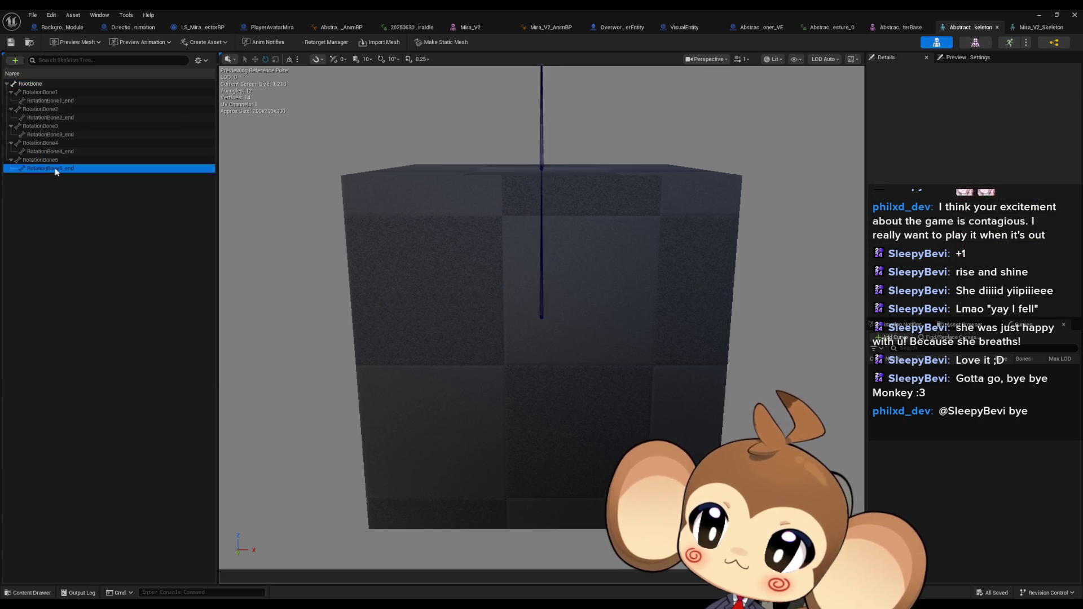
click(55, 160)
scroll(509, 271, up, 3)
scroll(516, 272, down, 5)
key(f)
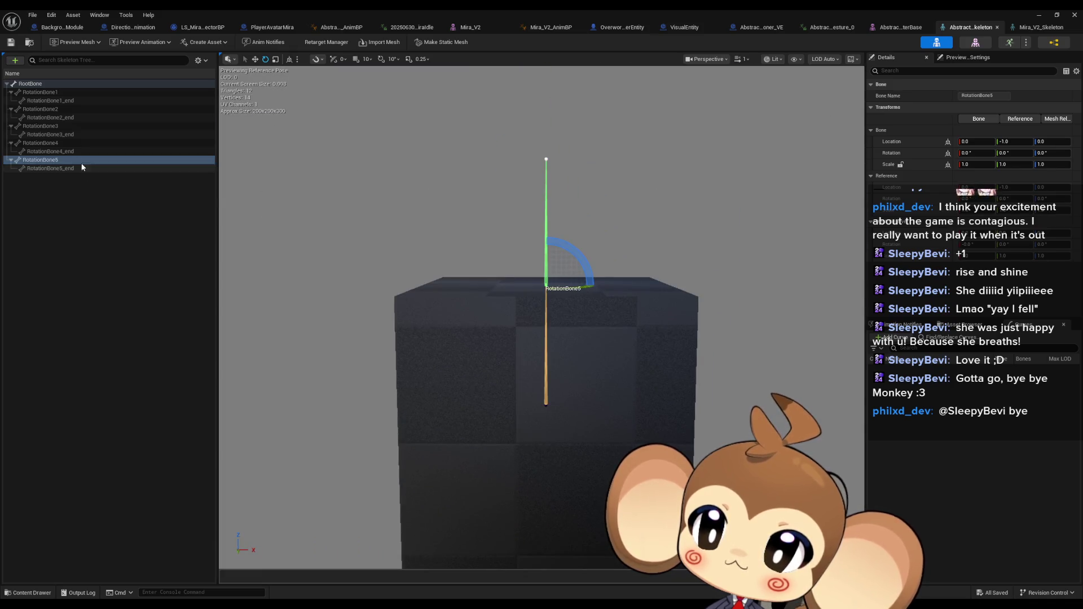
click(69, 153)
click(60, 143)
click(62, 135)
click(64, 125)
click(65, 118)
click(66, 109)
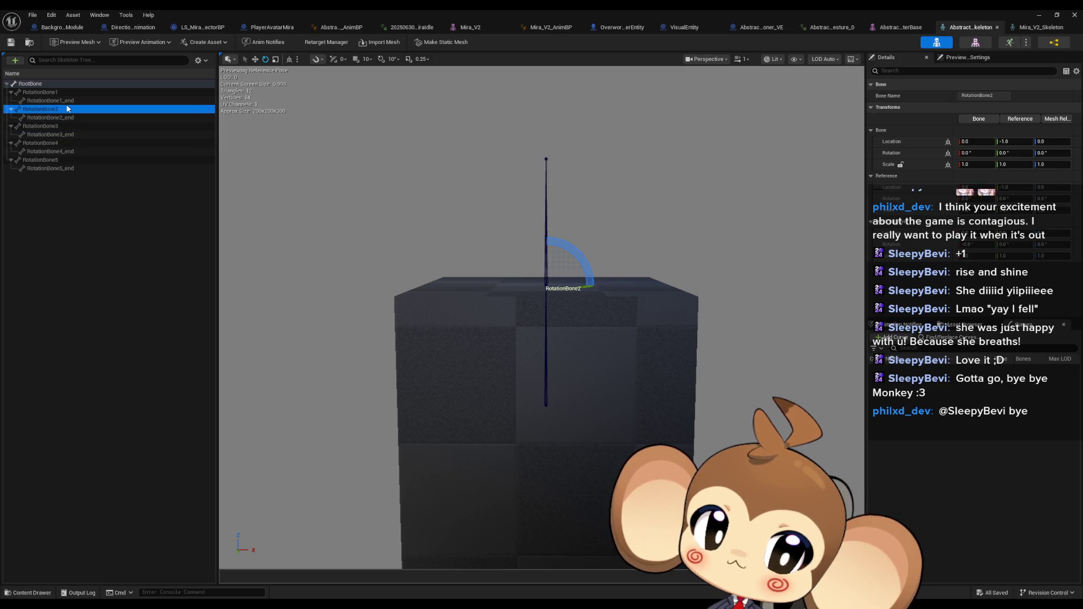
click(65, 101)
click(54, 92)
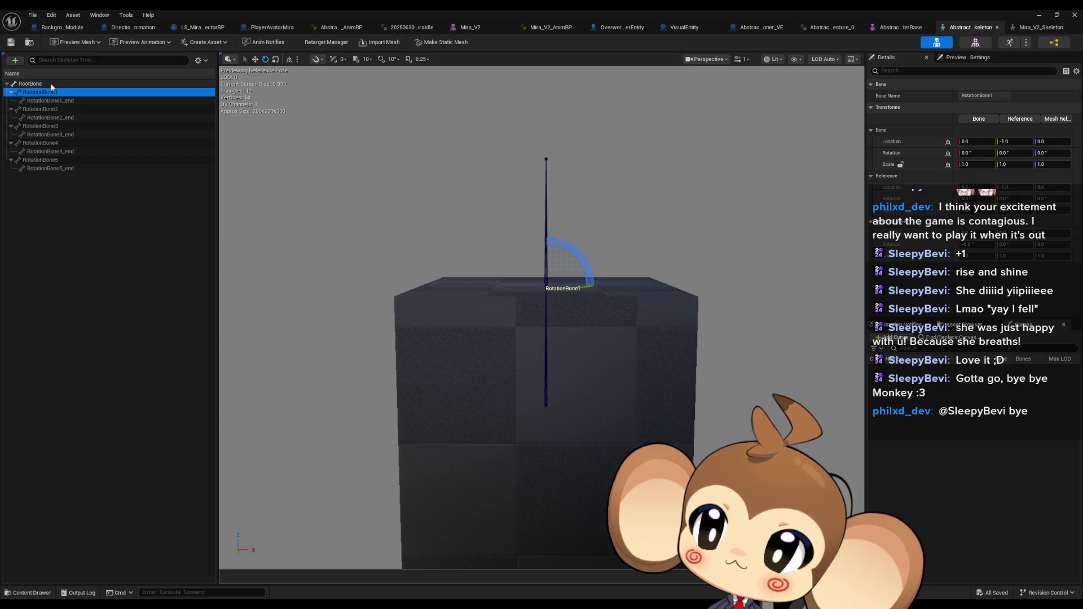
right_click(51, 85)
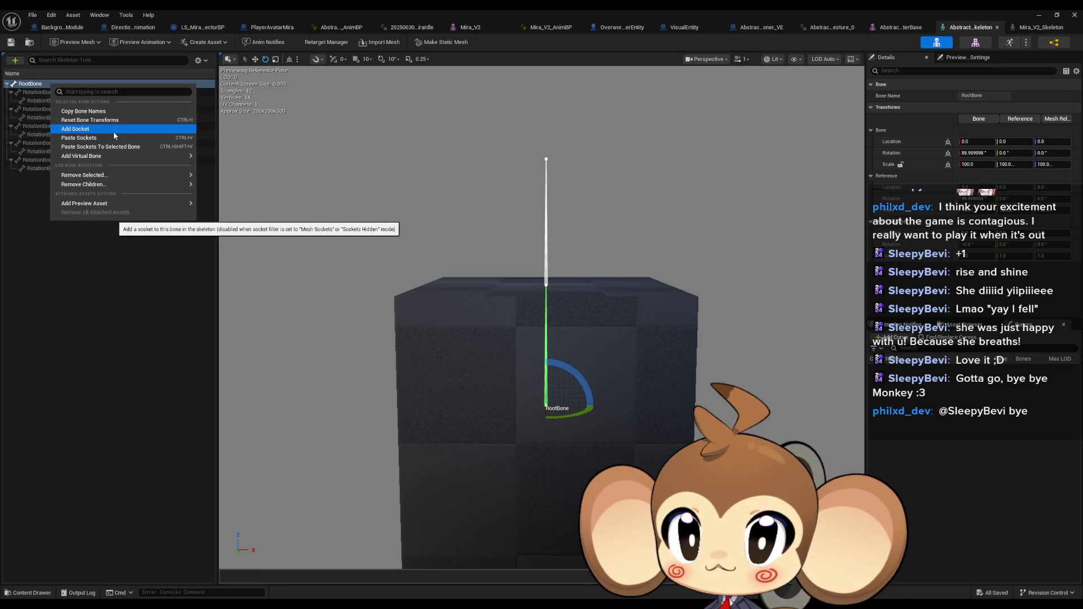
click(139, 350)
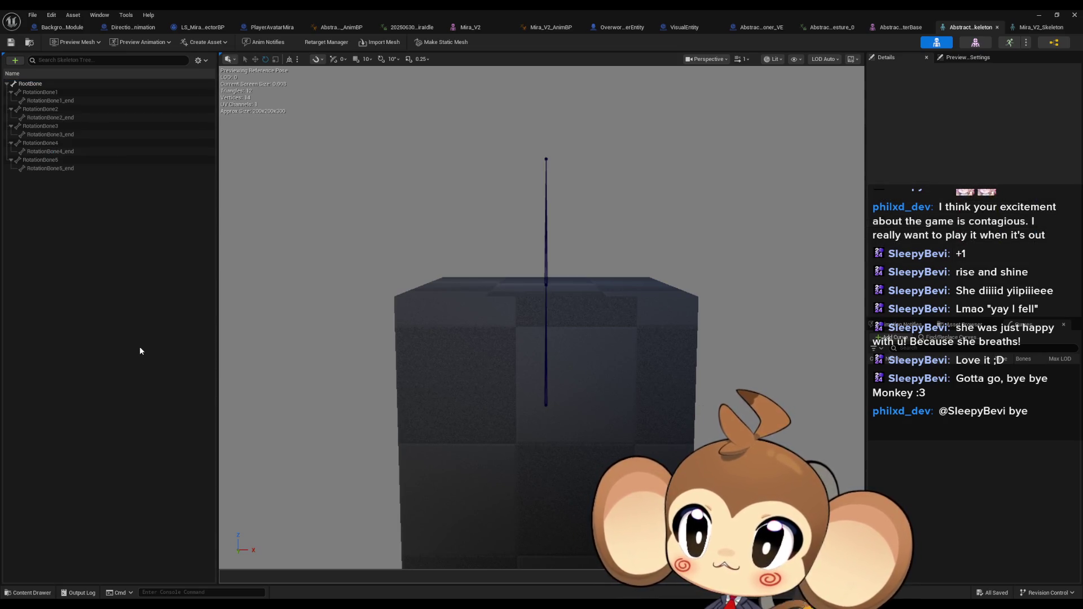
mouse_move(281, 9)
mouse_down()
mouse_move(420, 307)
mouse_move(378, 343)
mouse_up()
Step: Move the skeleton editor to the upper left and locate its asset in the Content Browser
mouse_move(547, 345)
mouse_down()
mouse_move(423, 121)
mouse_move(447, 115)
mouse_up()
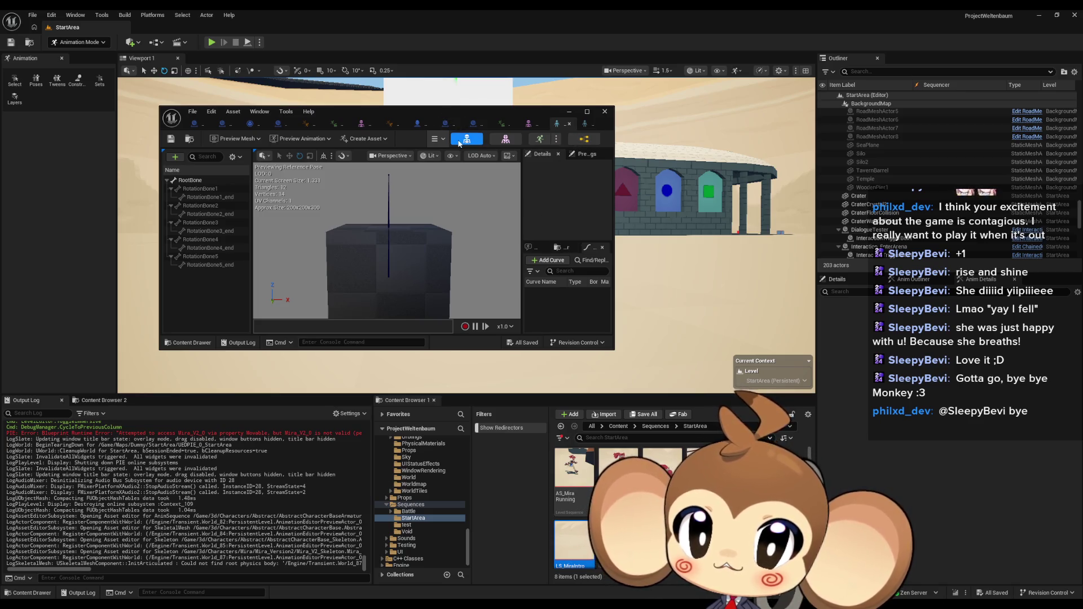
click(212, 112)
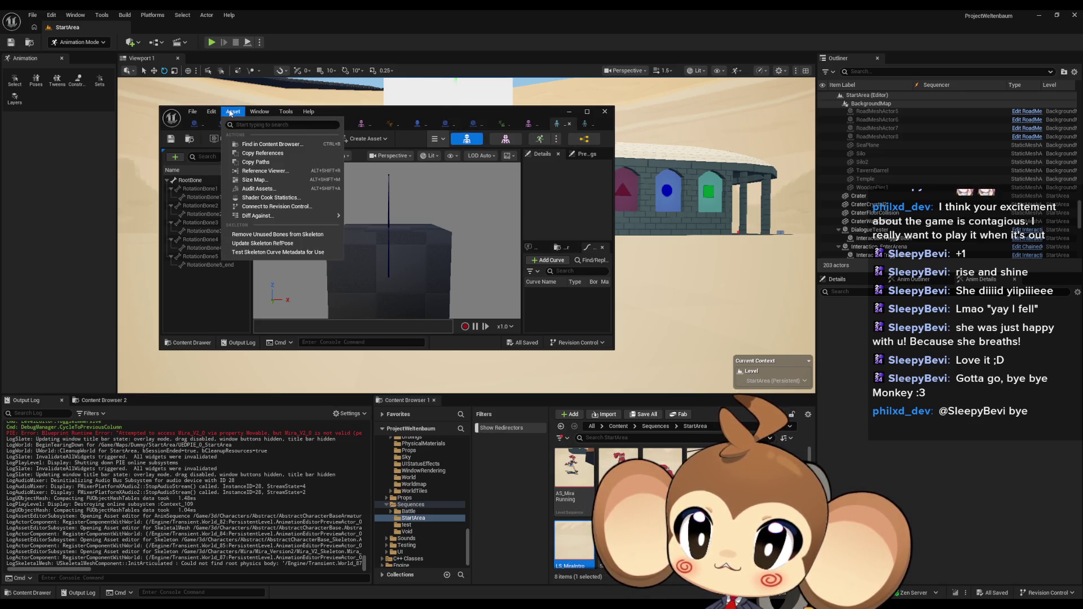
click(237, 144)
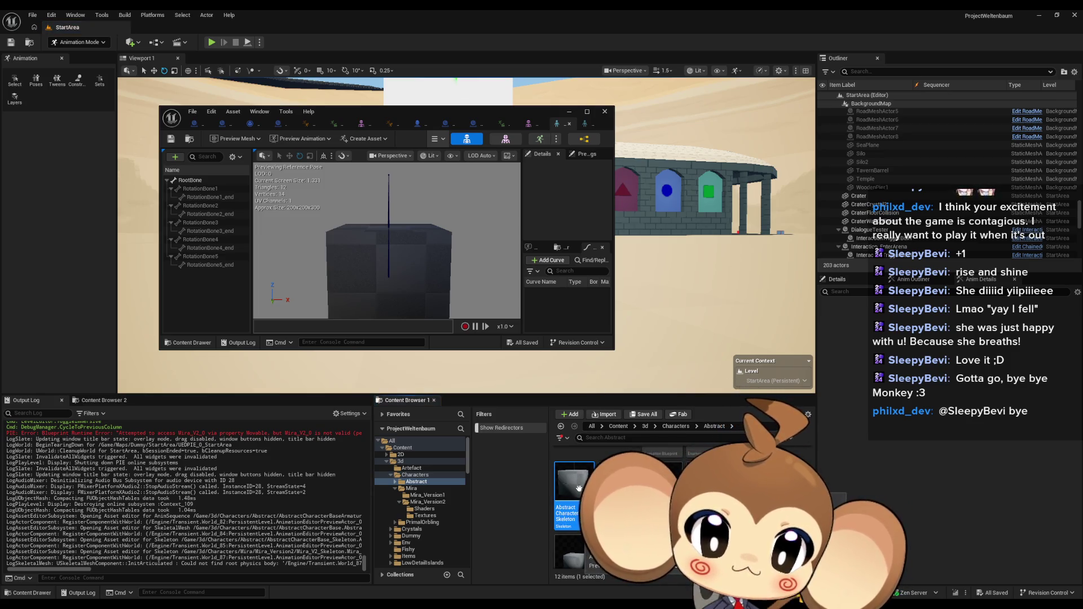
Step: Show the abstract skeleton's file on disk, then browse Characters to the Mira_Version2 folder
right_click(579, 488)
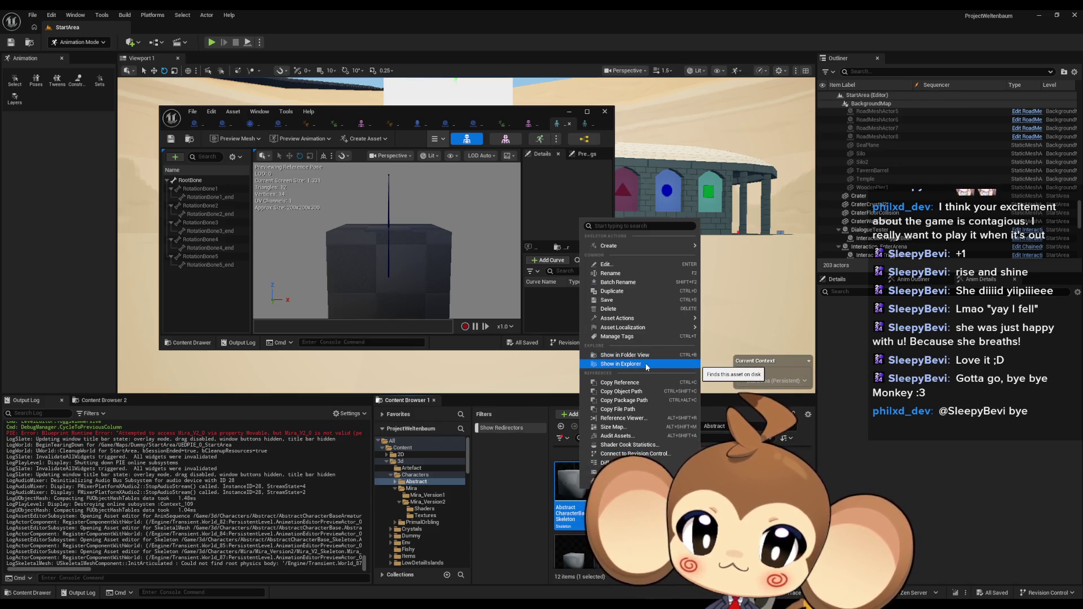
mouse_move(641, 328)
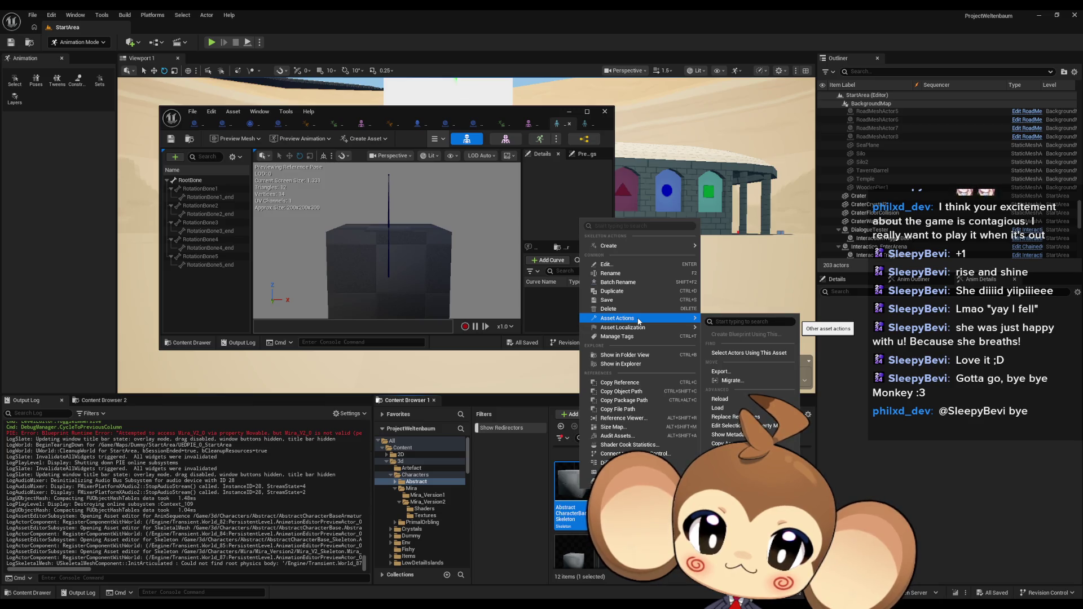
click(649, 491)
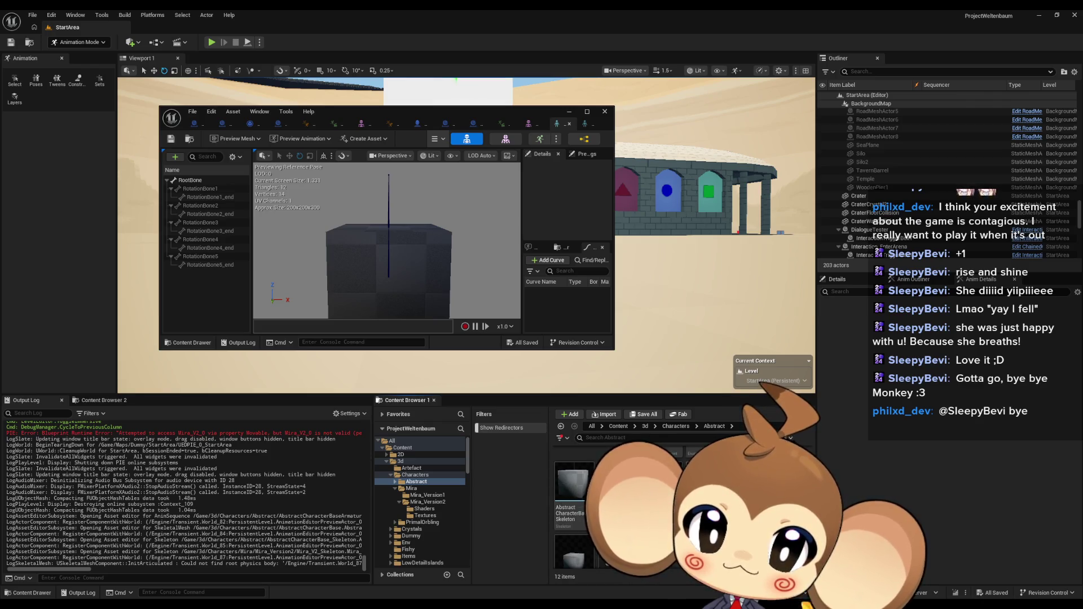
right_click(580, 499)
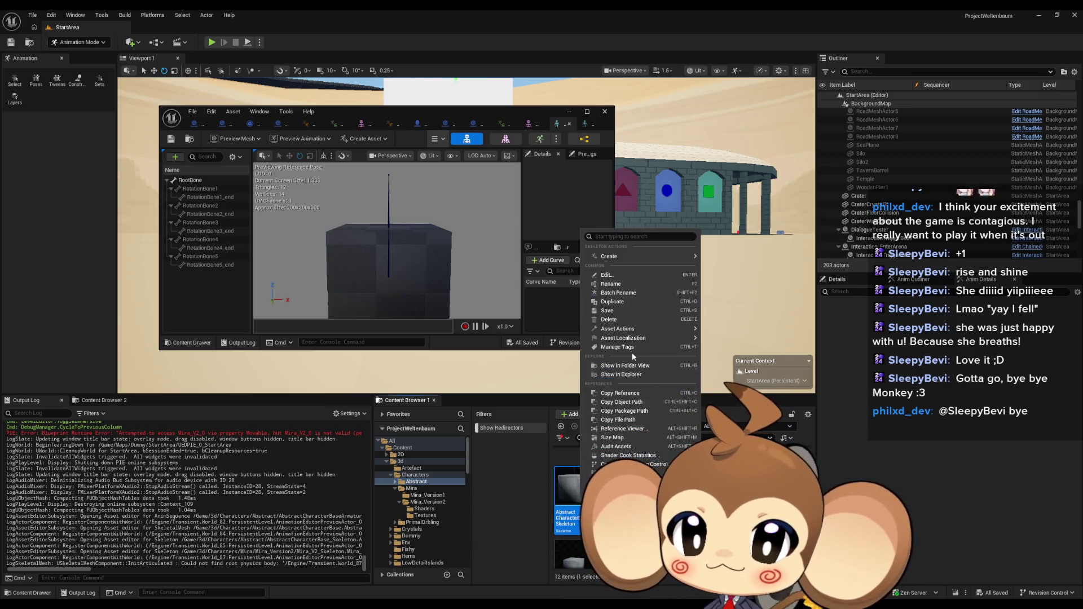
click(649, 497)
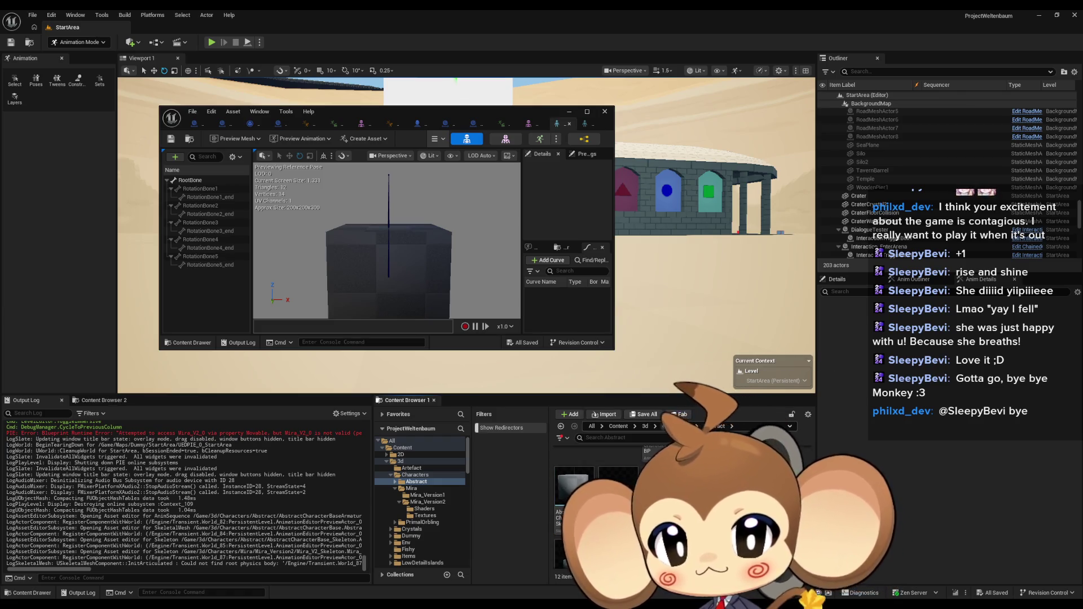
click(671, 426)
double_click(610, 467)
double_click(610, 466)
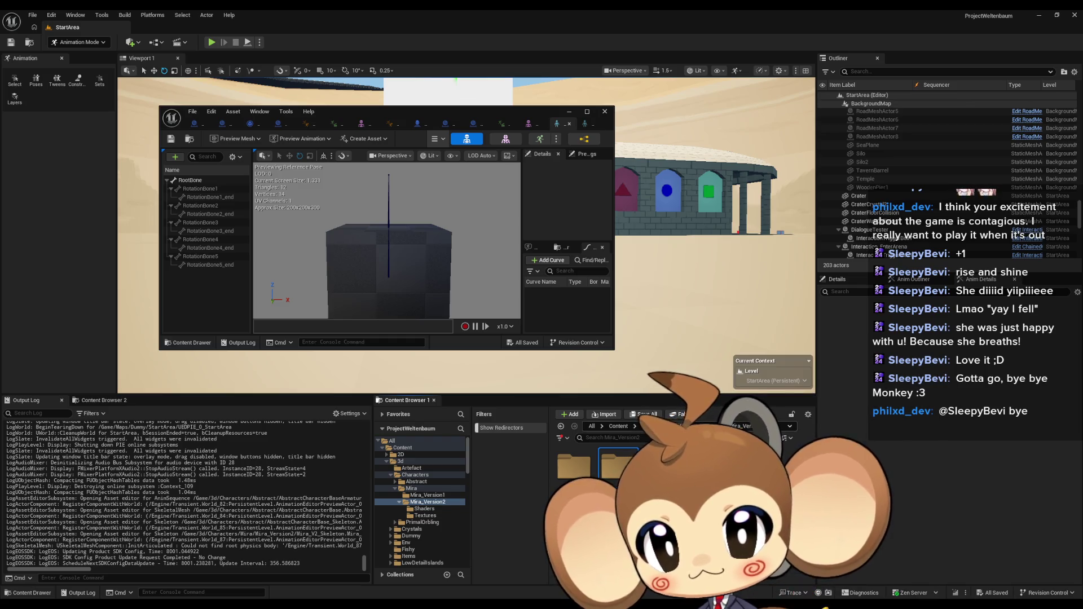
Step: Go back to 3d/Characters and open the Abstract folder holding the AbstractCharacterBase skeletal mesh
key(alt+Left)
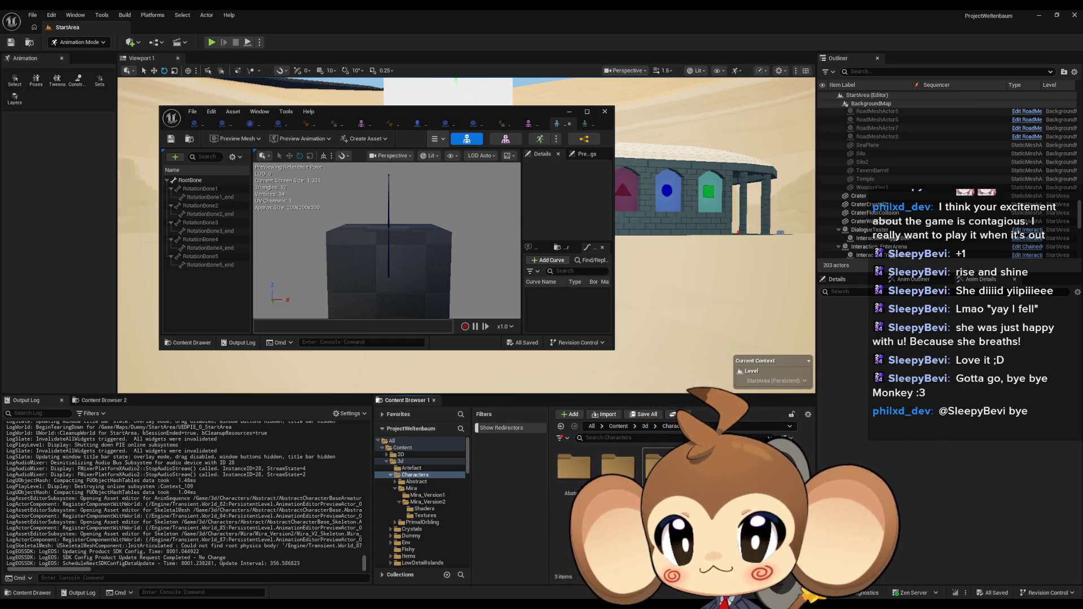
double_click(585, 467)
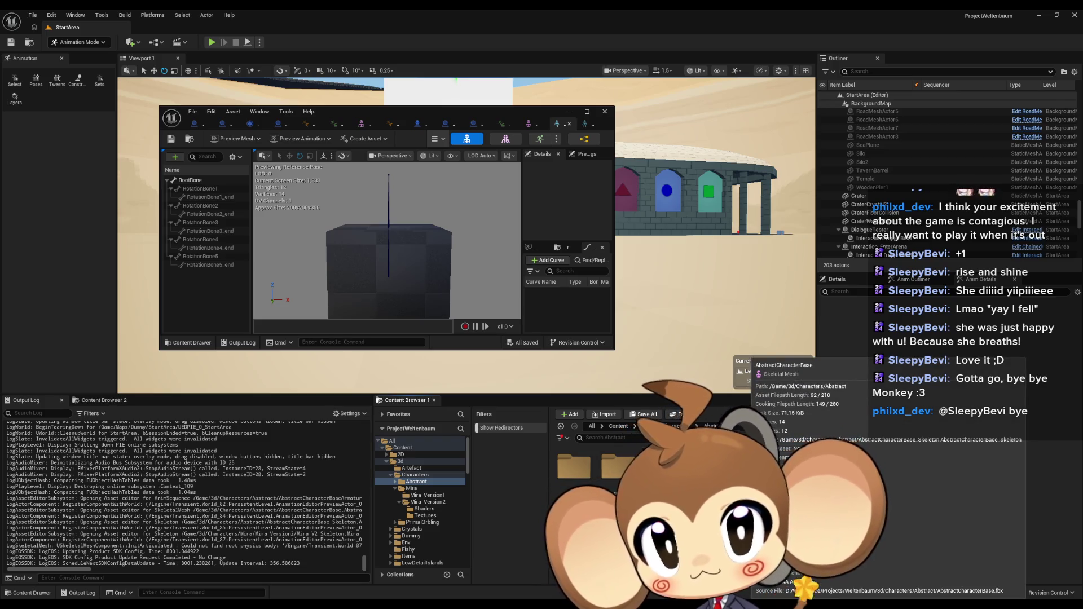
scroll(621, 496, down, 1)
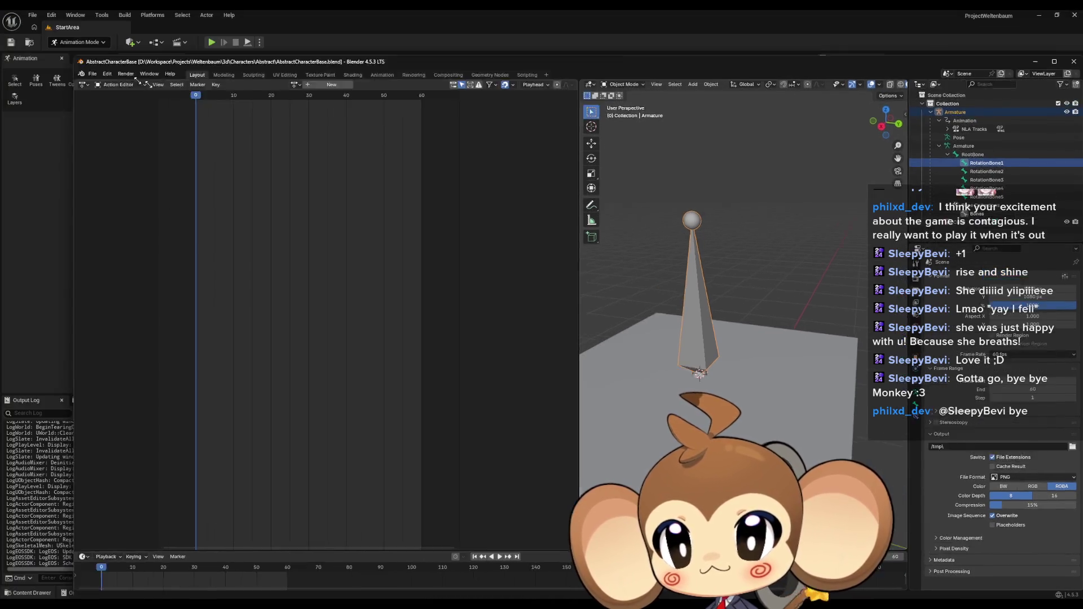
Step: Show the Mira_V2 metarig skeleton hierarchy in the asset editor, then switch to AbstractCharacterBase.blend in Blender
mouse_move(223, 16)
mouse_down()
mouse_move(556, 194)
mouse_move(600, 231)
mouse_move(331, 321)
mouse_move(591, 235)
mouse_up()
drag(368, 117, 244, 104)
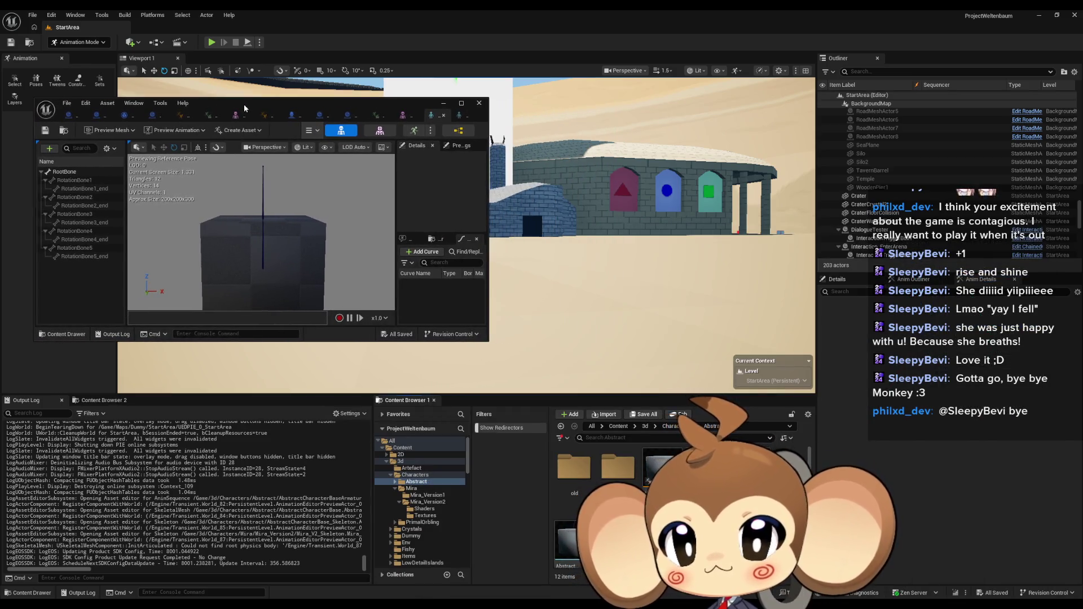
click(236, 115)
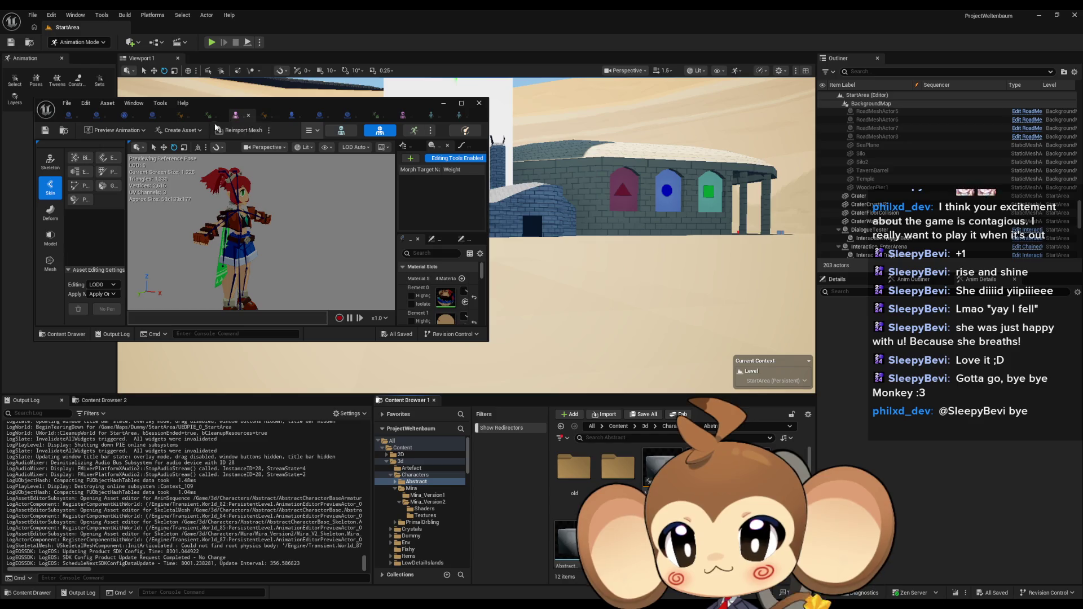
click(341, 130)
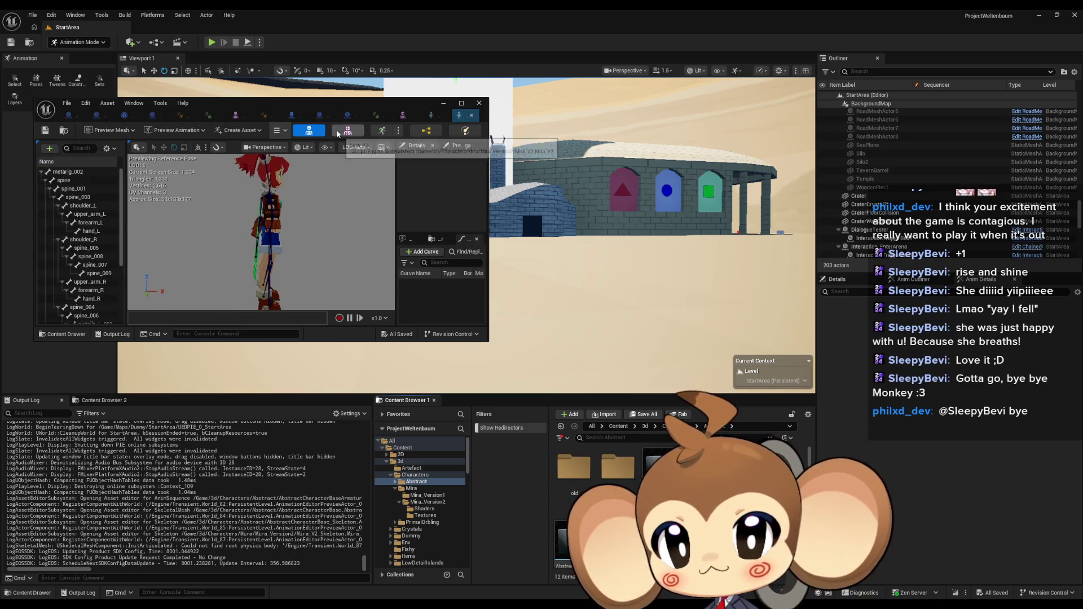
key(alt+Tab)
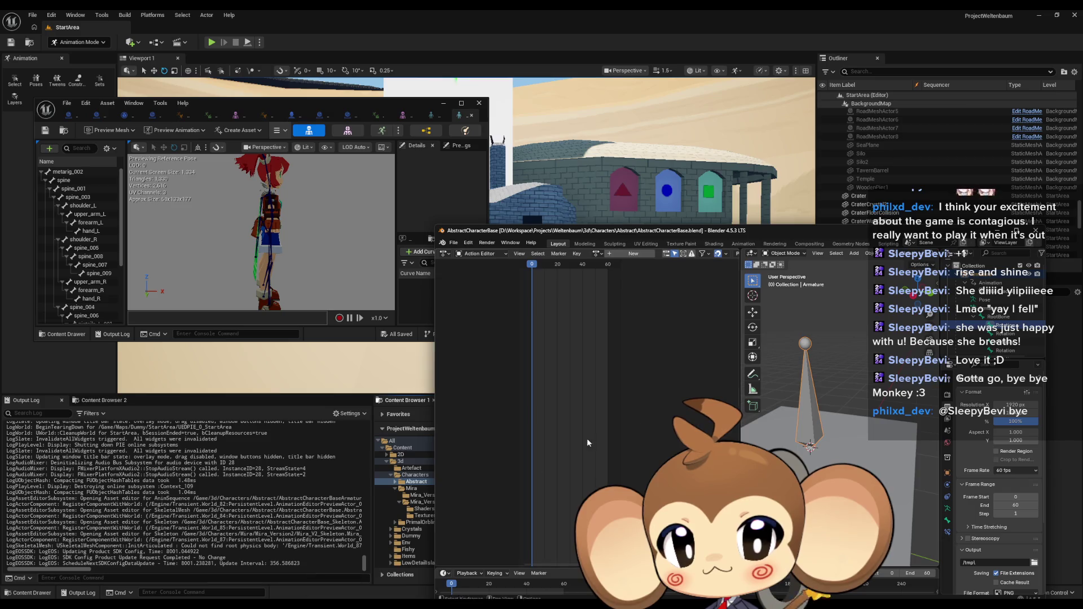
Step: Join the Action Editor into the 3D viewport so the view fills the window
scroll(1000, 297, down, 3)
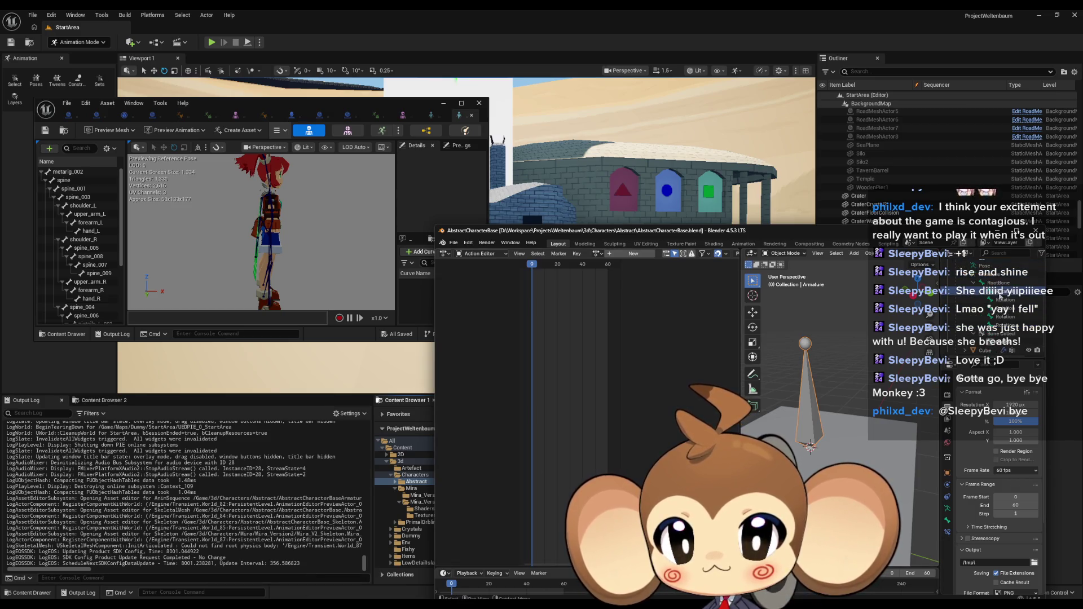
click(1002, 283)
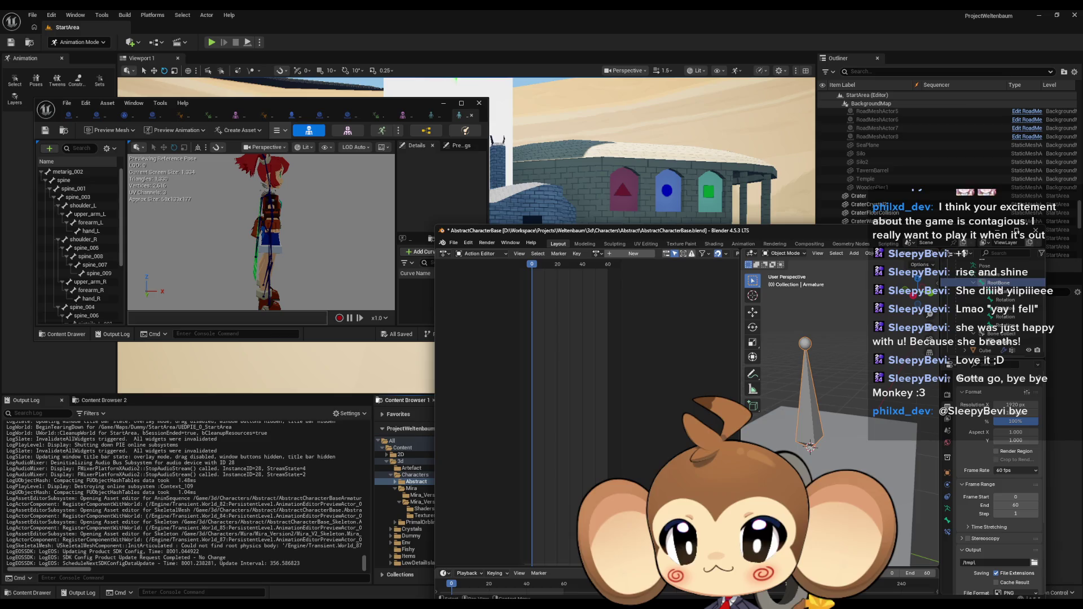
right_click(741, 292)
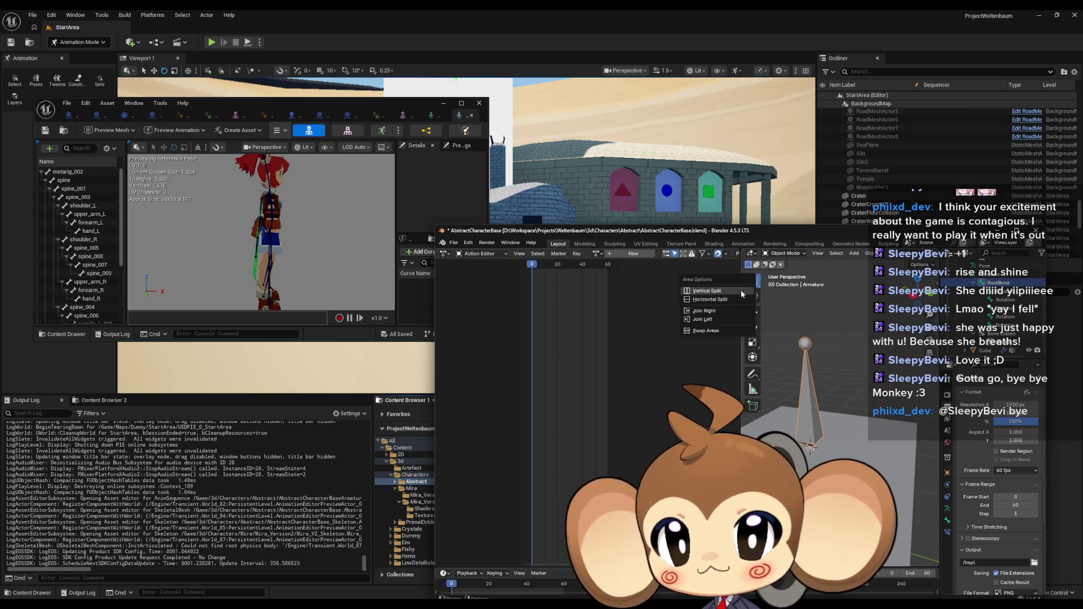
click(720, 318)
mouse_move(726, 323)
mouse_down()
mouse_move(679, 368)
mouse_move(696, 326)
mouse_move(697, 395)
mouse_move(739, 395)
mouse_up()
Step: Select the Armature instead of the cube and enter Edit Mode on its RootBone
key(Tab)
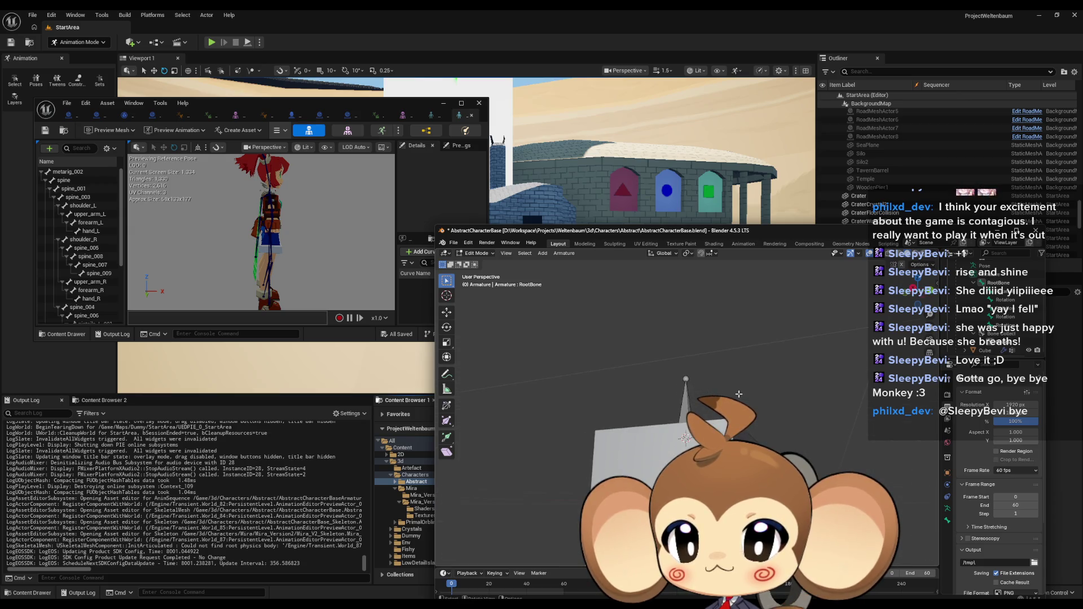
key(Tab)
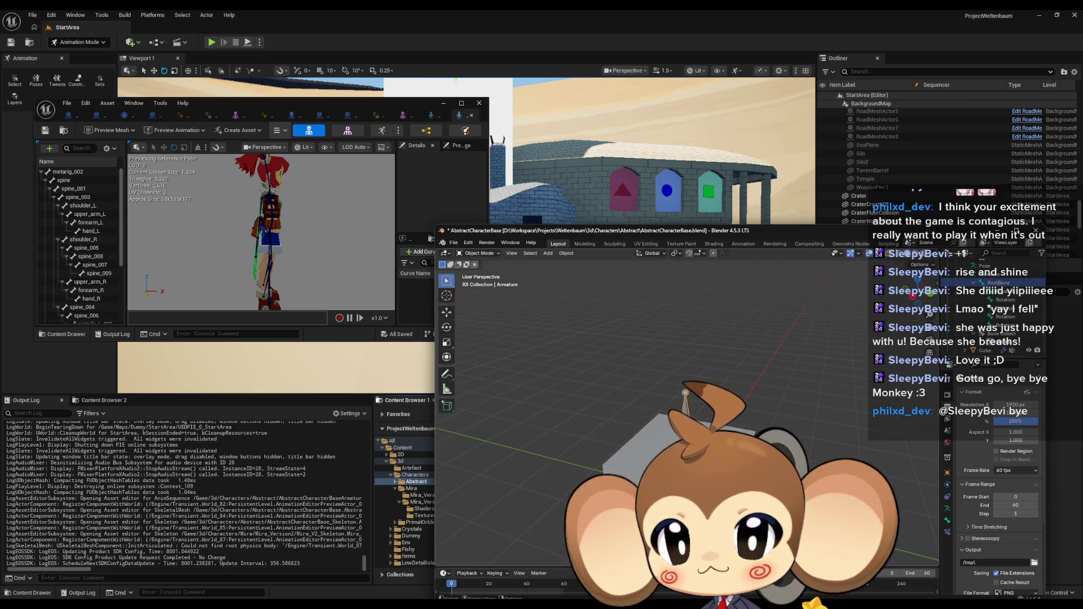
click(1026, 350)
click(999, 283)
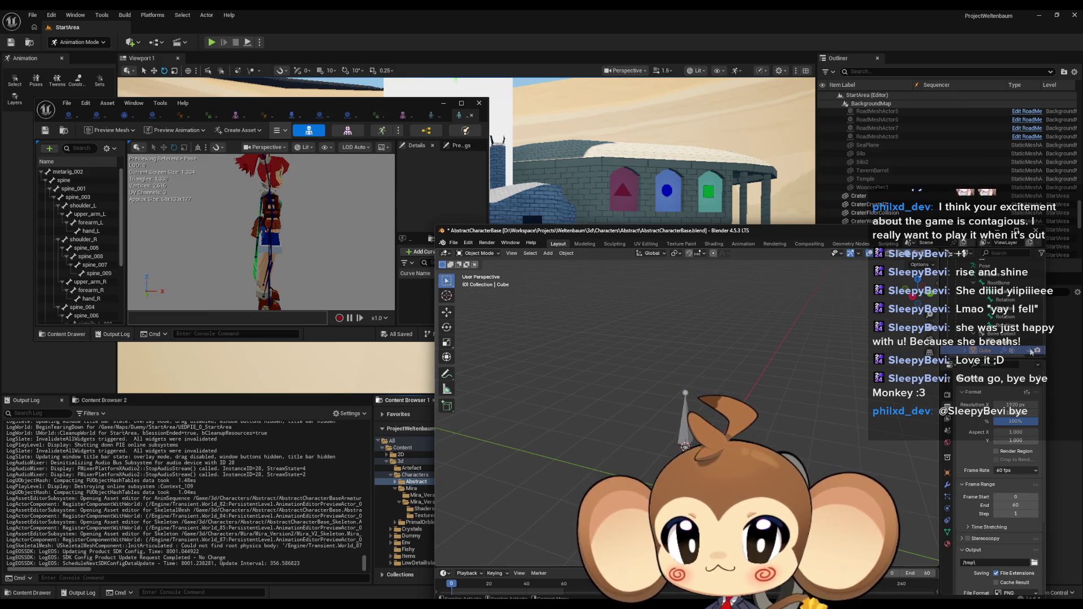
key(Tab)
scroll(683, 395, up, 4)
click(677, 395)
mouse_move(677, 395)
mouse_down()
mouse_move(686, 370)
mouse_move(712, 426)
mouse_up()
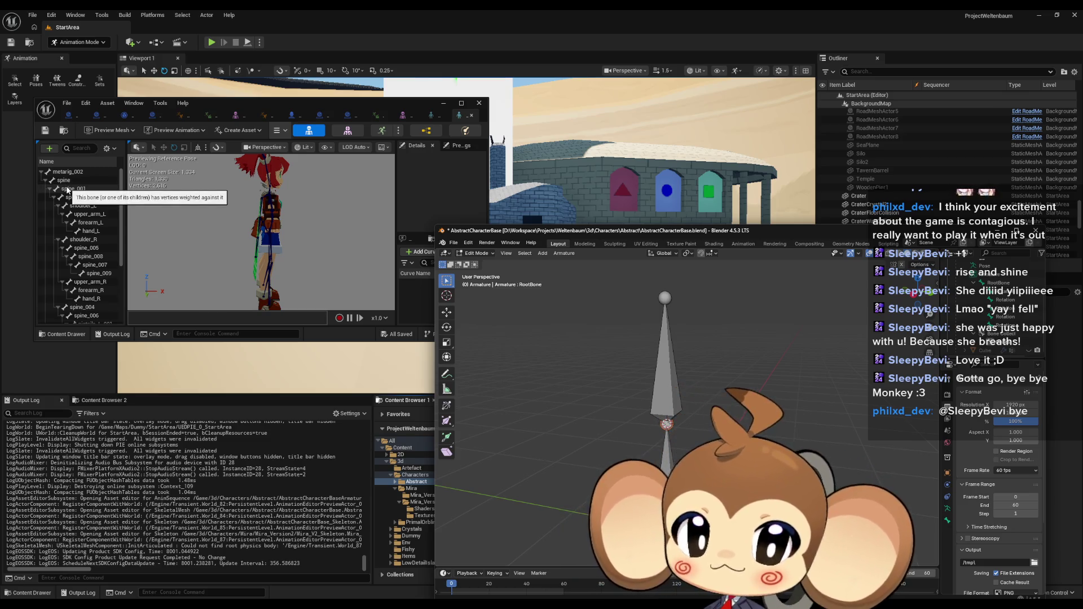
Step: Snap the 3D cursor to the root bone's tip and extrude a new bone from it
scroll(99, 277, down, 1)
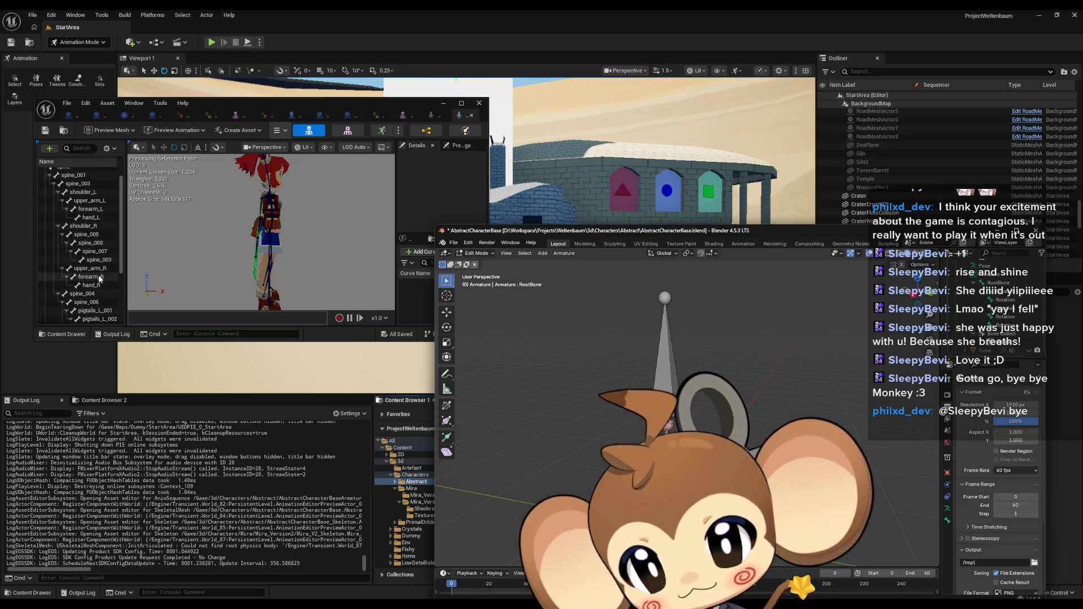
scroll(99, 277, down, 1)
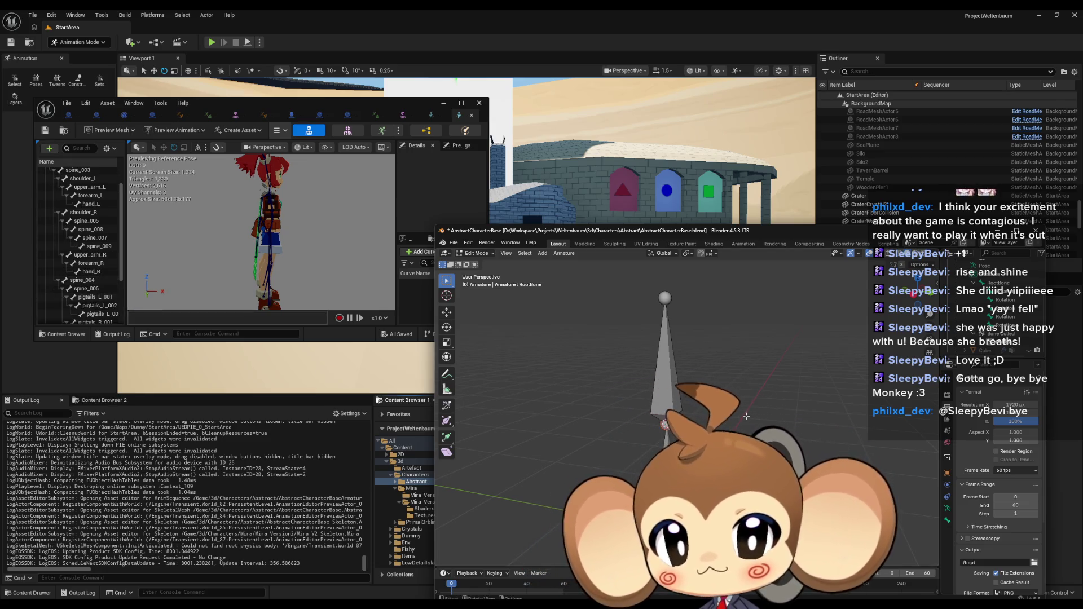
drag(740, 401, 689, 344)
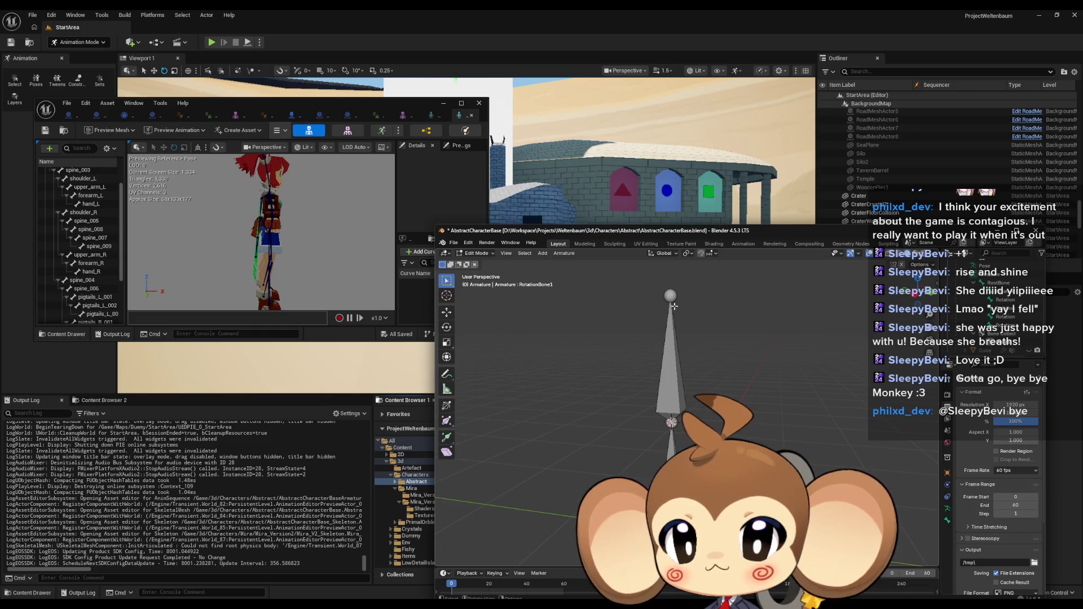
key(shift+s)
click(669, 337)
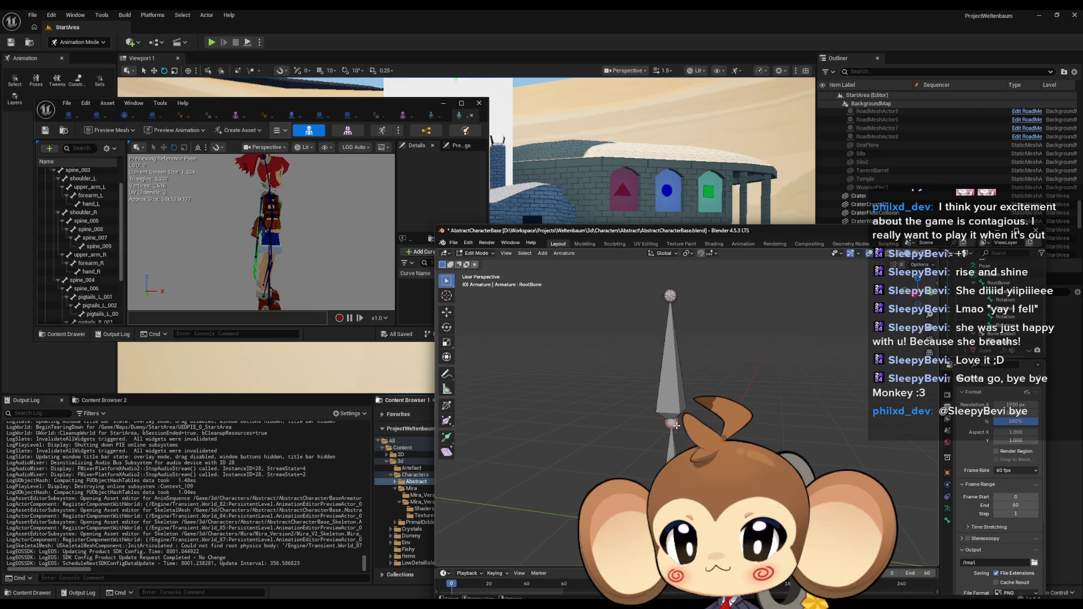
key(e)
key(s)
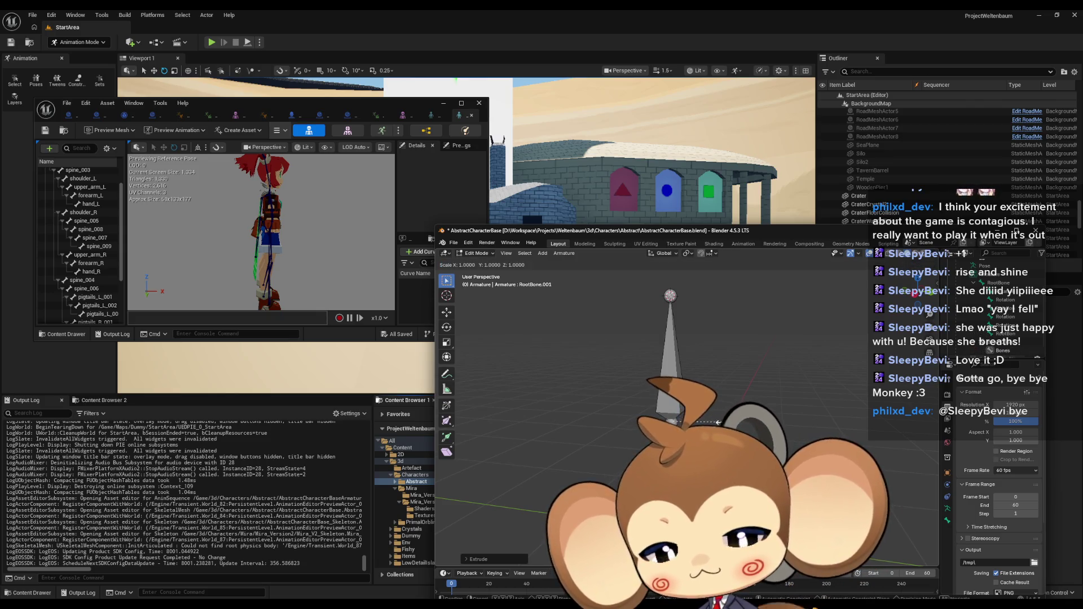
key(Return)
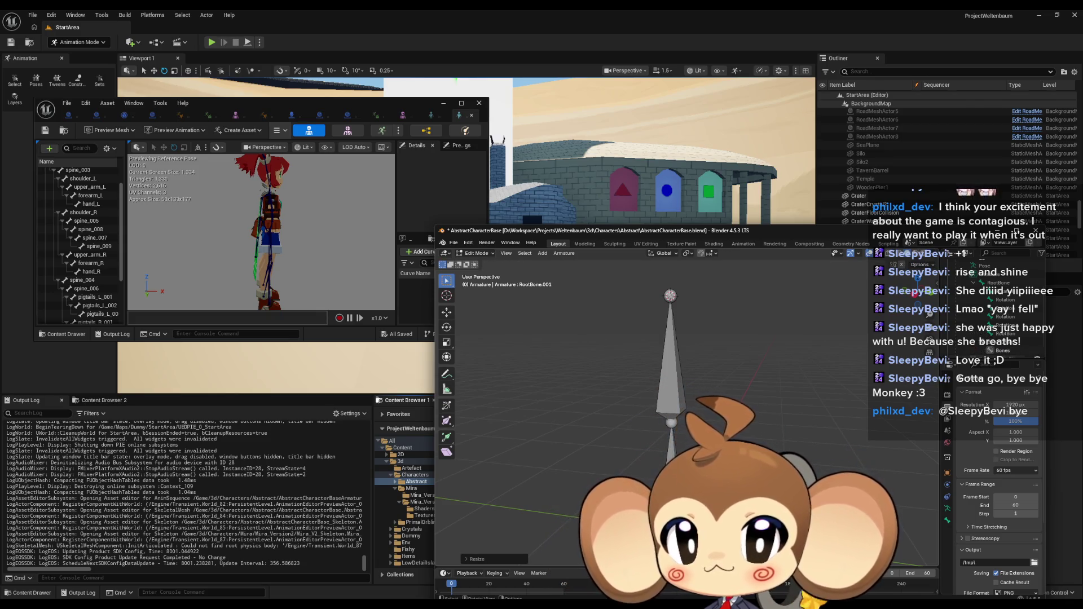
Step: Set the pivot to 3D Cursor and scale the stray horizontal bone to 0, collapsing it
scroll(993, 327, up, 5)
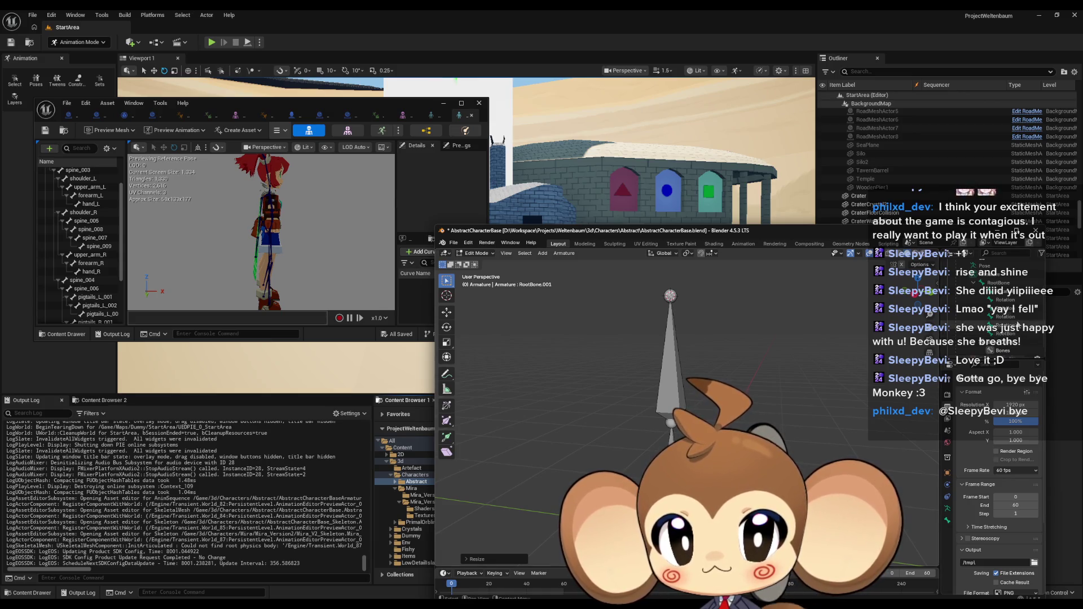
scroll(994, 327, up, 3)
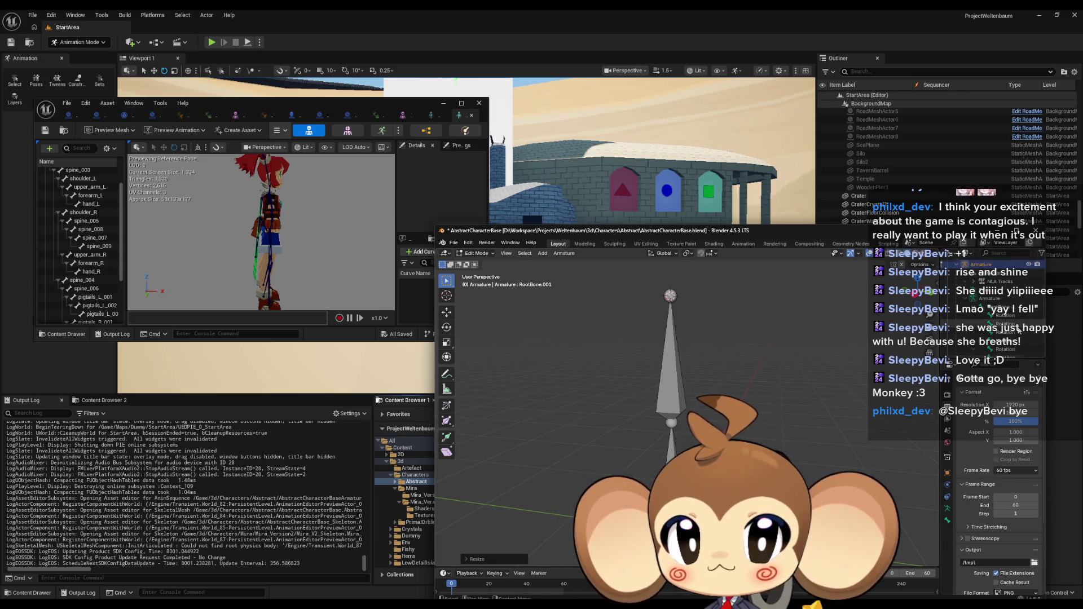
key(e)
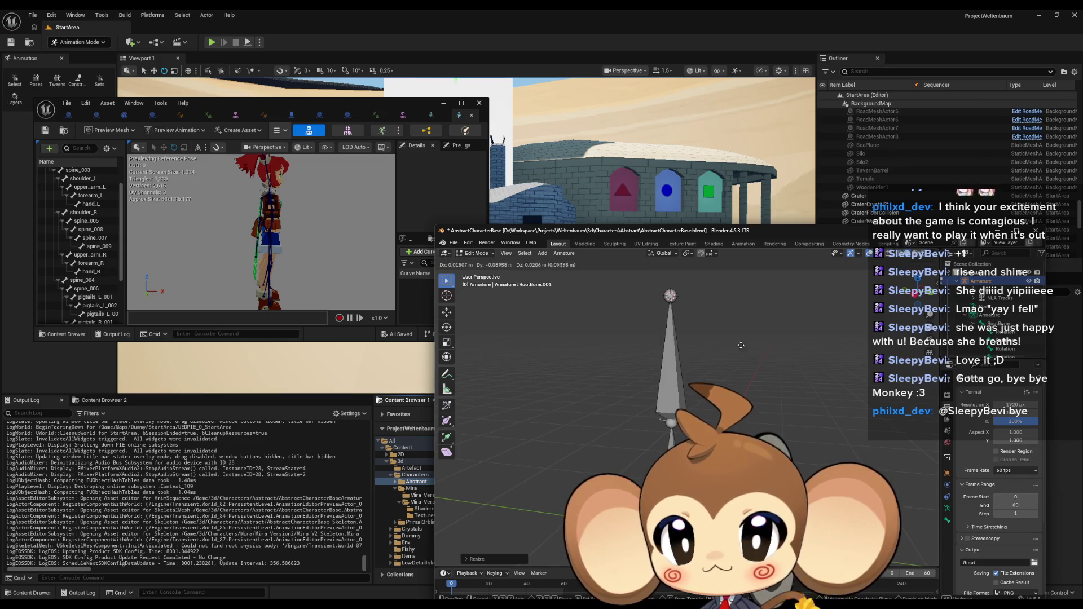
click(584, 328)
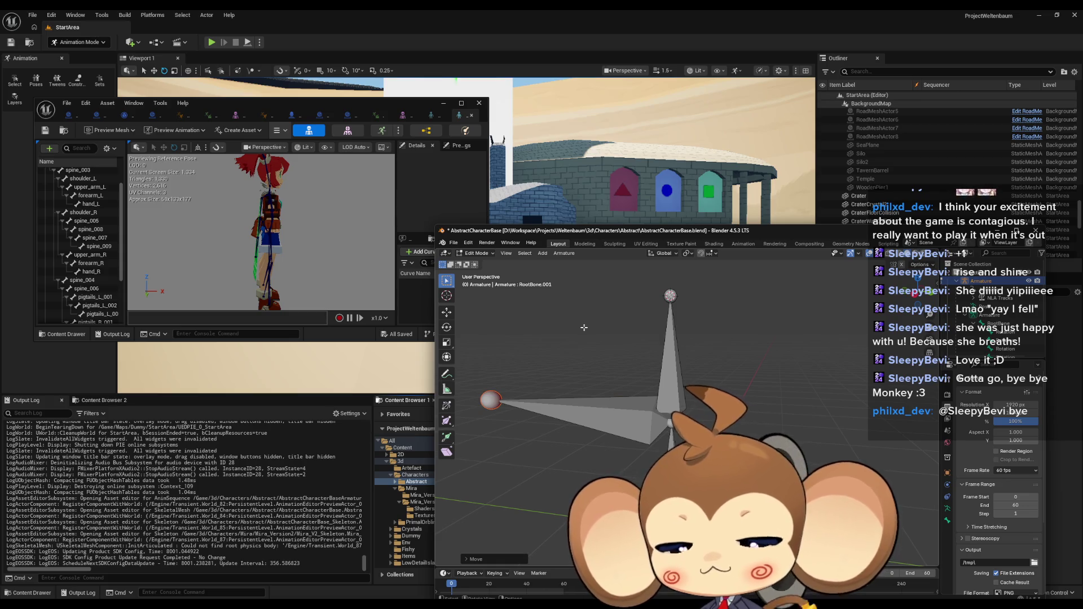
click(668, 273)
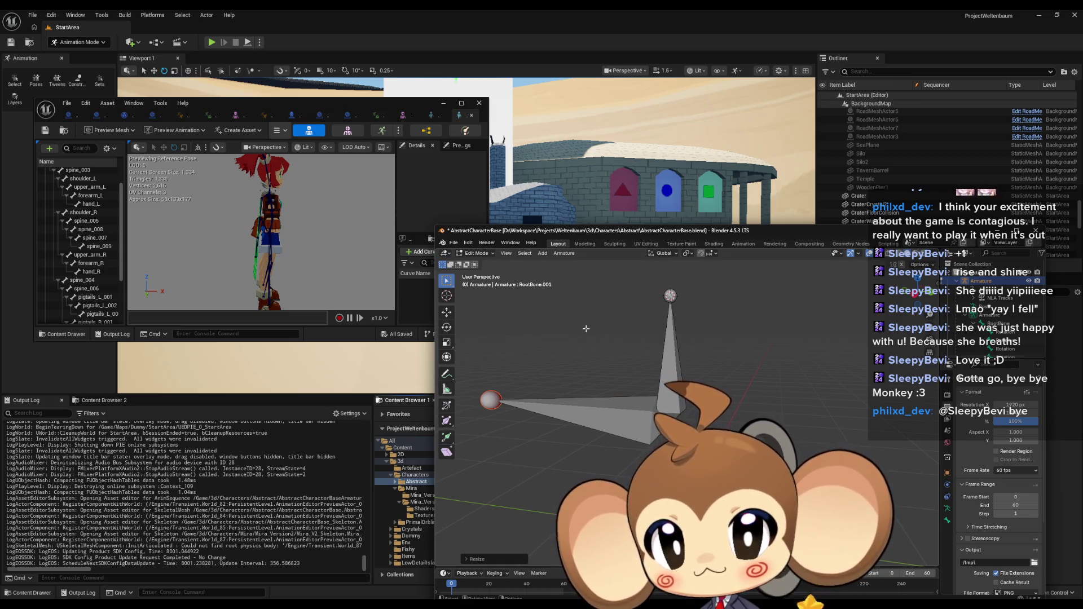
click(688, 254)
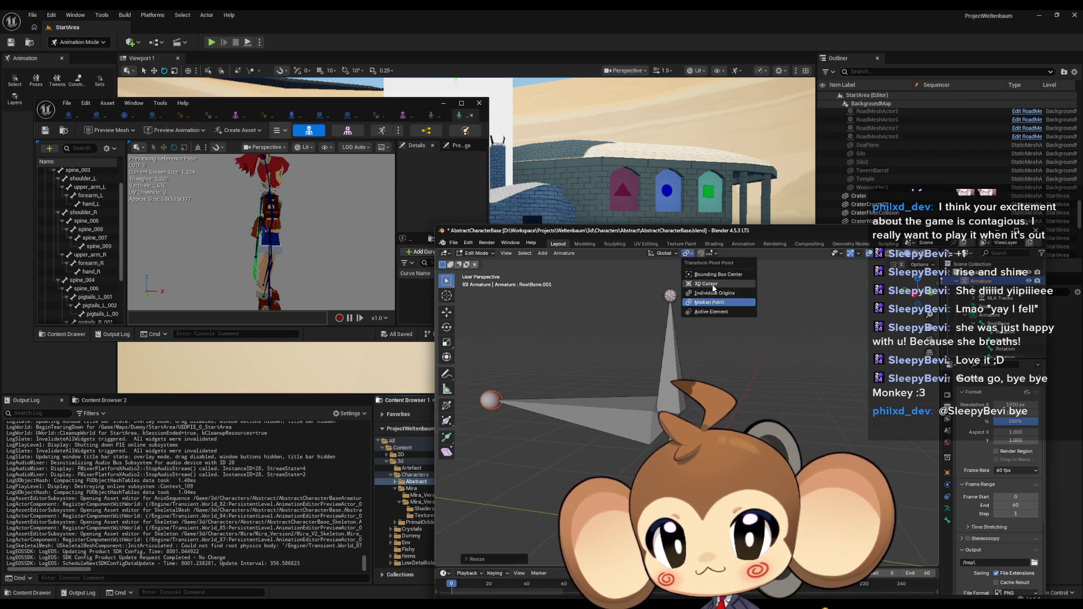
click(711, 284)
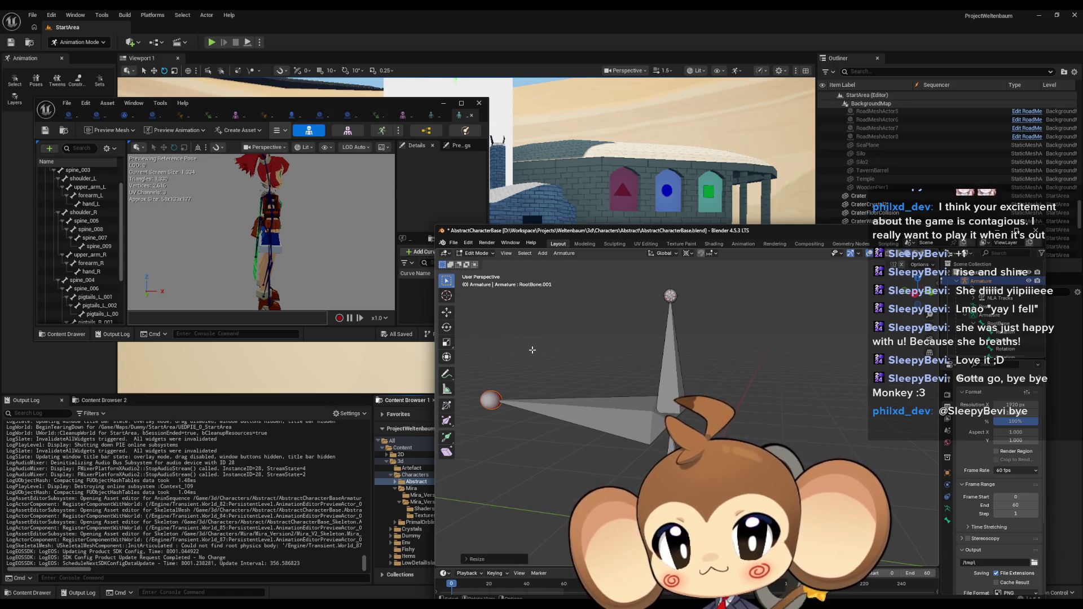
key(s)
key(0)
key(Return)
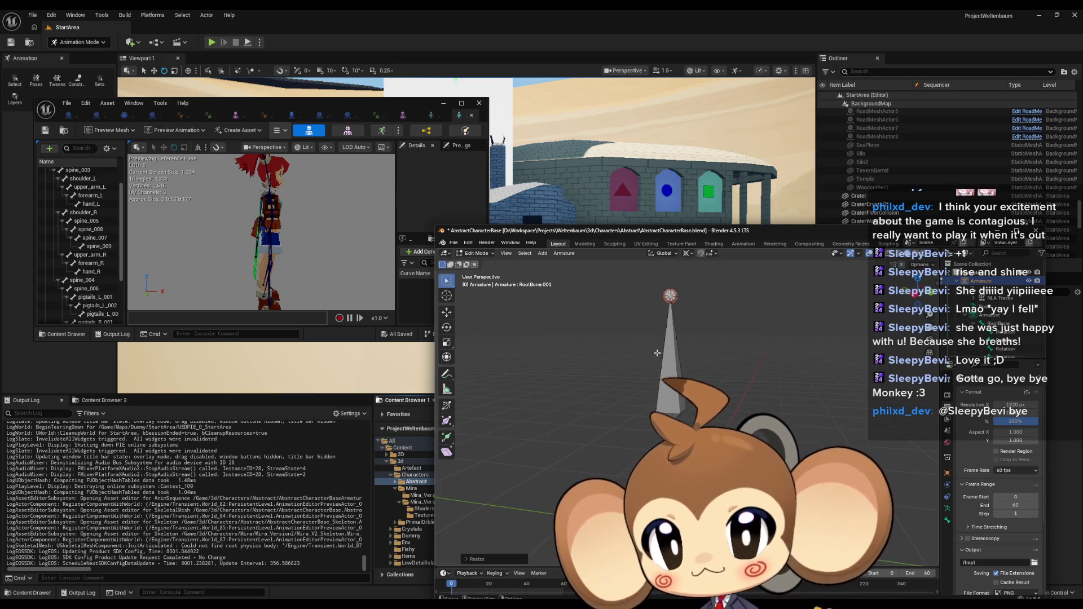
Step: Reposition the bone tip along X, then extrude a 1 m bone straight up along Z
key(g)
key(x)
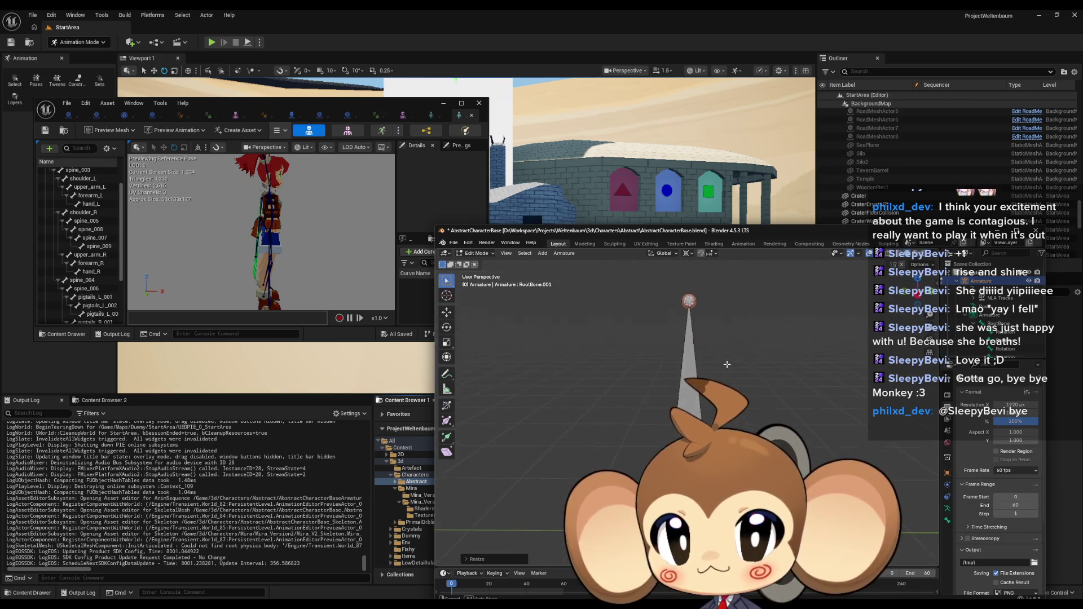
click(762, 385)
key(n)
key(g)
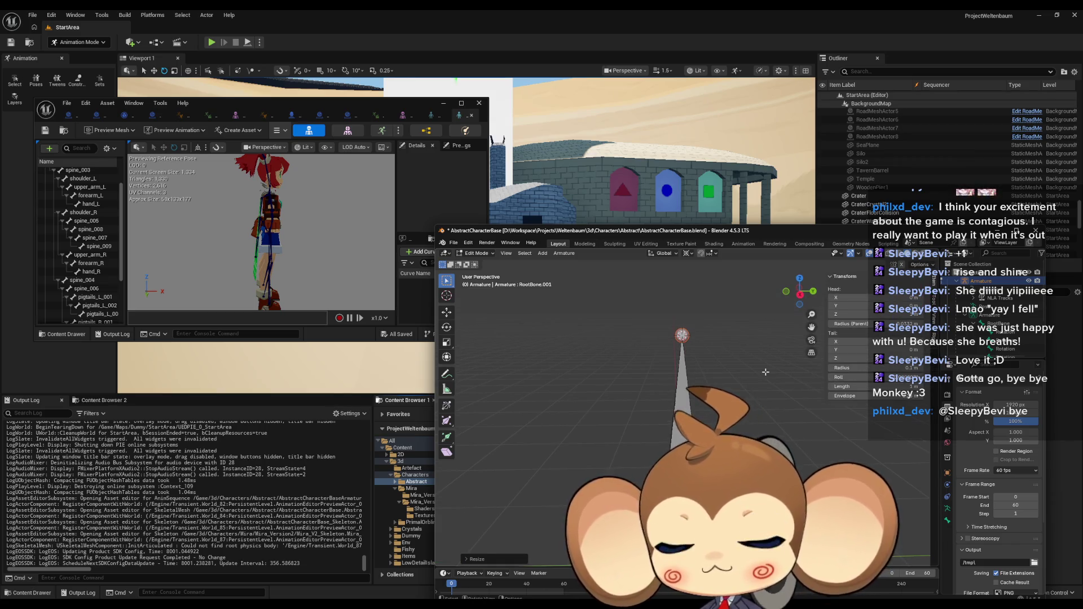
key(e)
key(z)
key(1)
key(Return)
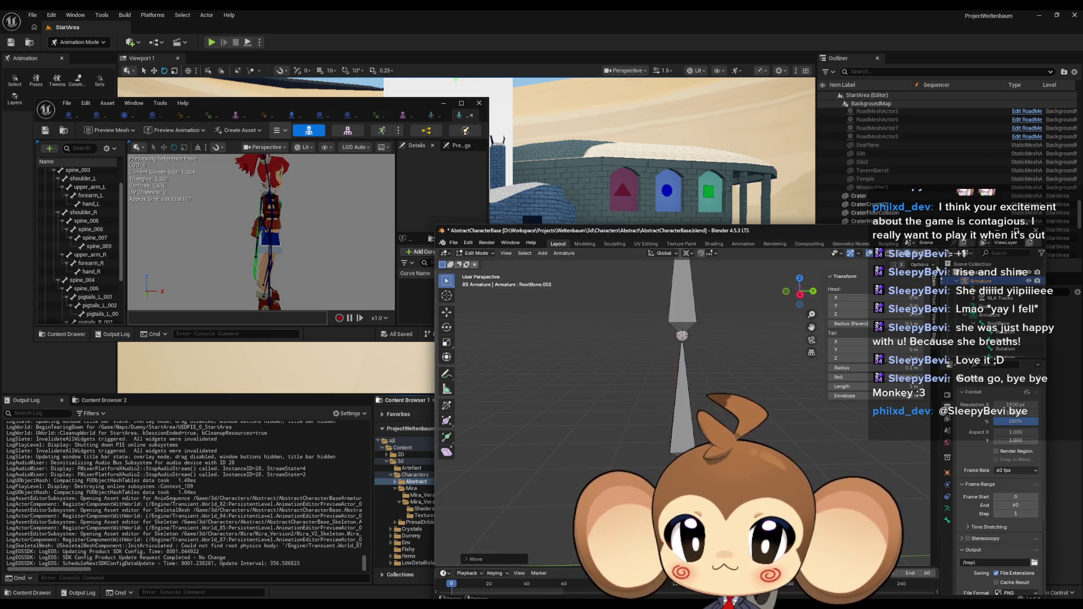
Step: Maximize Blender and orbit higher to view the vertical bone chain
double_click(819, 237)
scroll(763, 306, up, 4)
scroll(764, 305, down, 4)
drag(763, 305, 717, 283)
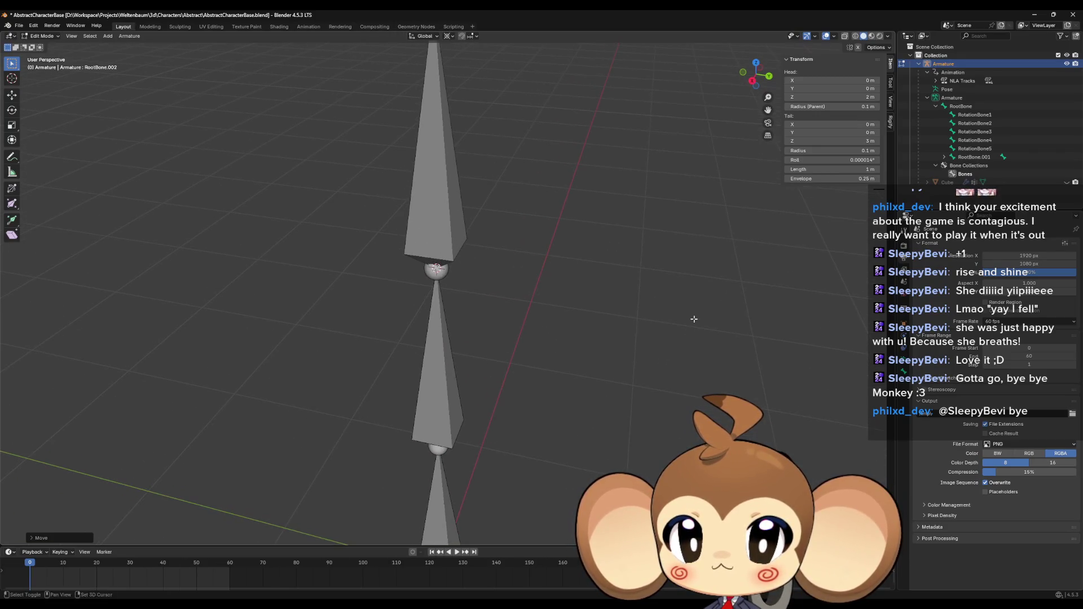
Step: Rename the middle bone RootBone.001 to spine_004 in the Outliner
click(449, 170)
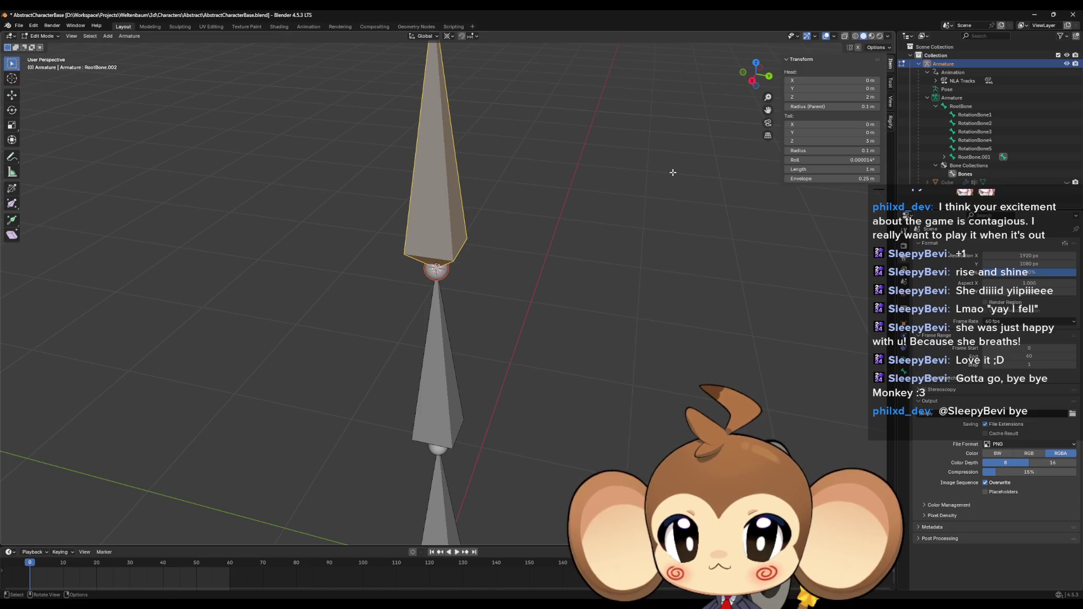
click(945, 157)
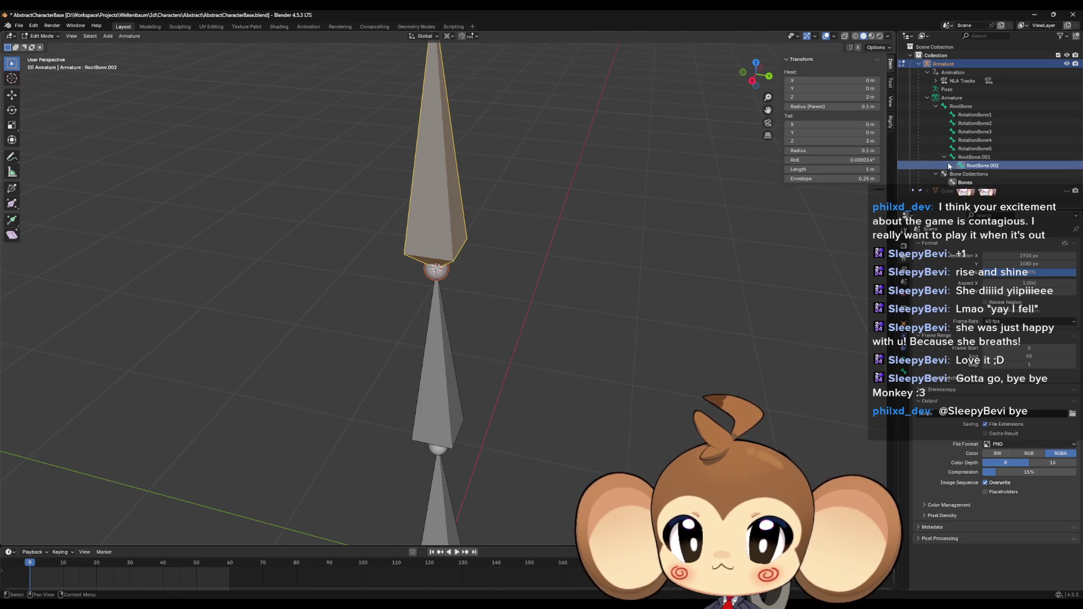
click(976, 157)
double_click(1028, 160)
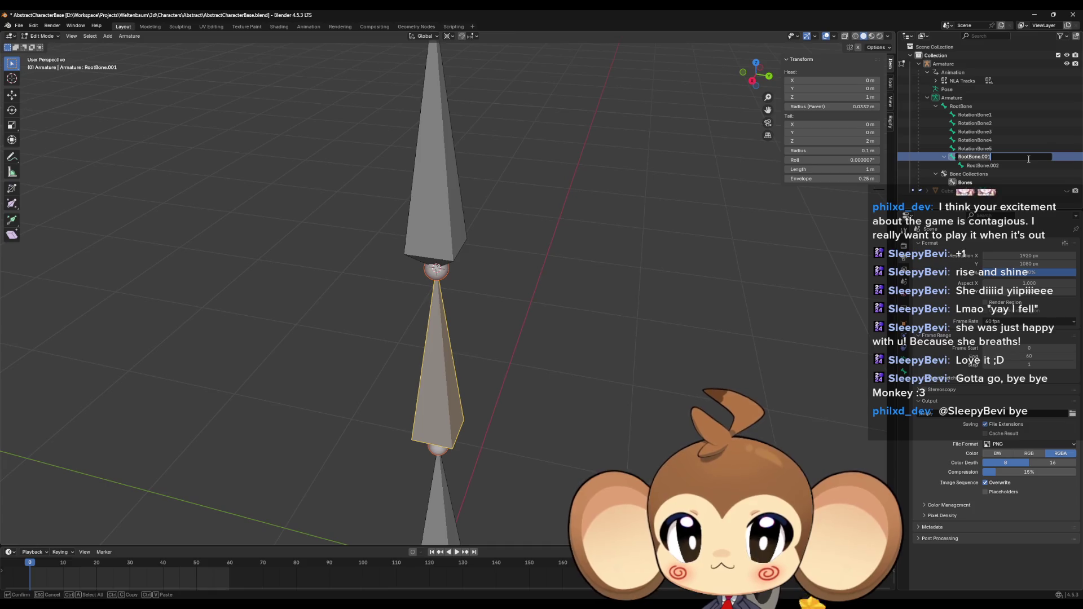
double_click(412, 9)
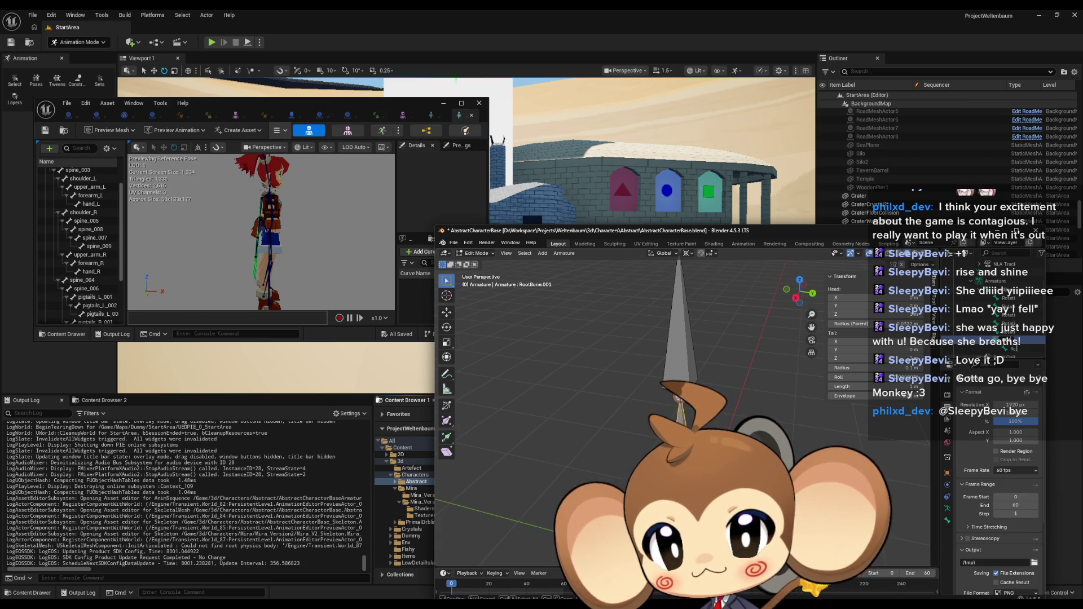
click(1017, 350)
scroll(1017, 350, down, 2)
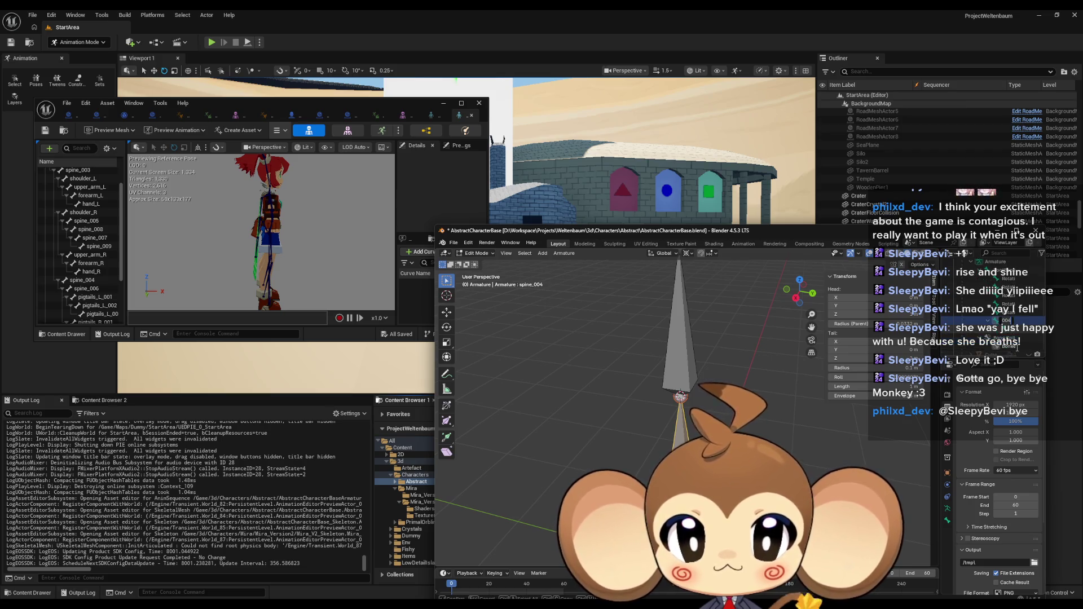
Step: Return to Object Mode and select Cube, then Armature as the active object
key(super+Up)
key(Tab)
click(1039, 183)
click(1067, 183)
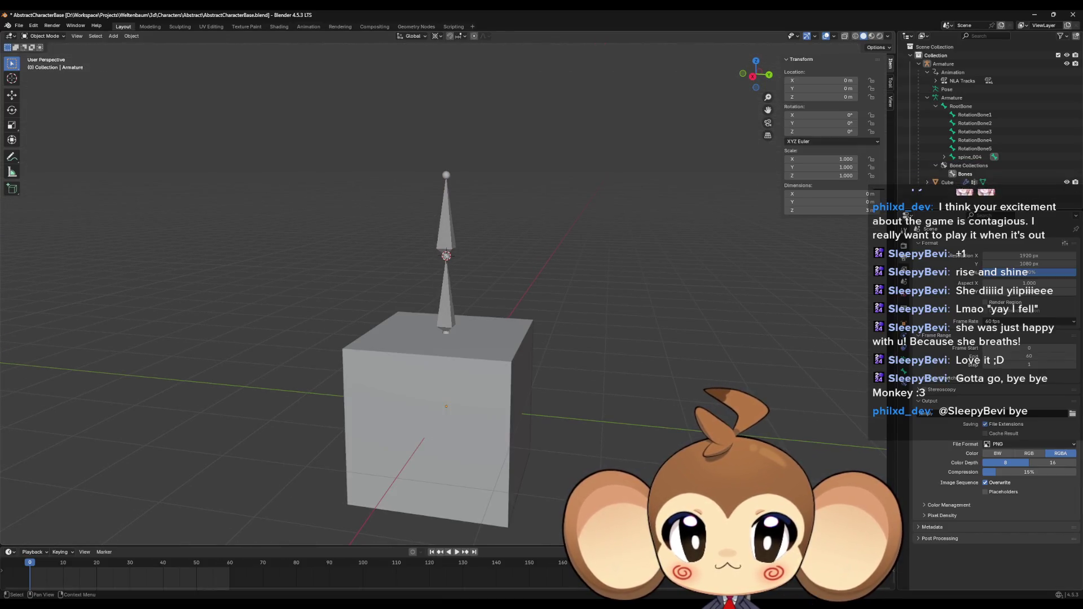
ctrl+click(944, 63)
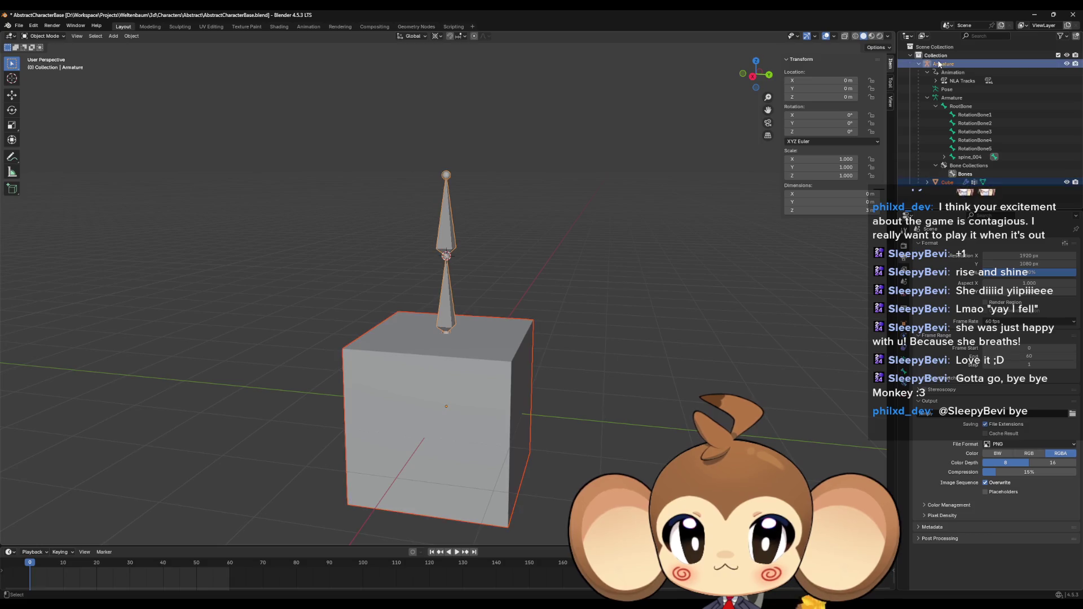
Step: Export the selection as FBX over AbstractCharacterBase.fbx with the unrealfixedanims preset, then minimize Blender
click(19, 26)
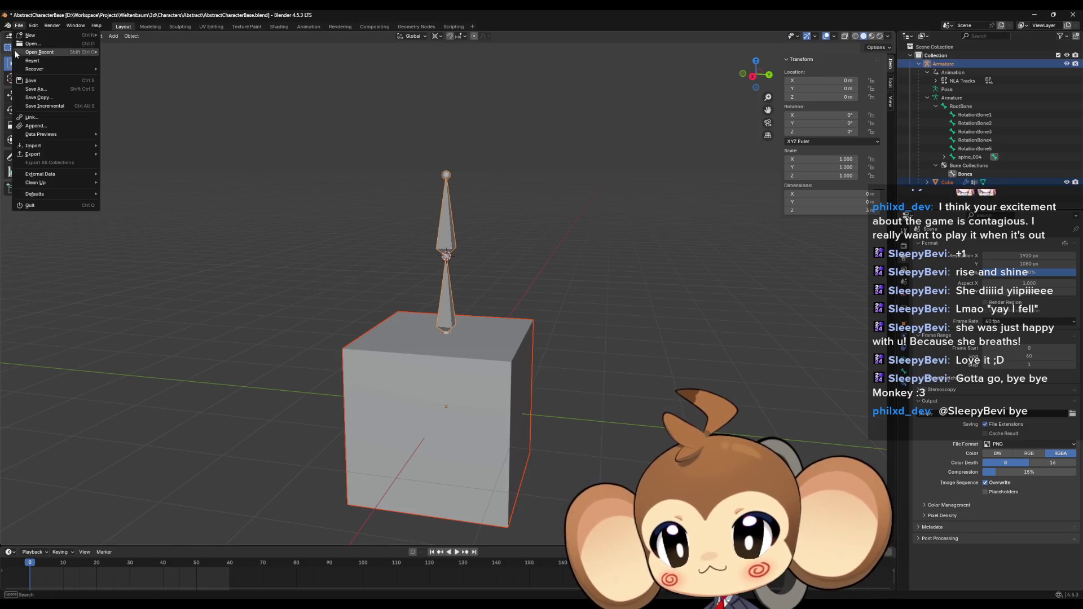
mouse_move(41, 158)
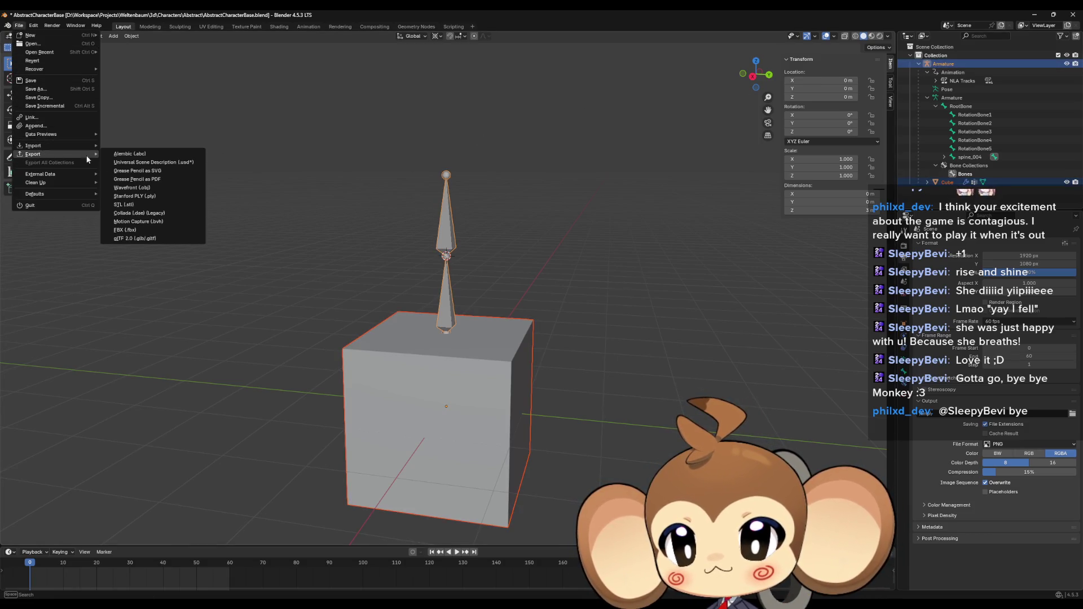
click(129, 231)
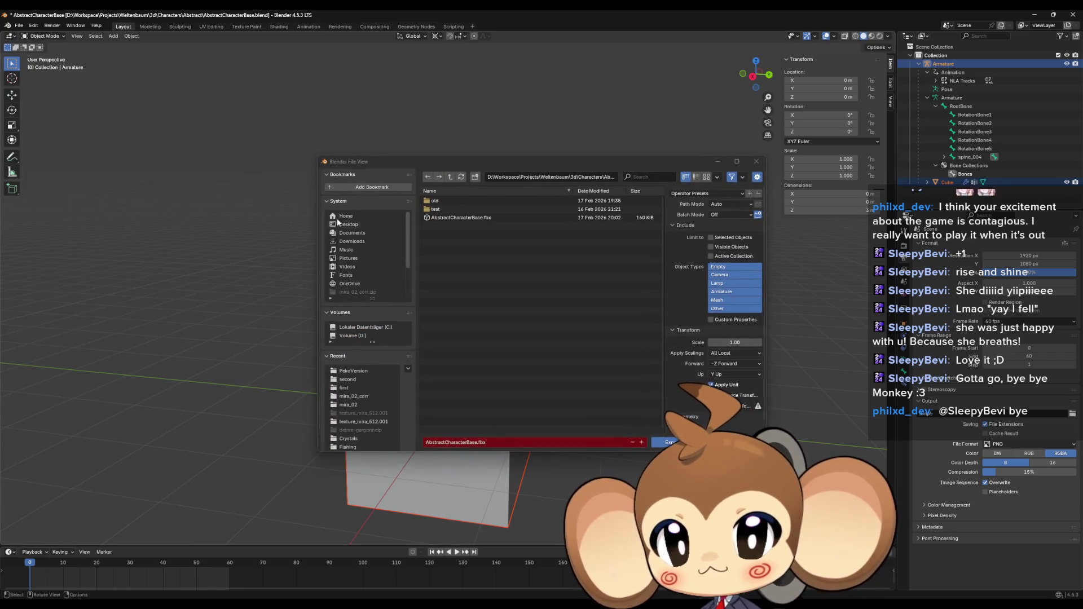
click(471, 220)
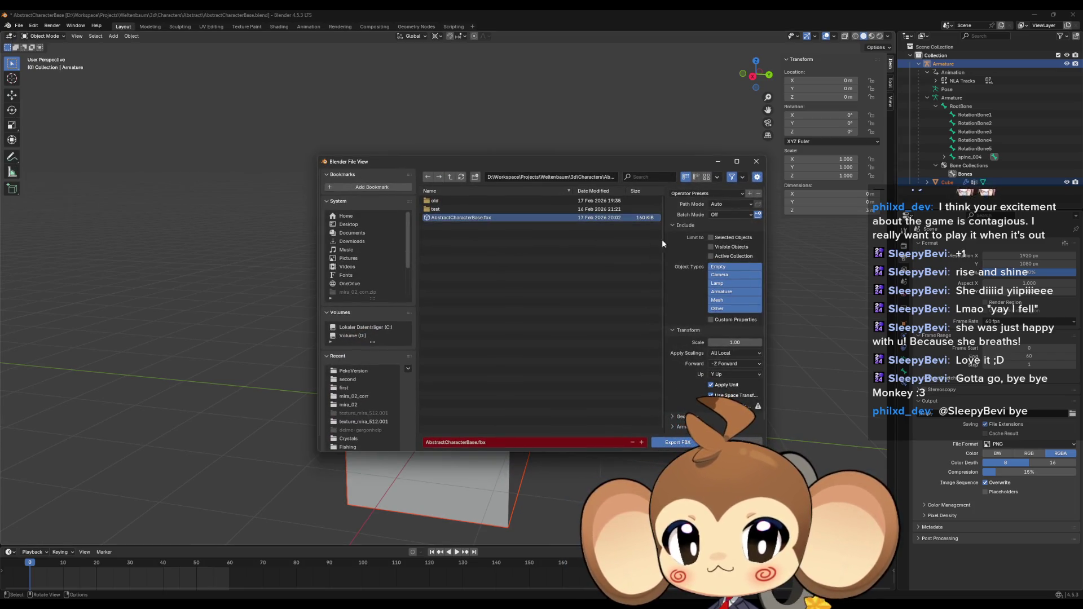
click(699, 194)
click(700, 224)
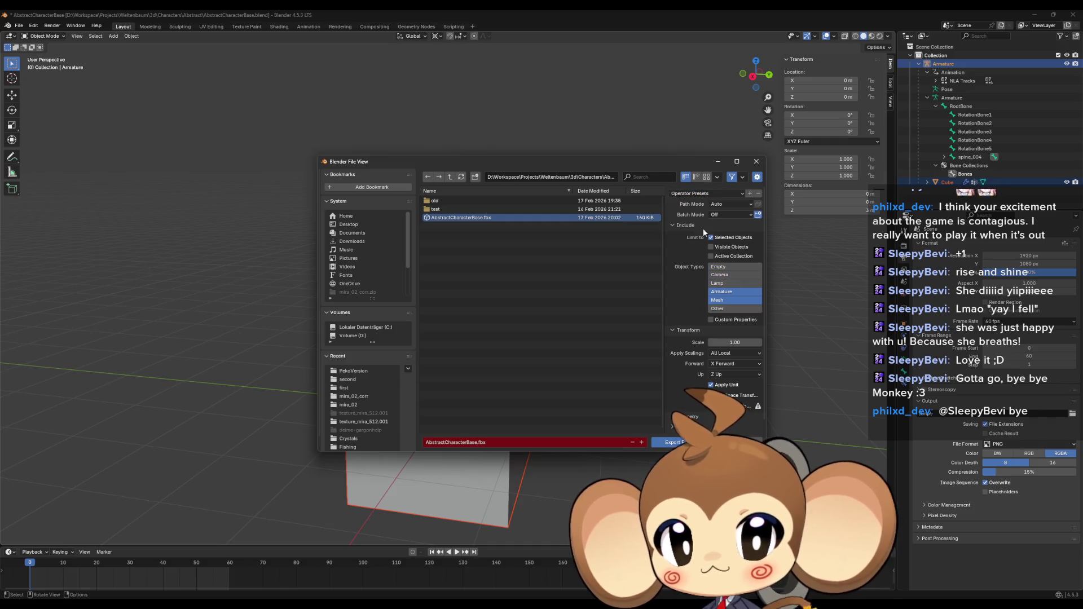
click(662, 442)
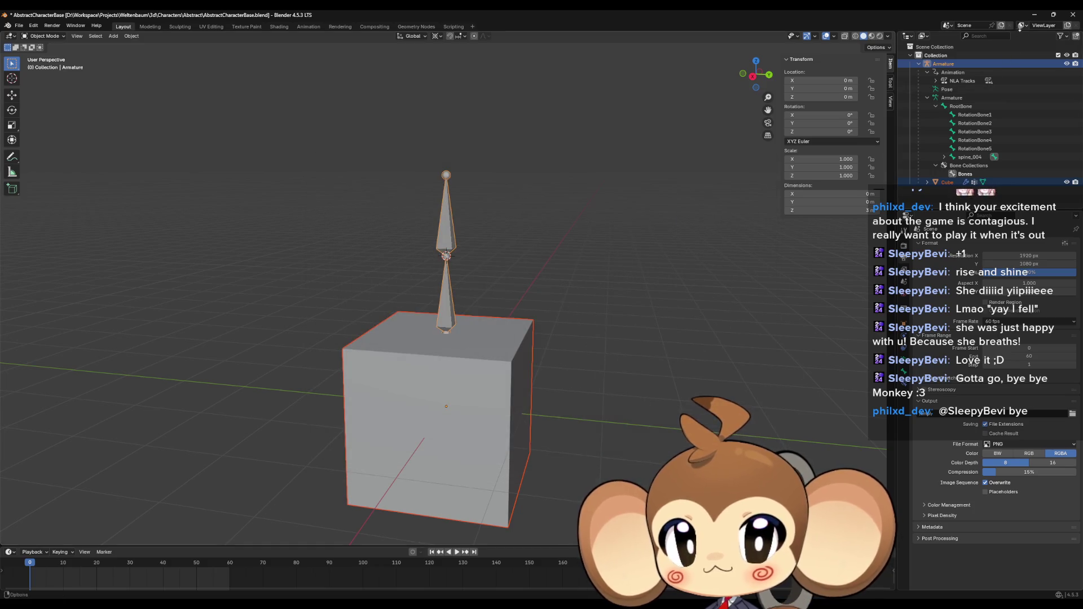
click(1035, 15)
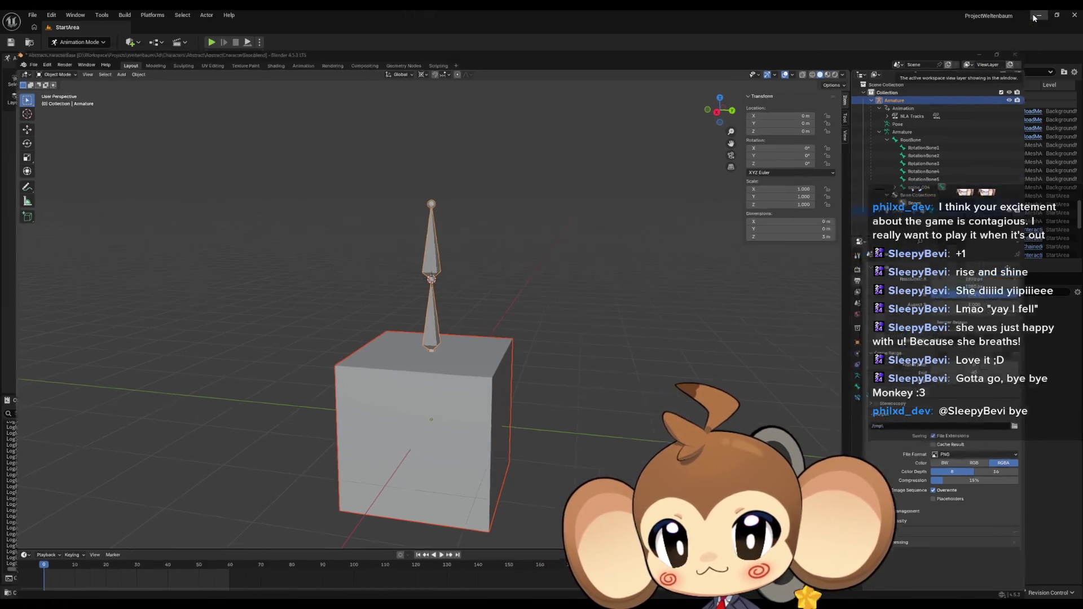
Step: Show the box mesh's bone hierarchy in the asset editor's Skeleton tab
mouse_move(750, 468)
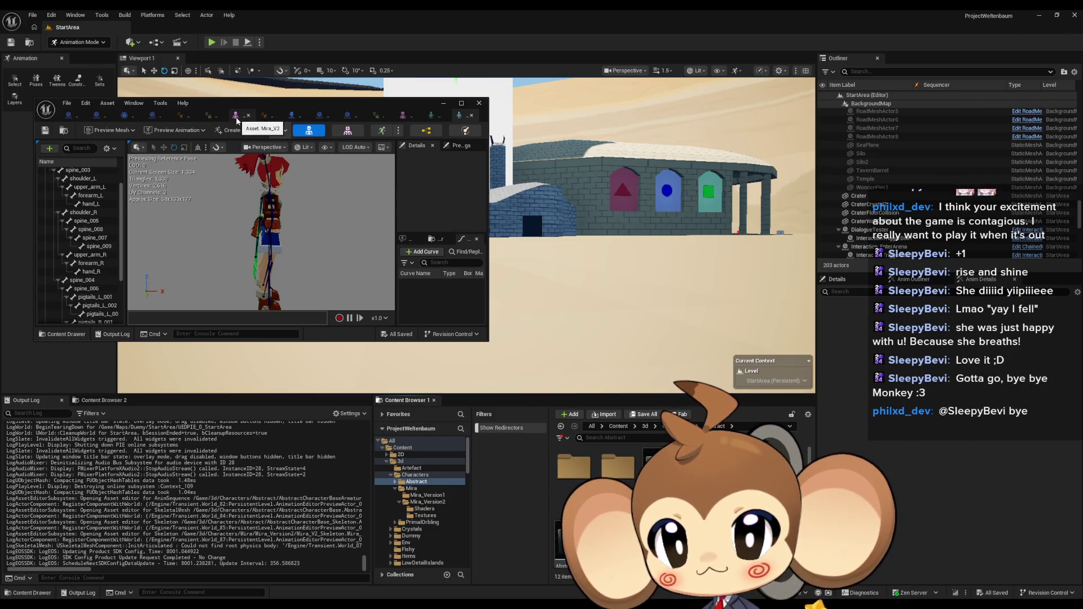
click(236, 116)
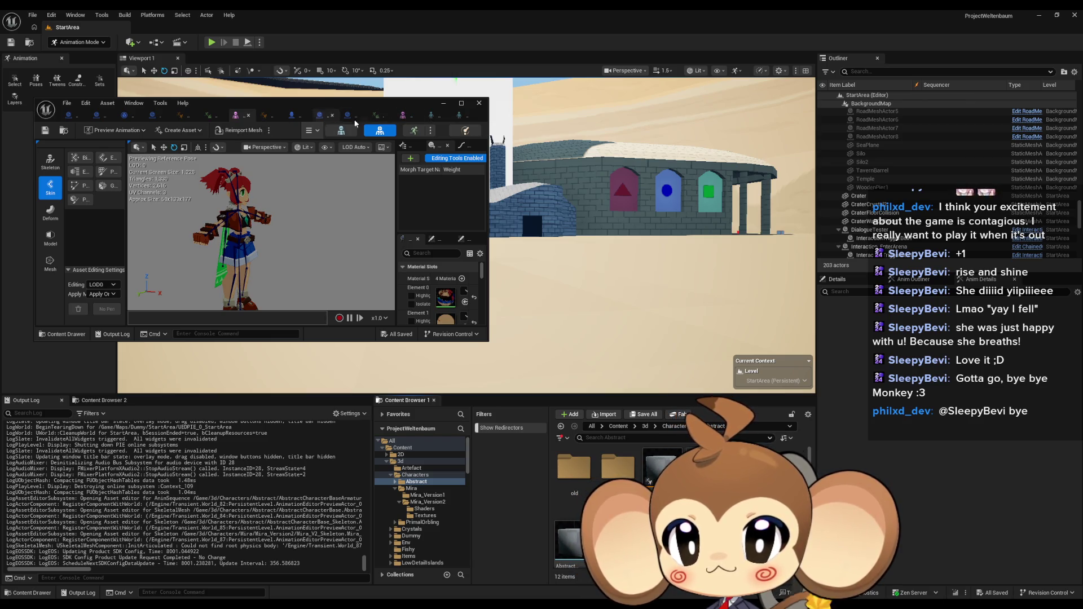
click(405, 116)
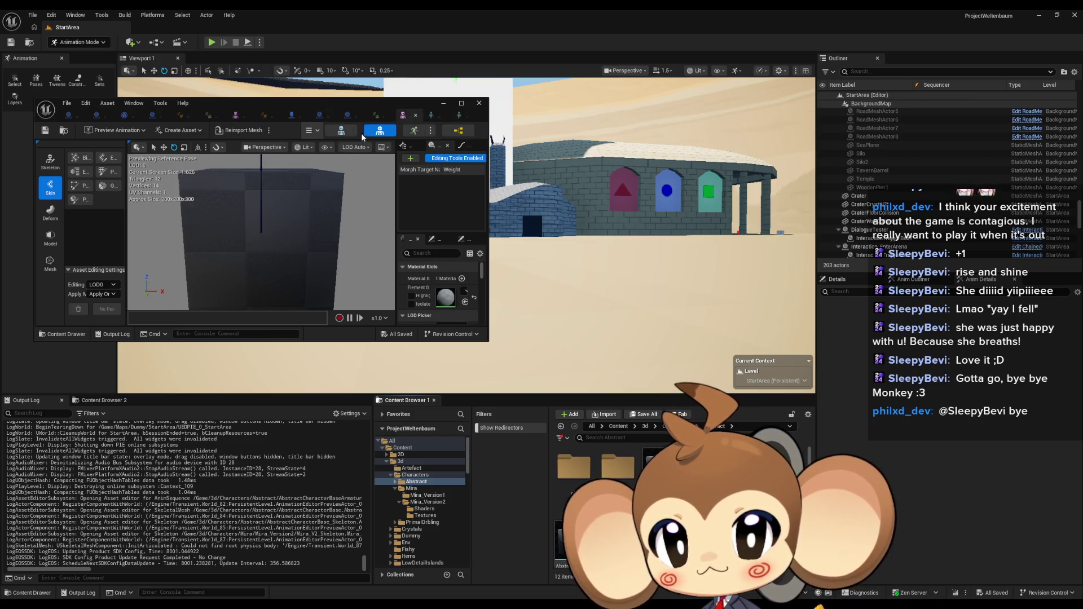
click(351, 134)
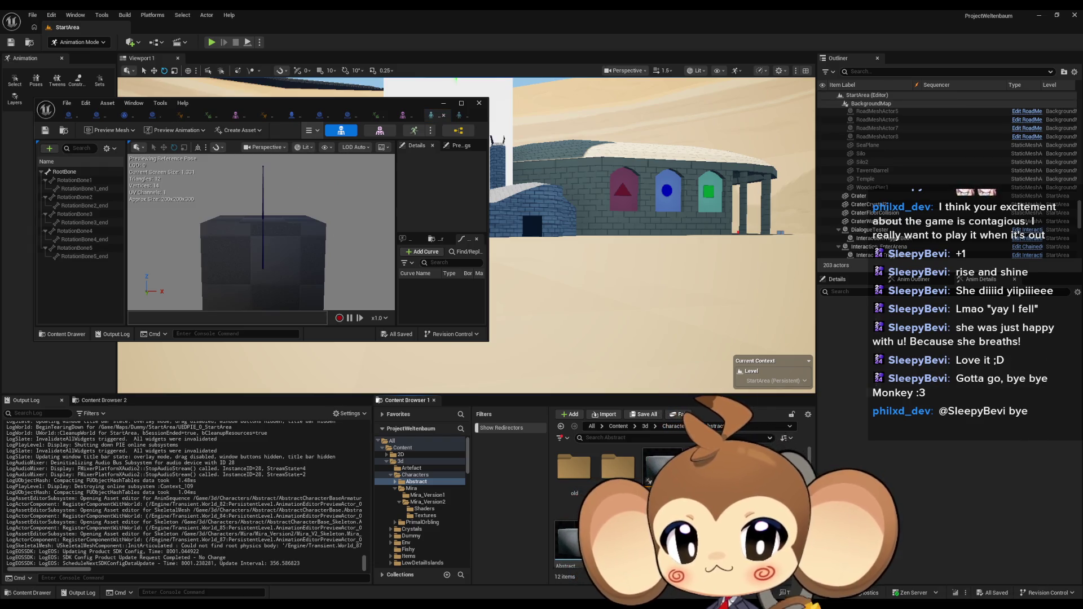
Step: Reimport AbstractCharacterBase from the updated FBX, then close the asset editor
right_click(759, 468)
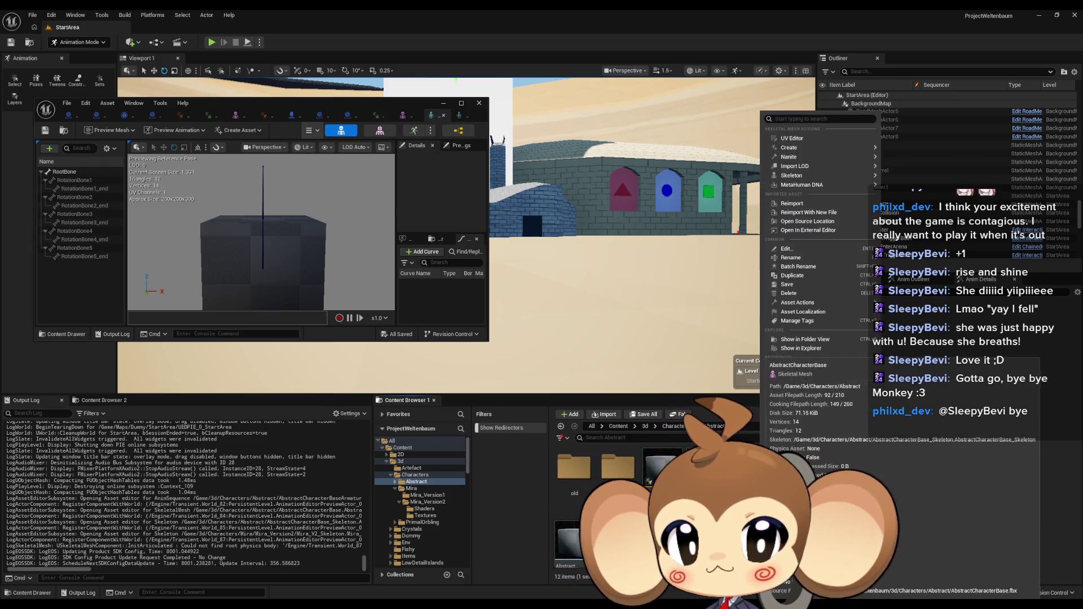
click(827, 205)
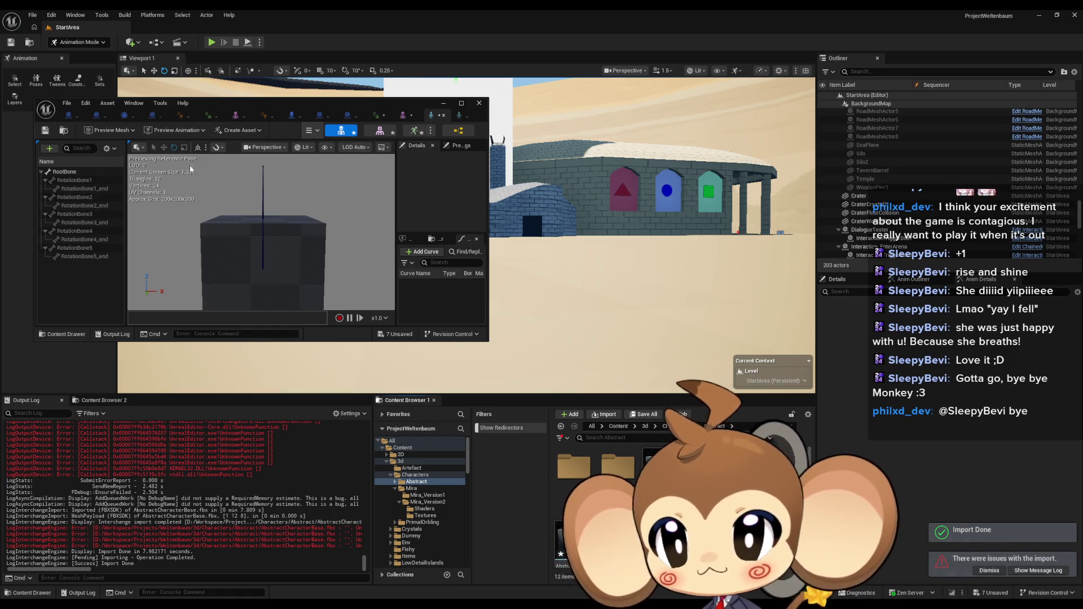
scroll(135, 546, up, 4)
scroll(172, 524, down, 4)
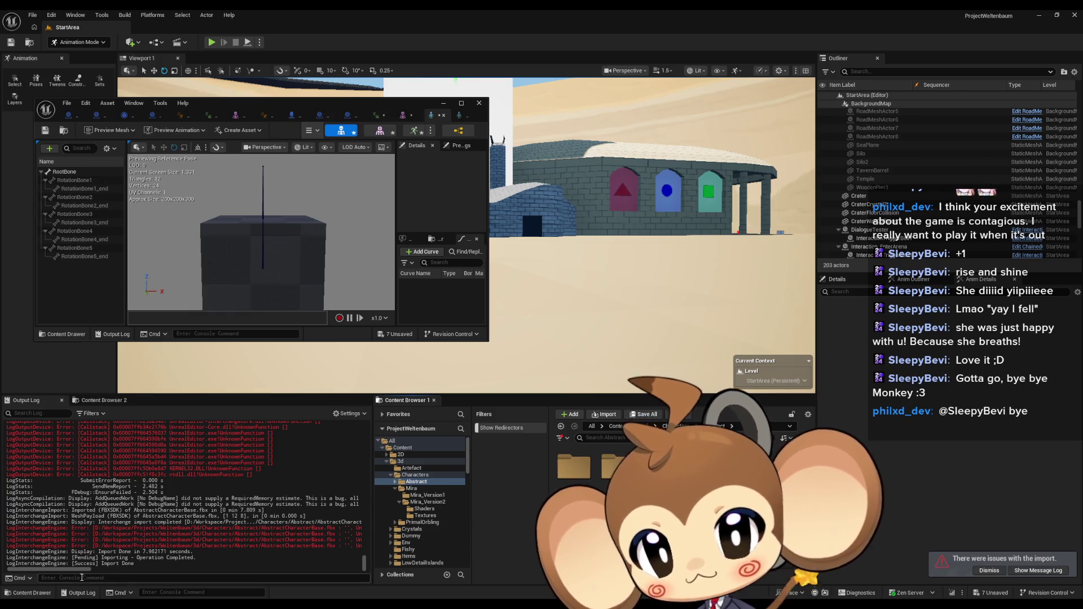
mouse_move(86, 571)
mouse_down()
mouse_move(141, 571)
mouse_move(64, 572)
mouse_up()
scroll(196, 499, up, 3)
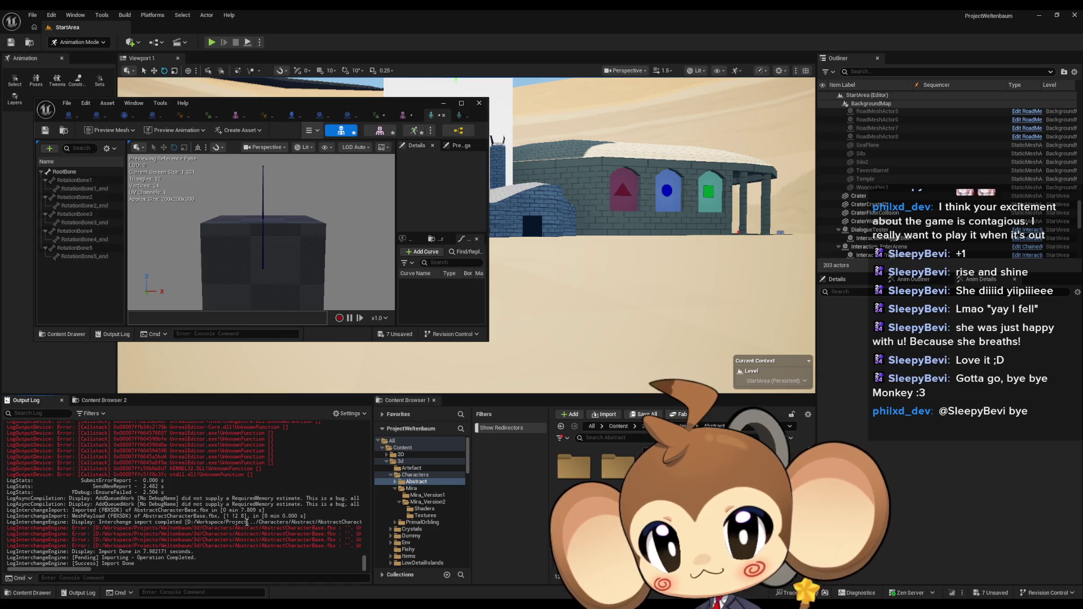
click(479, 103)
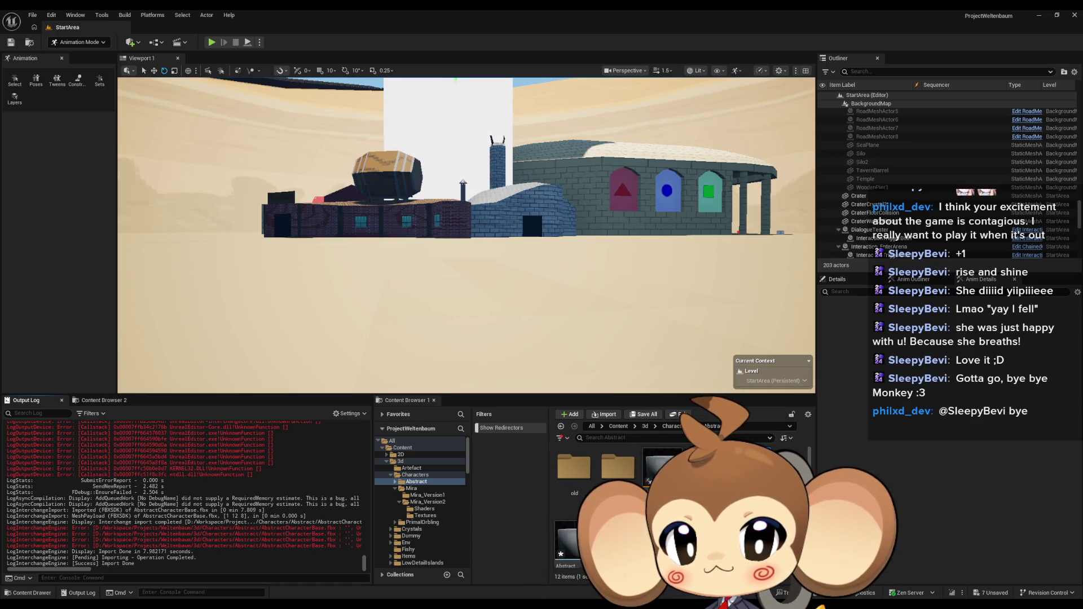
Step: Reimport AbstractCharacterBase again, check the invalid bake-range import errors, then return to Blender
right_click(753, 468)
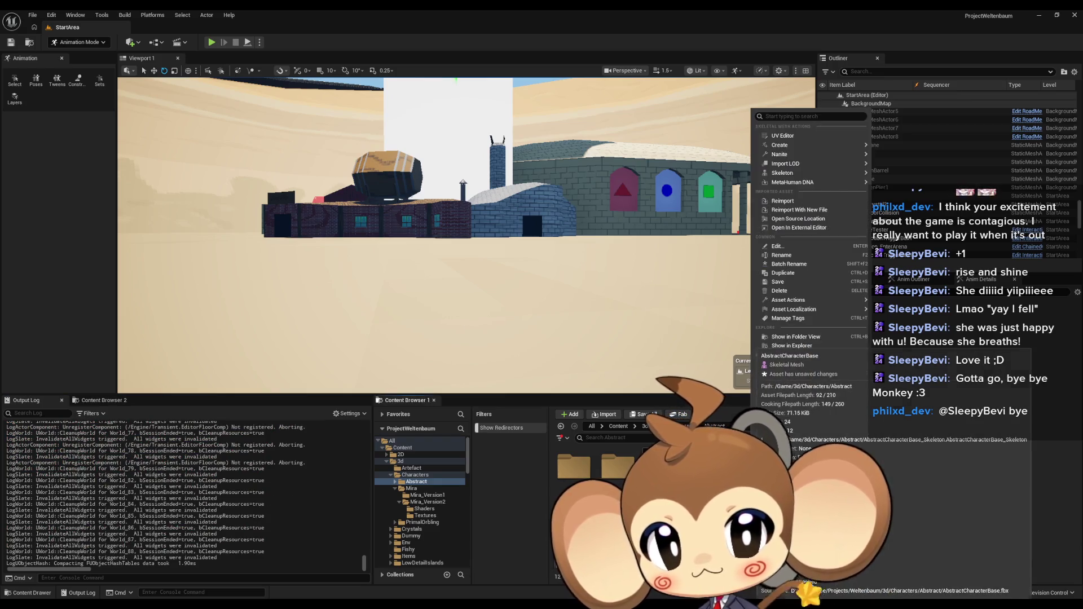
click(806, 202)
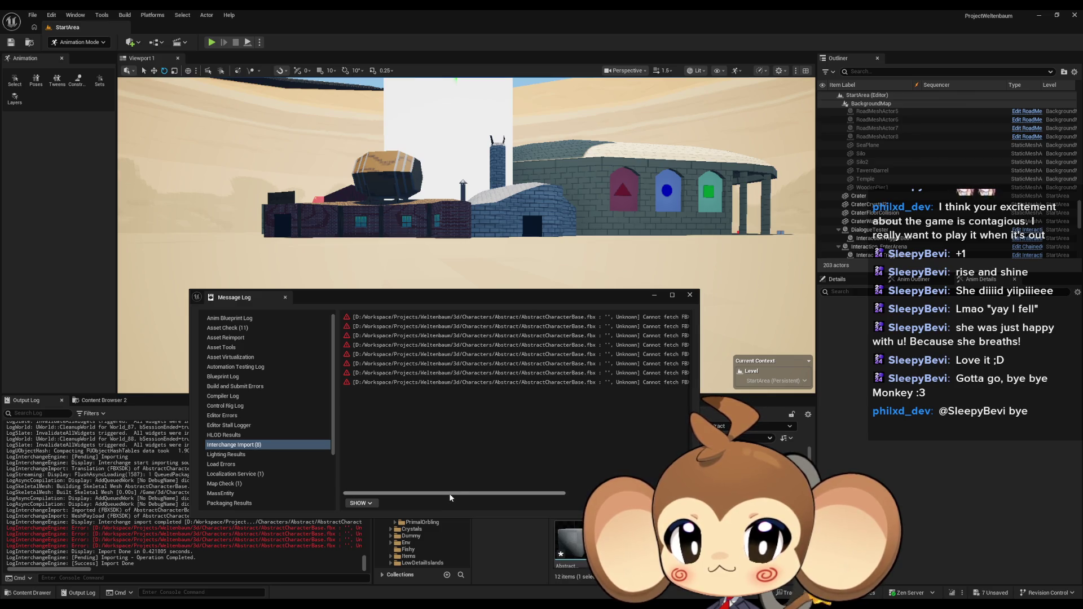
drag(449, 493, 574, 501)
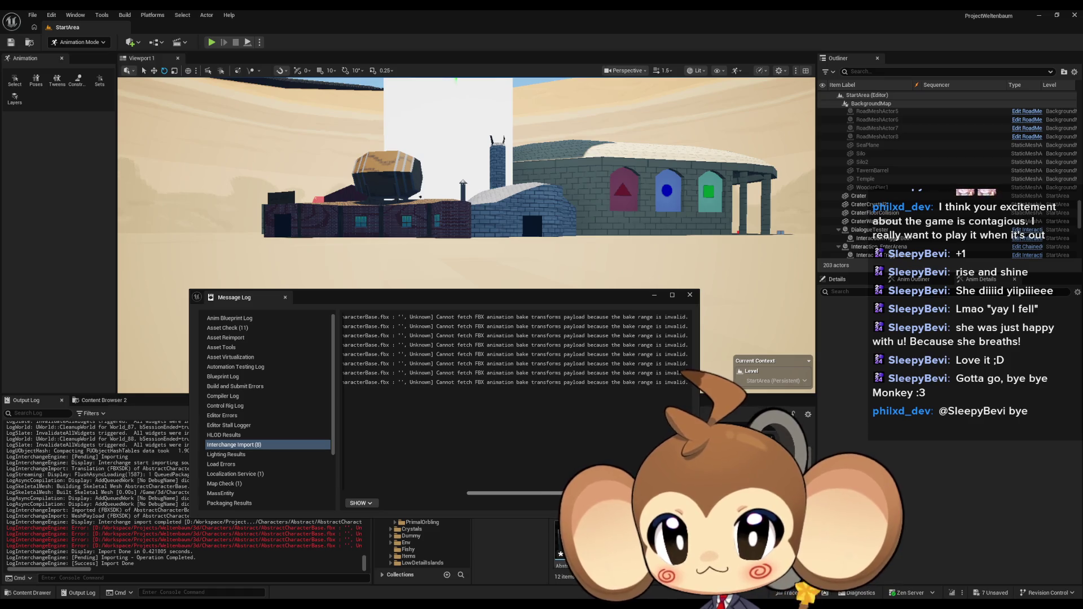
key(alt+Tab)
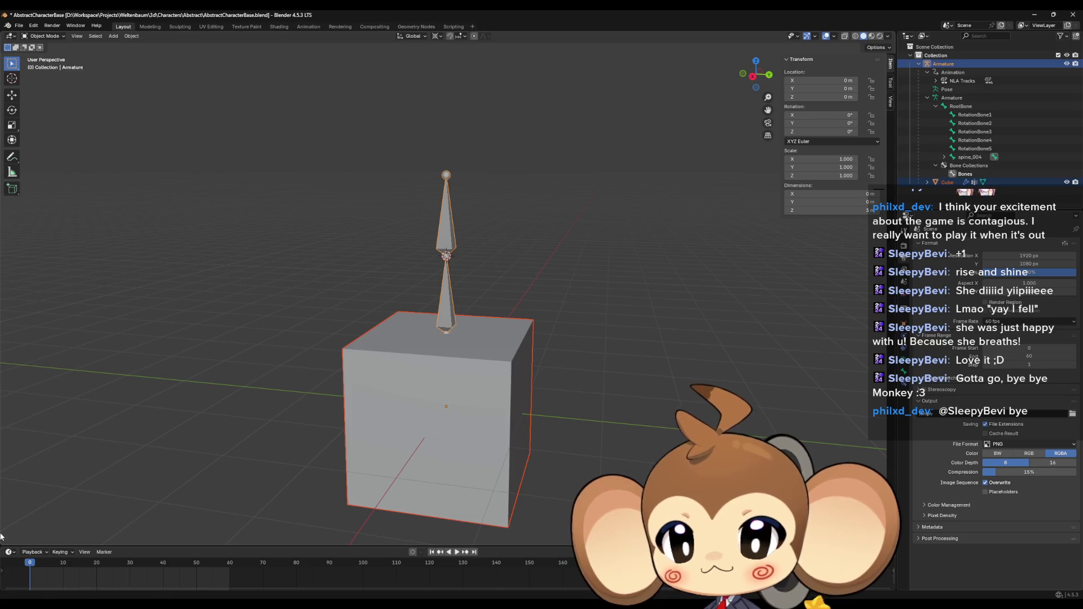
Step: Check the animation tracks in Nonlinear Animation and Dope Sheet, return to 3D Viewport, restore window
click(10, 35)
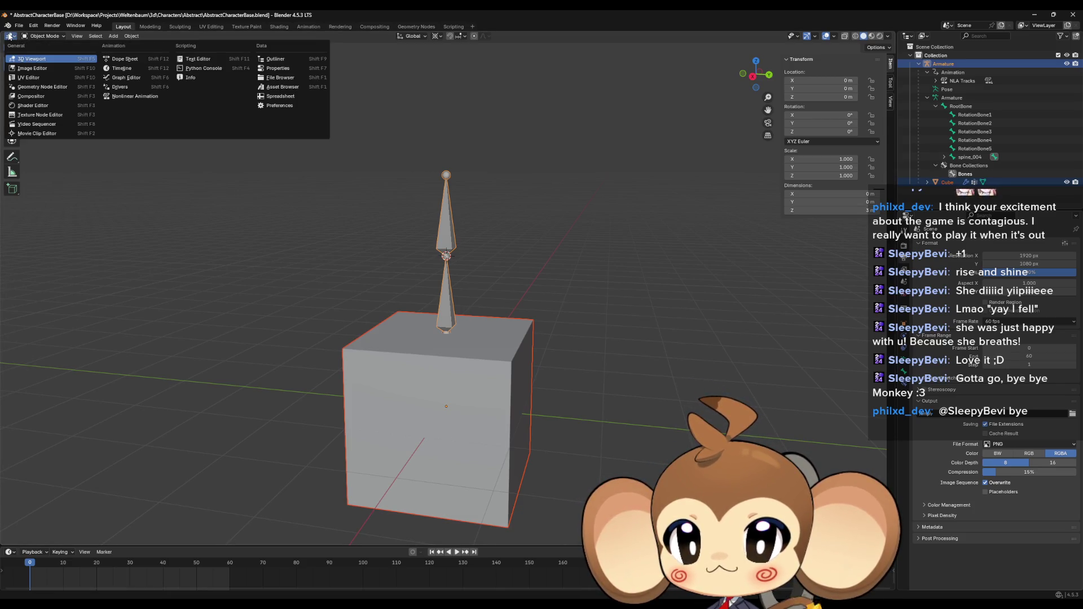
click(127, 97)
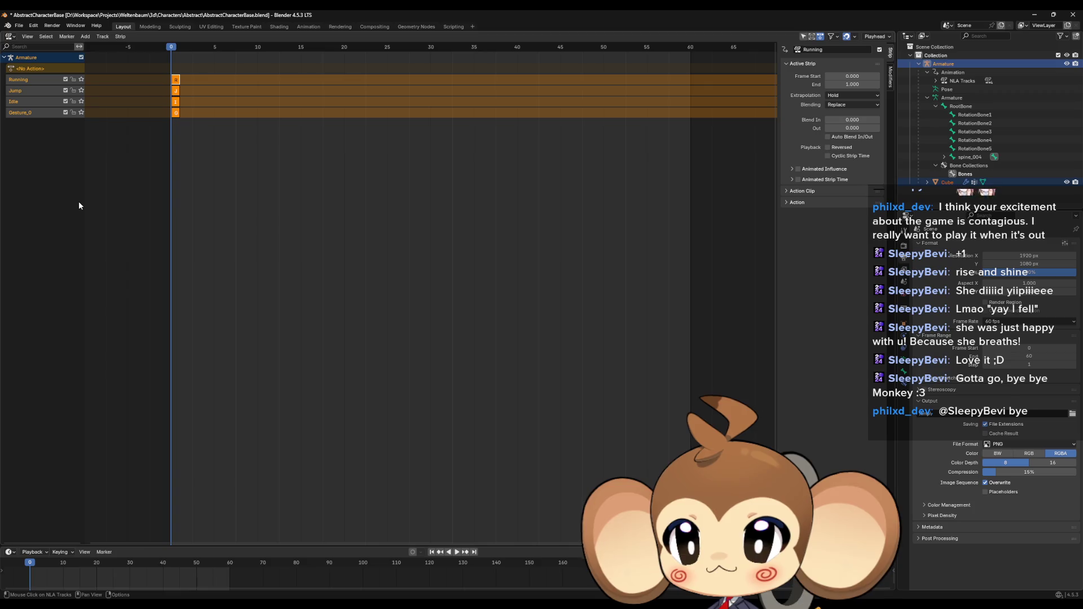
click(10, 37)
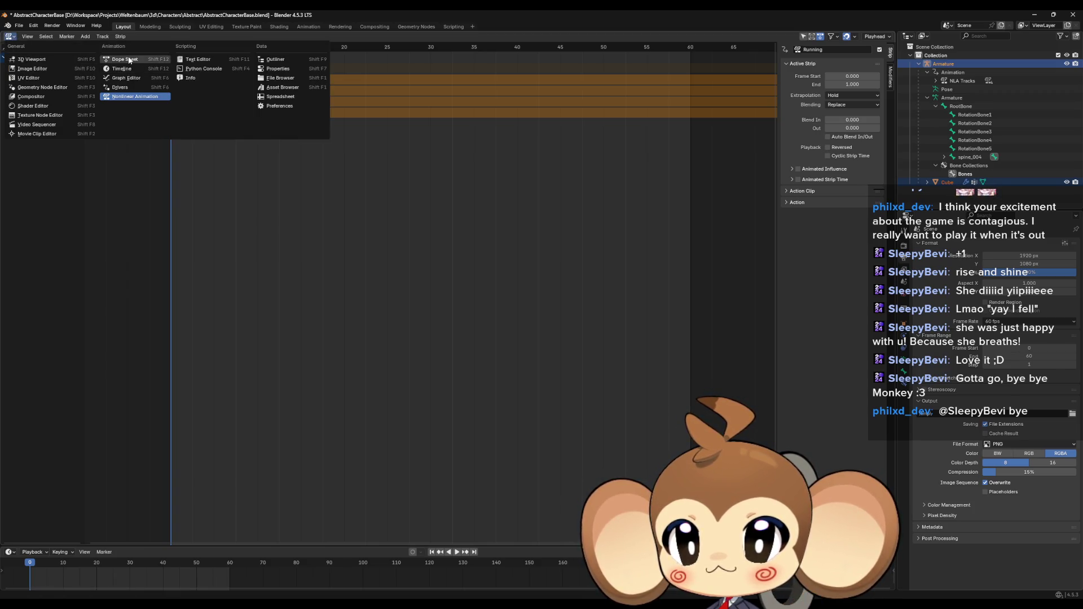
click(127, 57)
click(10, 37)
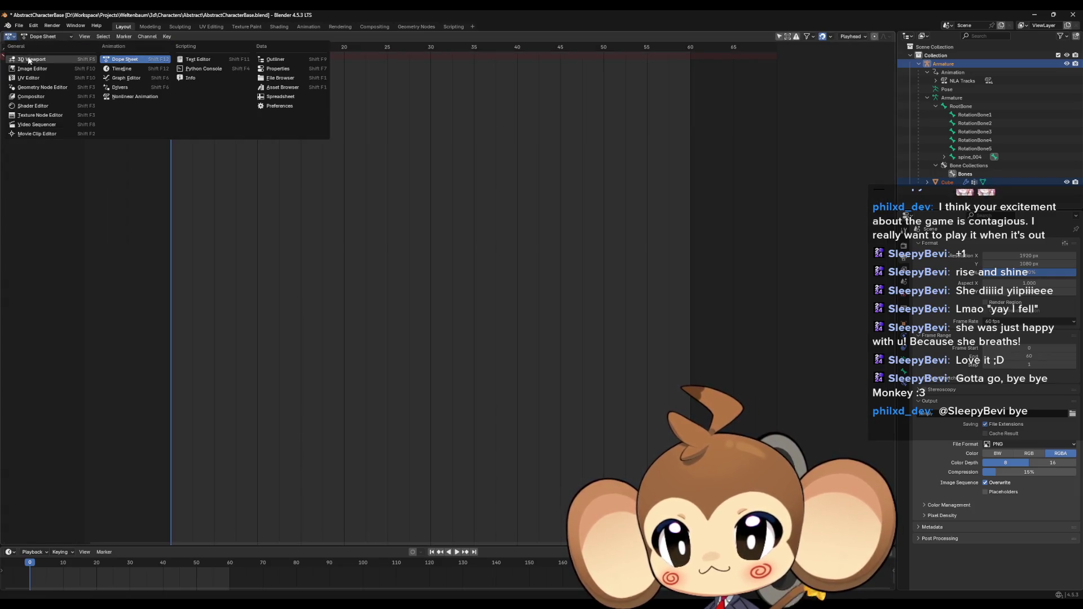
click(31, 59)
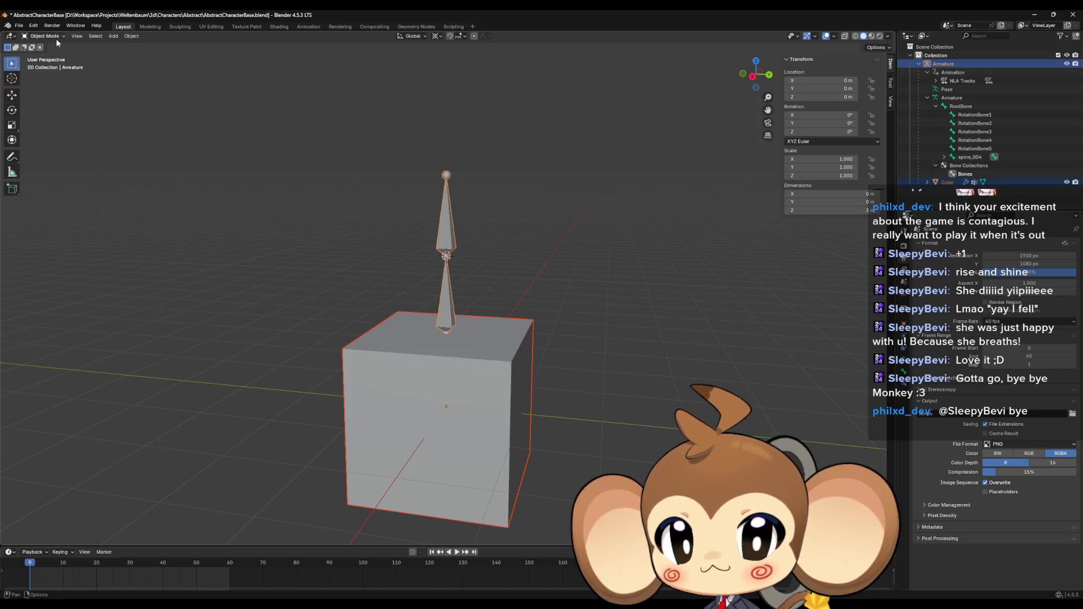
double_click(200, 12)
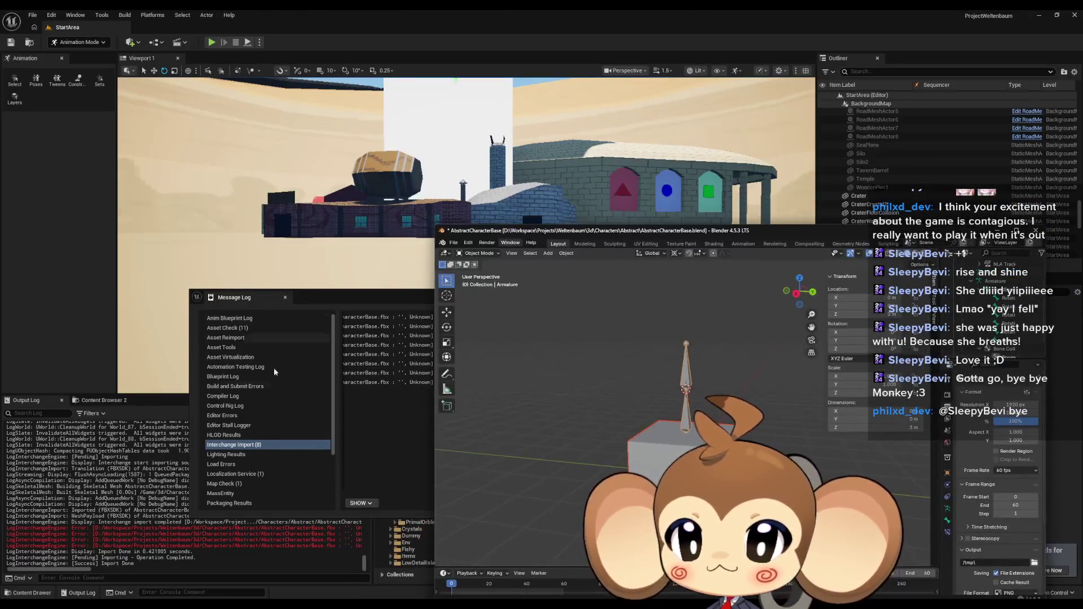
Step: Select and copy the invalid bake range error lines in the Output Log, then drag the Message Log up-left
click(169, 534)
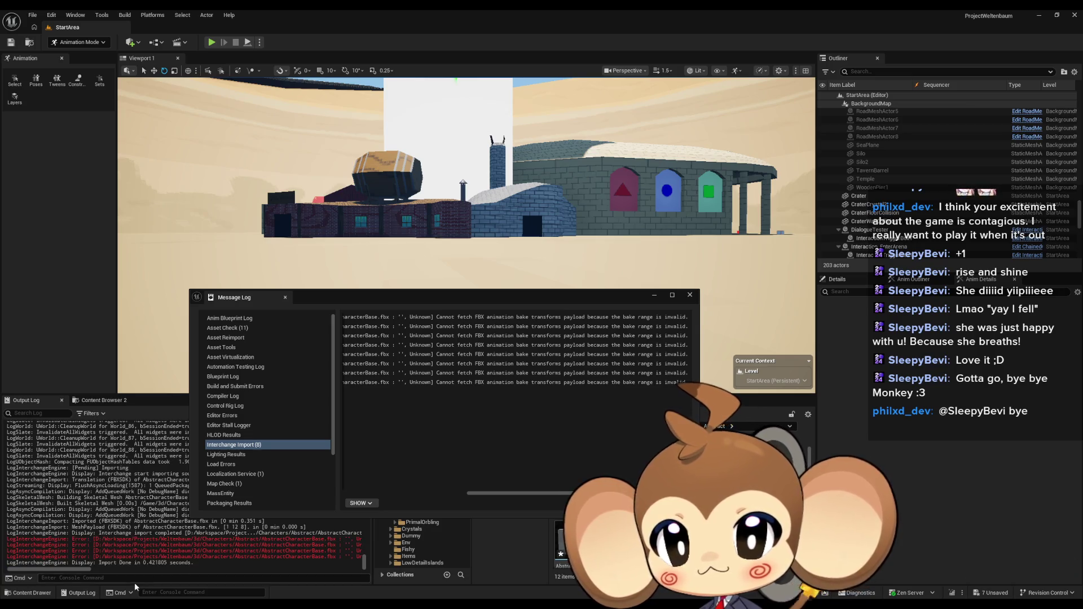
drag(53, 570, 375, 557)
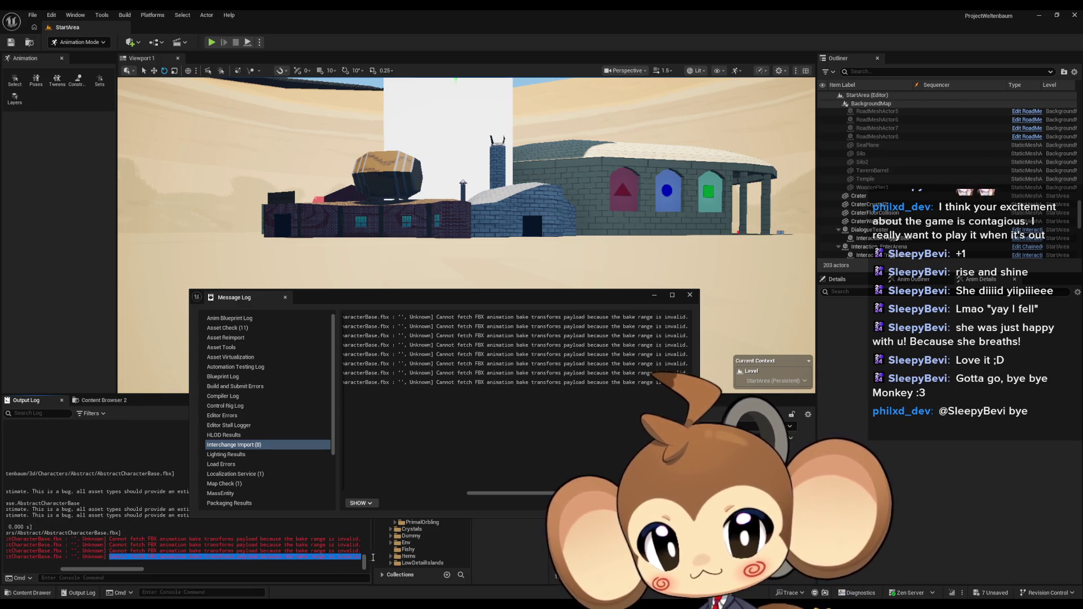
right_click(358, 558)
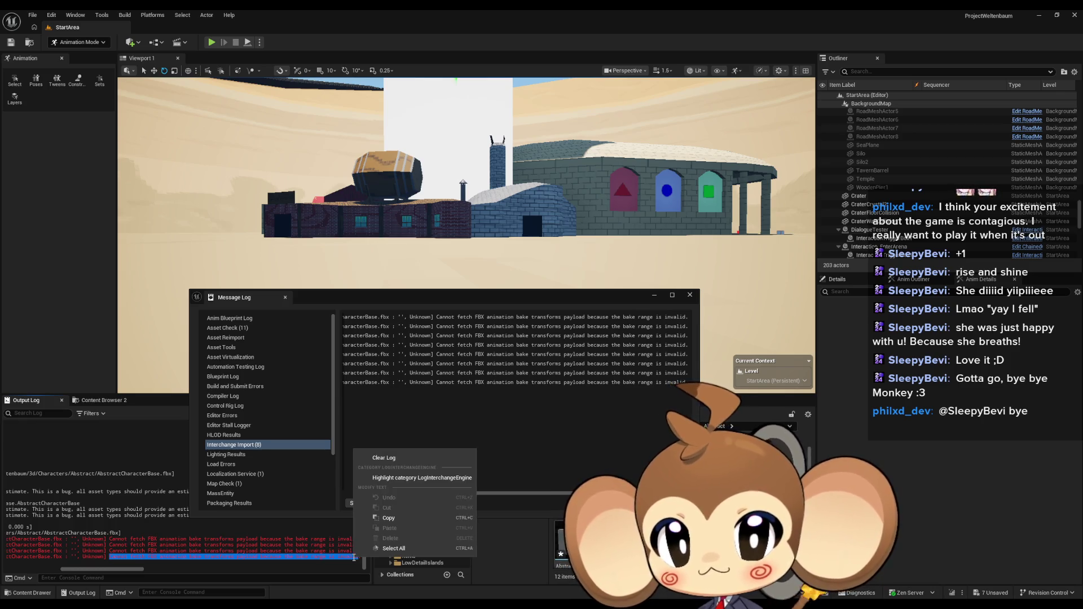
click(396, 519)
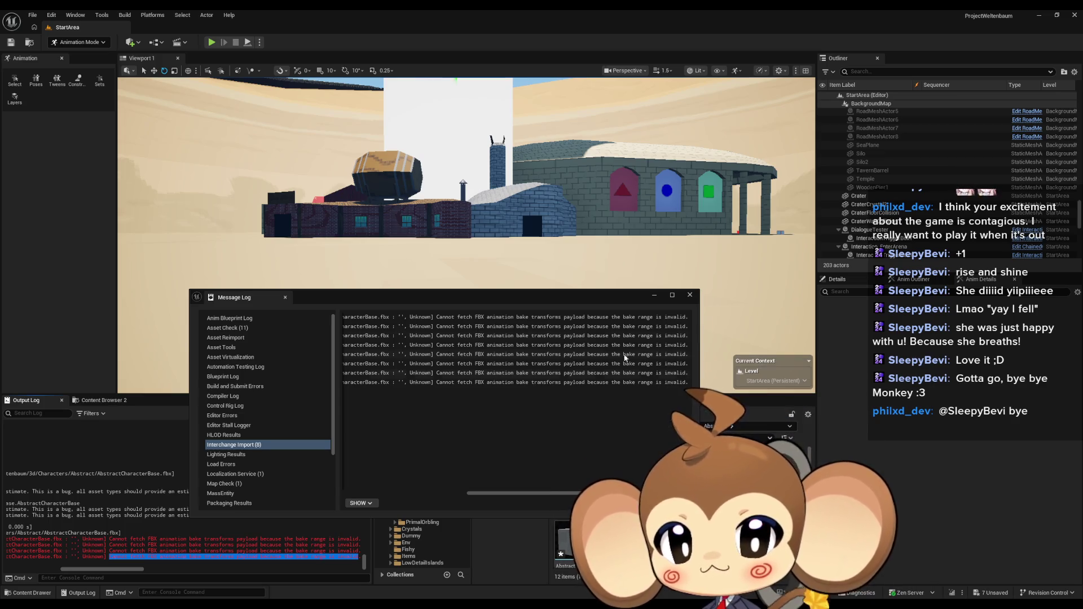
mouse_move(577, 296)
mouse_down()
mouse_move(409, 211)
mouse_move(422, 211)
mouse_up()
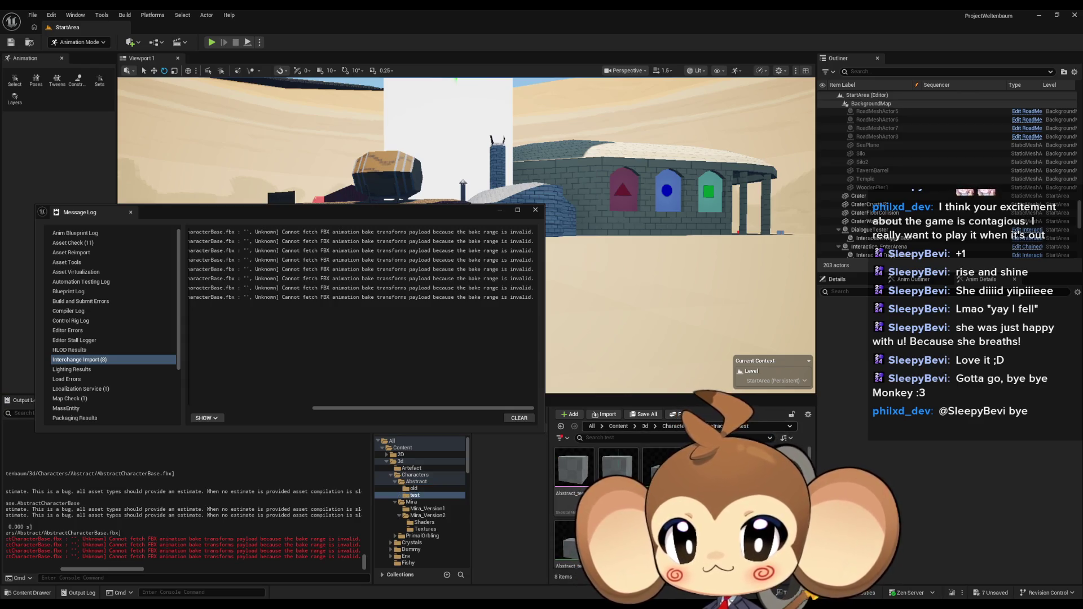
Step: Create a new folder named delme inside the Abstract folder
click(417, 481)
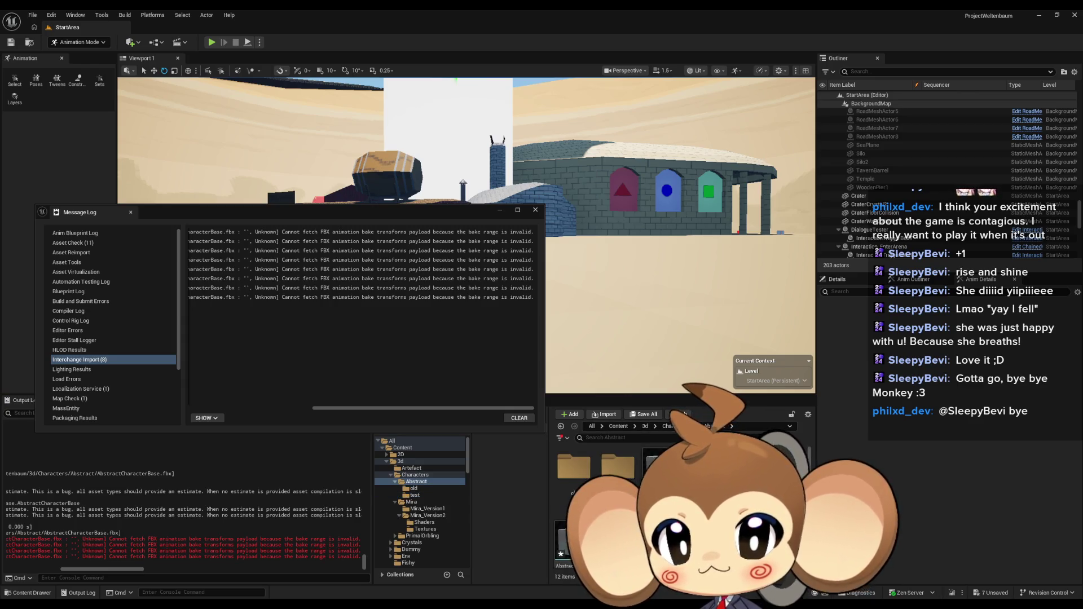
right_click(657, 469)
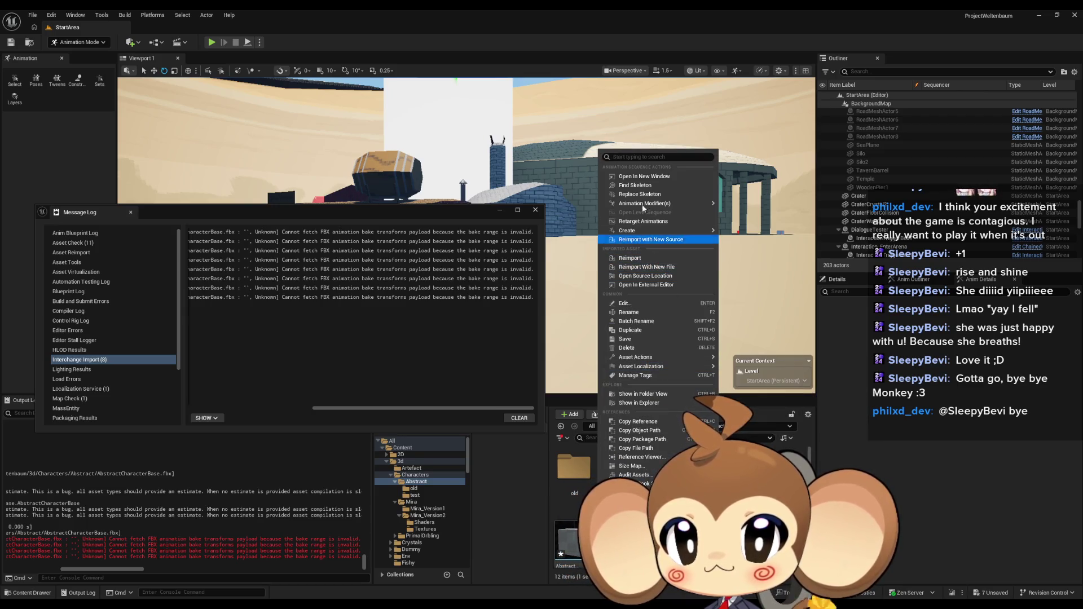
mouse_move(644, 366)
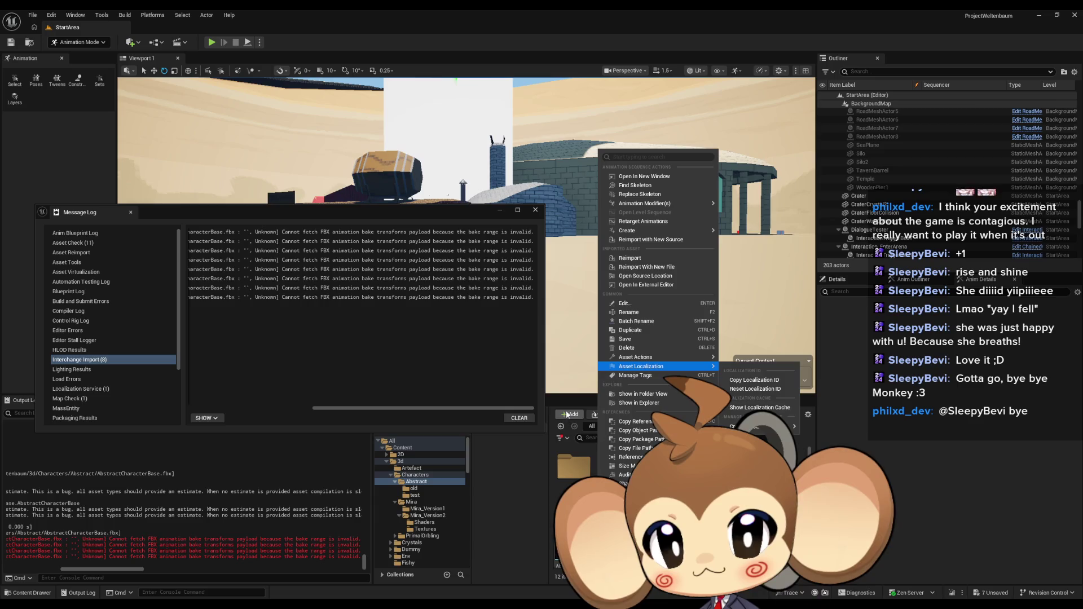
click(570, 413)
click(571, 414)
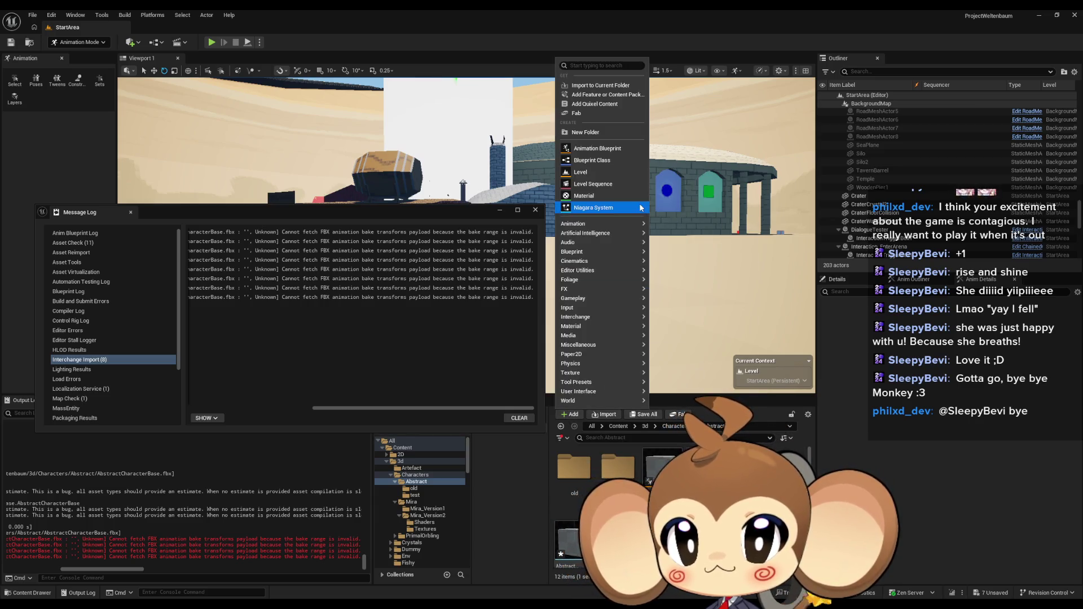
click(595, 132)
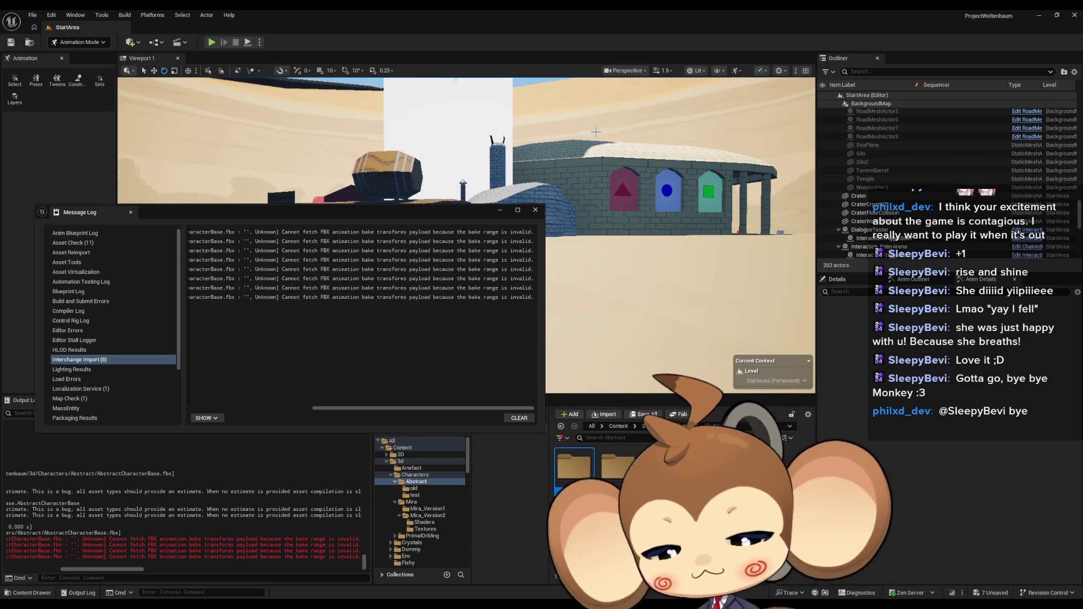
text(delme)
key(Return)
key(Return)
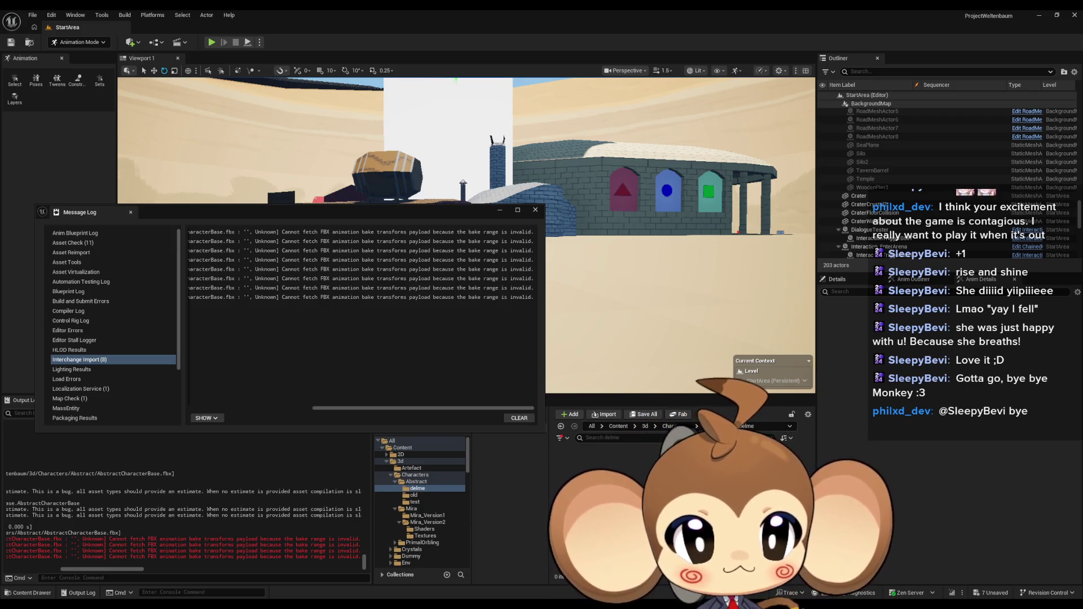
Step: Import AbstractCharacterBase.fbx into delme with default settings and inspect its skeleton's bones
drag(1013, 481, 621, 496)
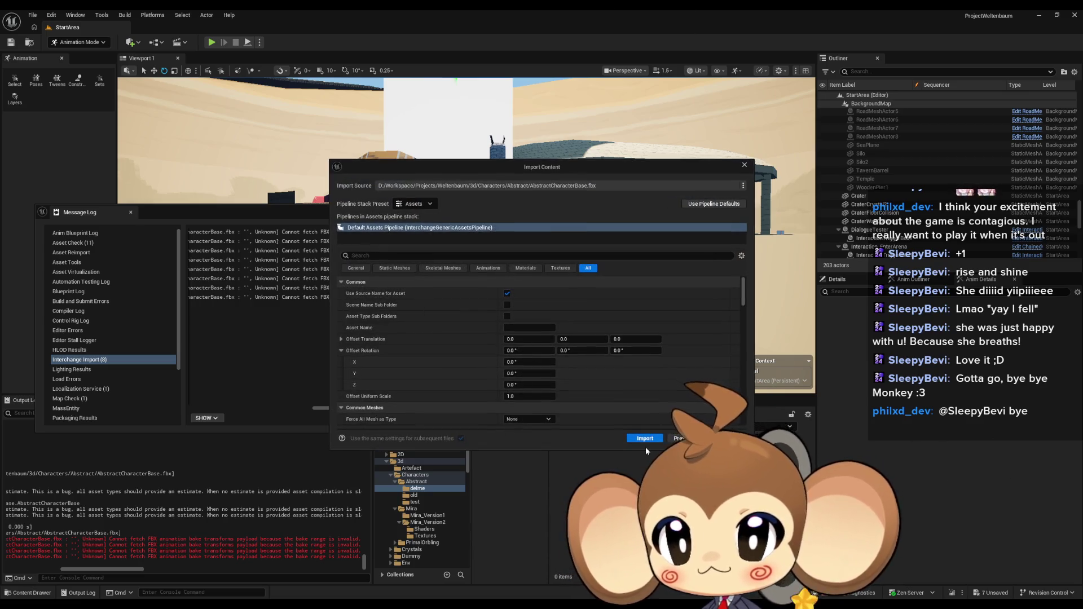
click(643, 440)
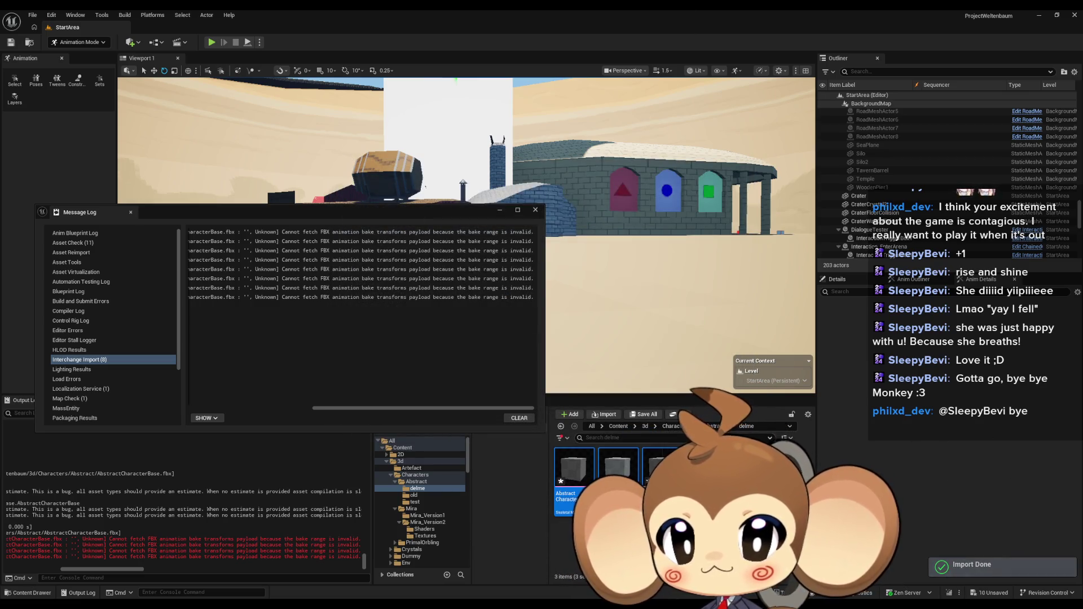
double_click(590, 469)
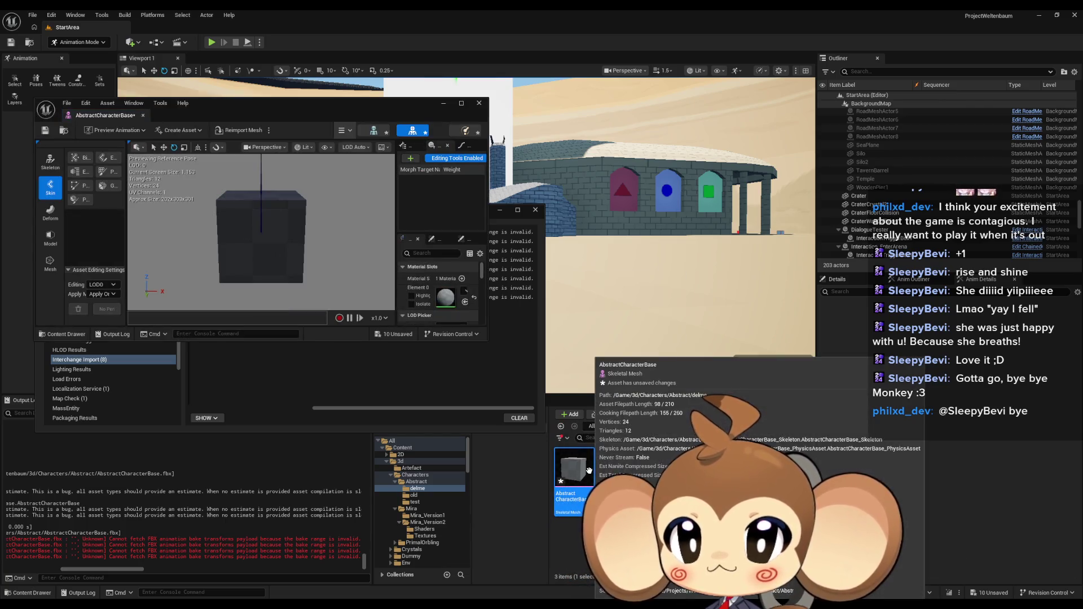
double_click(205, 100)
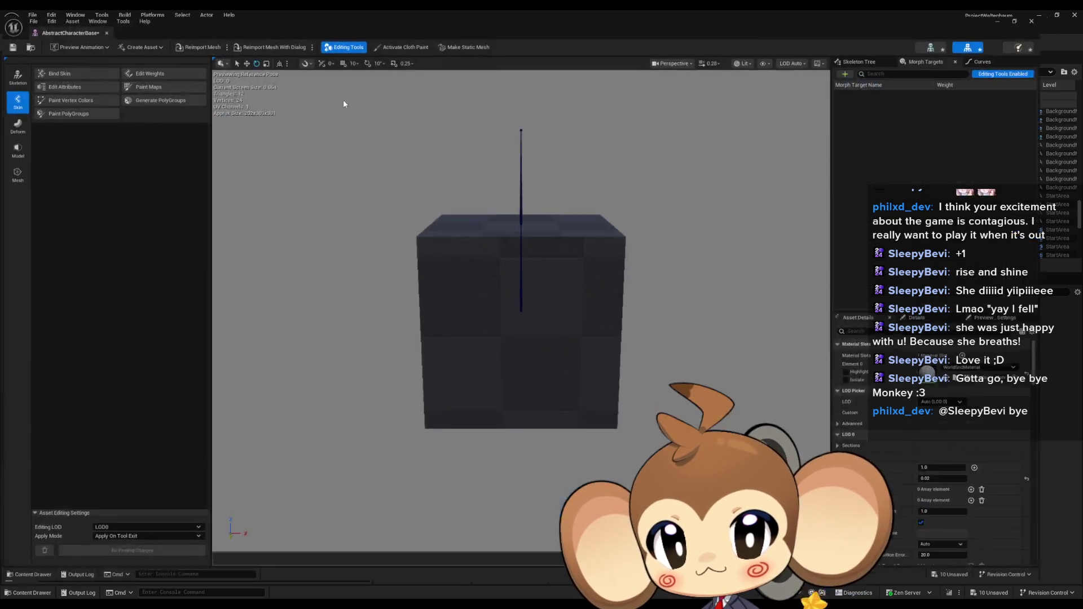
click(969, 44)
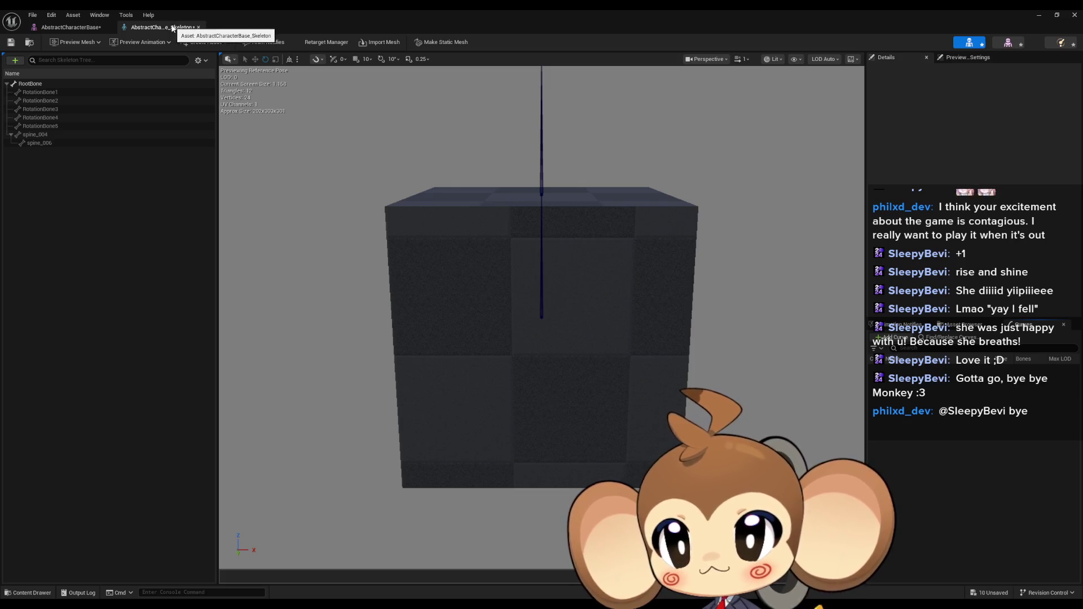
click(93, 28)
click(108, 27)
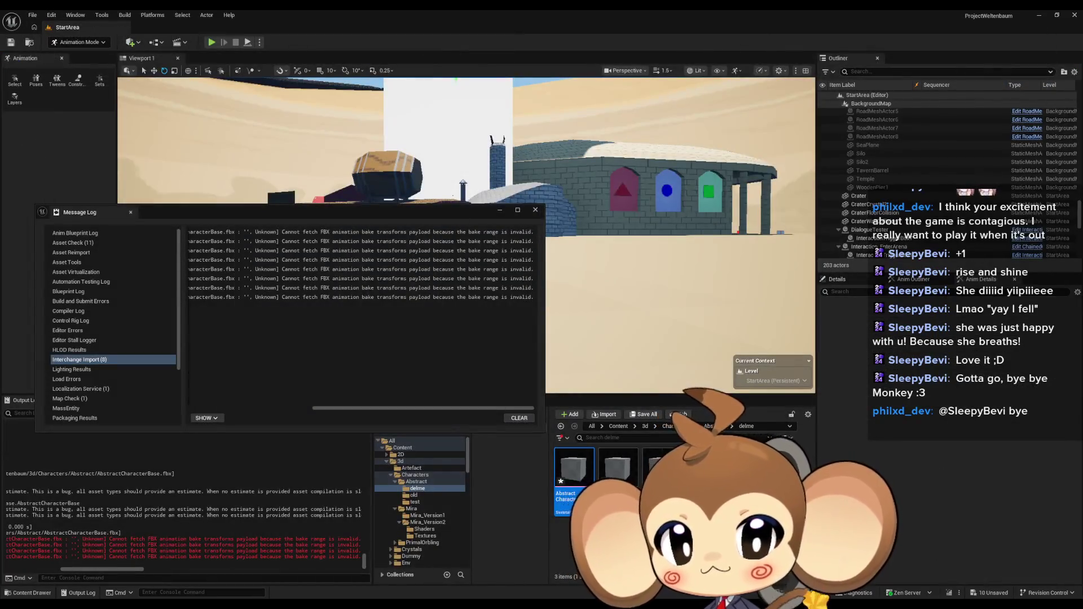
Step: Compare with the original AbstractCharacterBase mesh's bone hierarchy, then open the delme folder
click(416, 482)
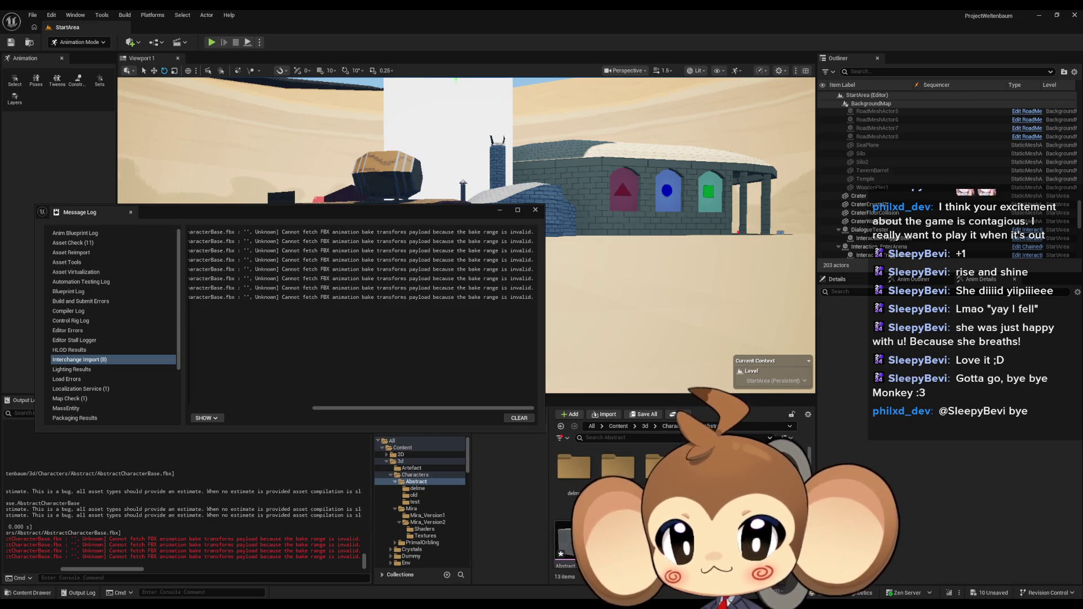
double_click(561, 542)
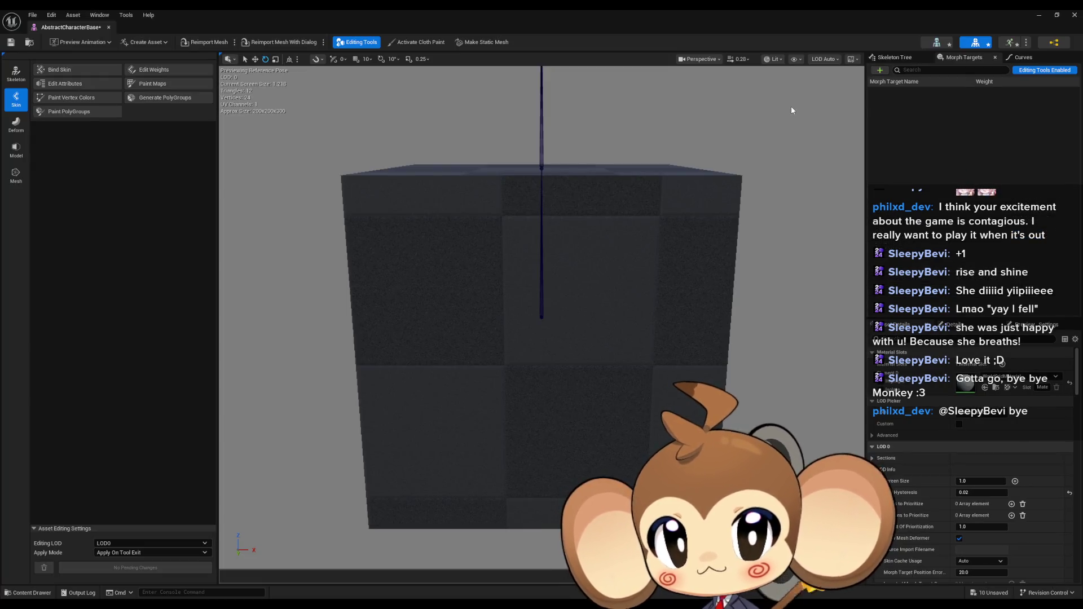
click(941, 43)
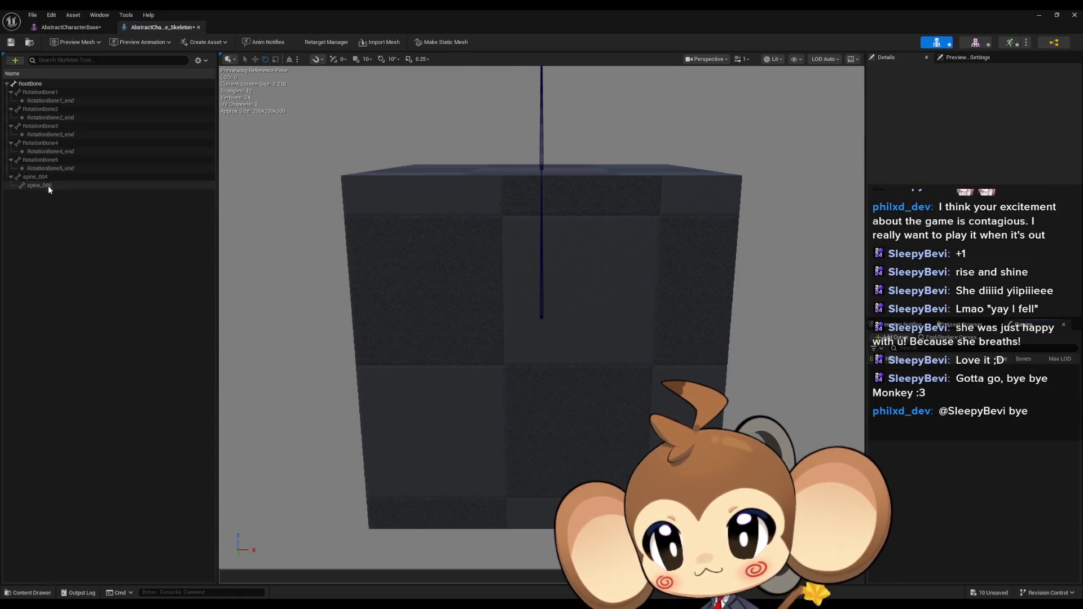
mouse_move(44, 187)
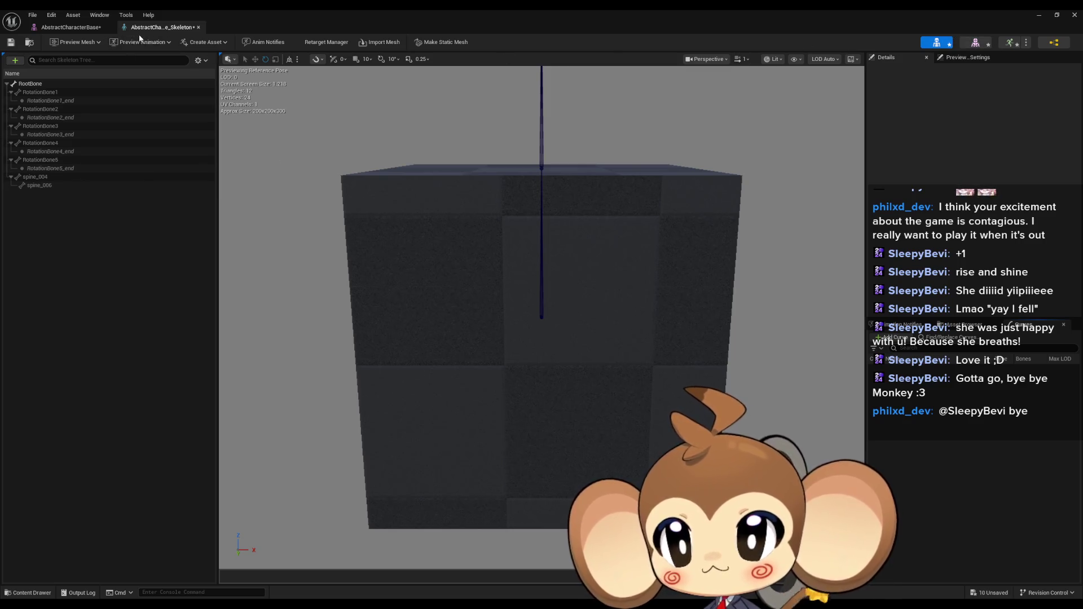
click(73, 29)
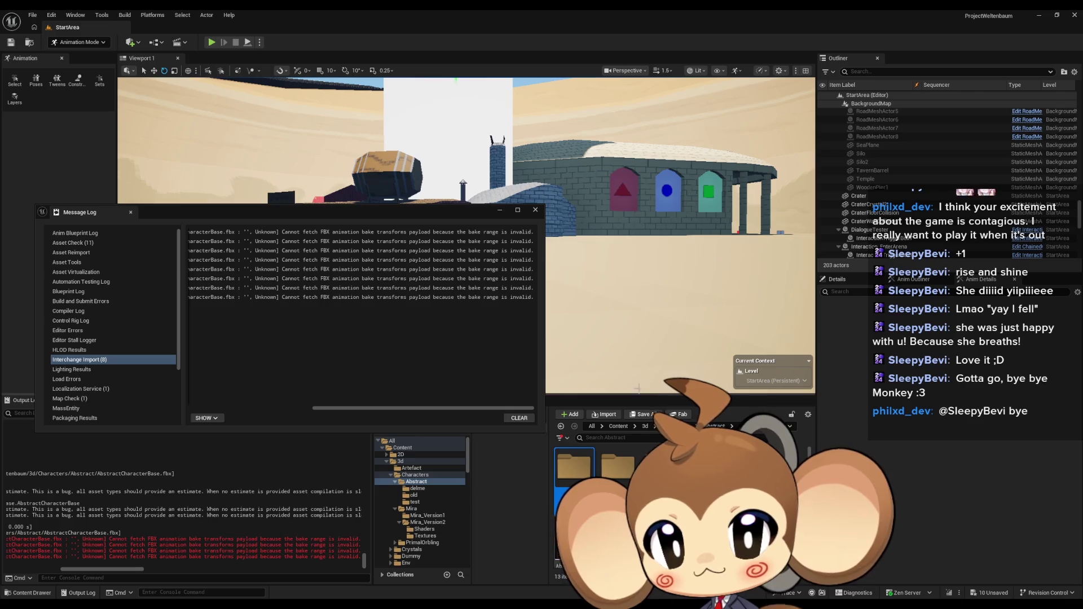
double_click(584, 479)
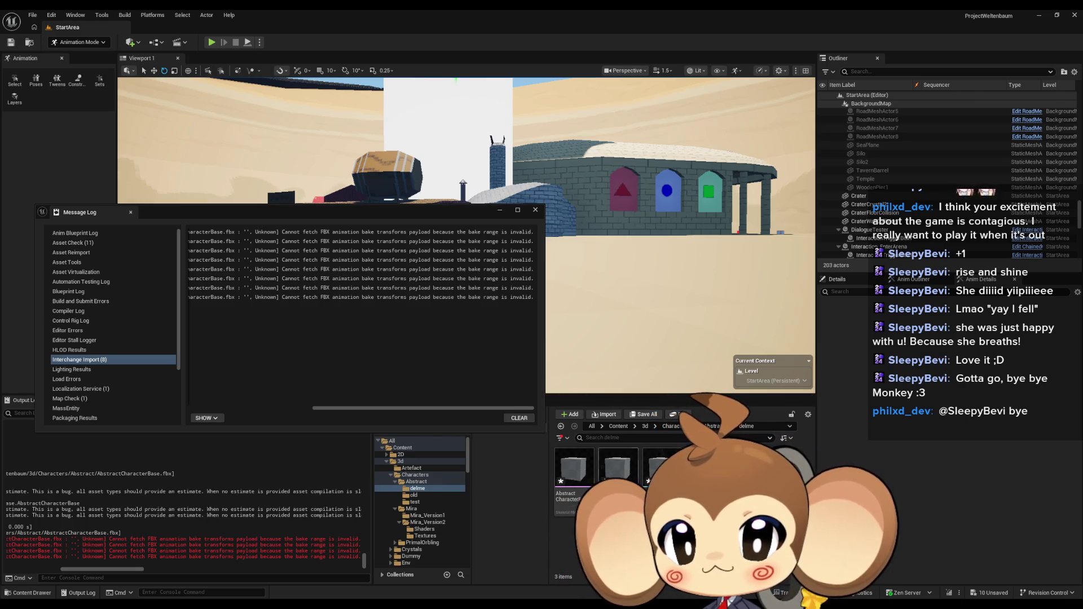
Step: Delete the test-import assets and the delme folder
key(Delete)
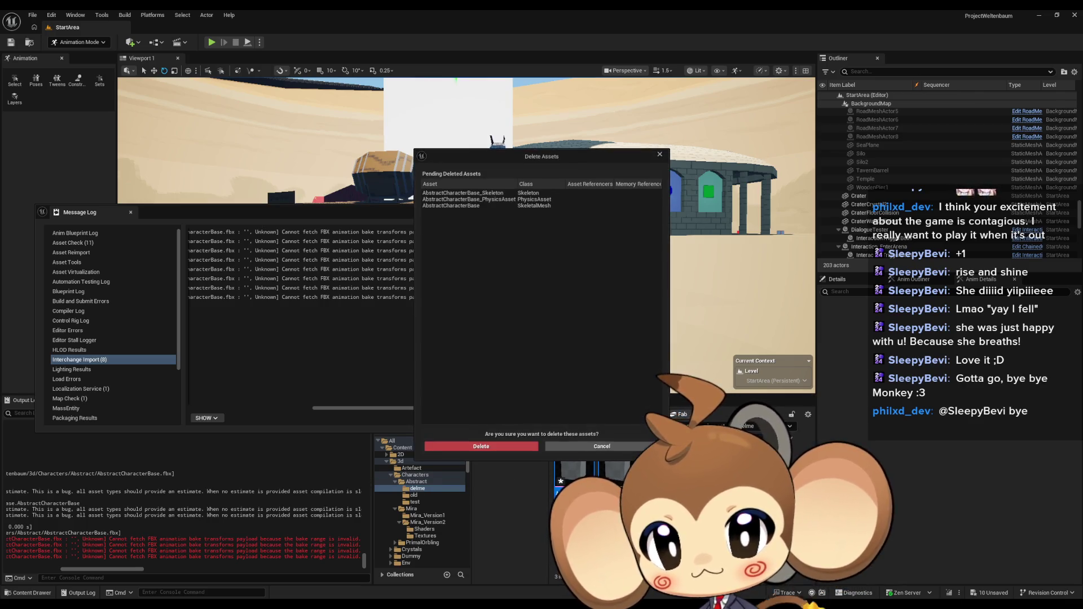
key(Return)
click(580, 469)
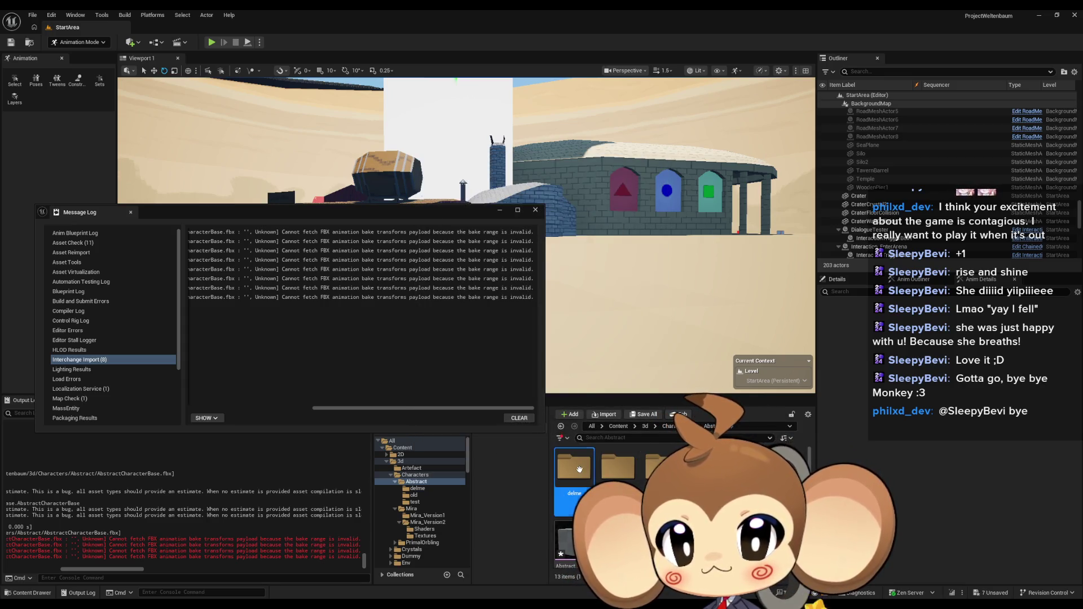
key(Return)
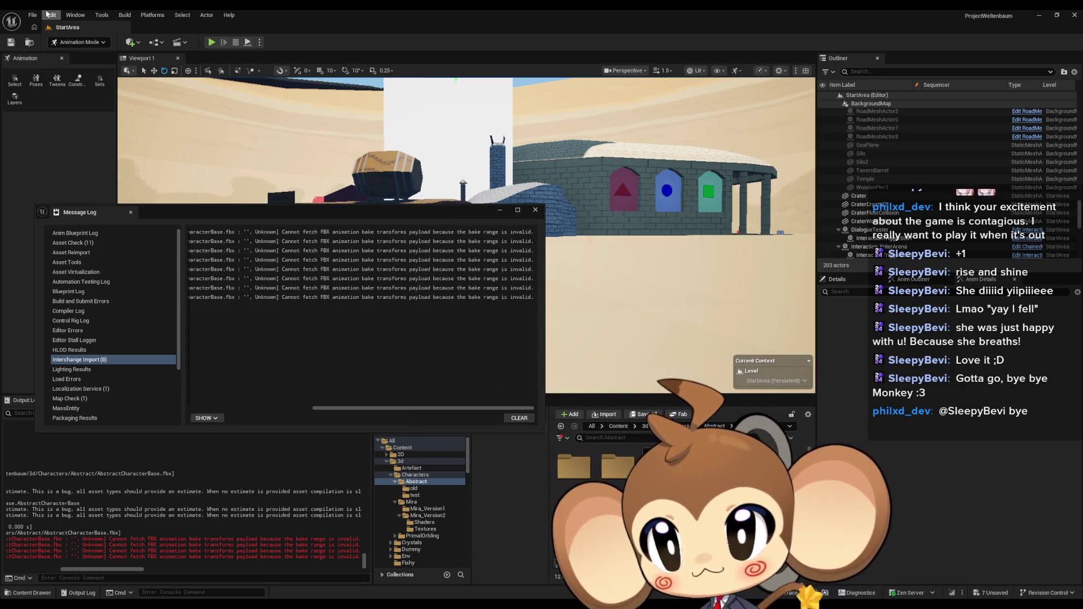
Step: Save all unsaved assets with File > Save All and close the Message Log
click(33, 15)
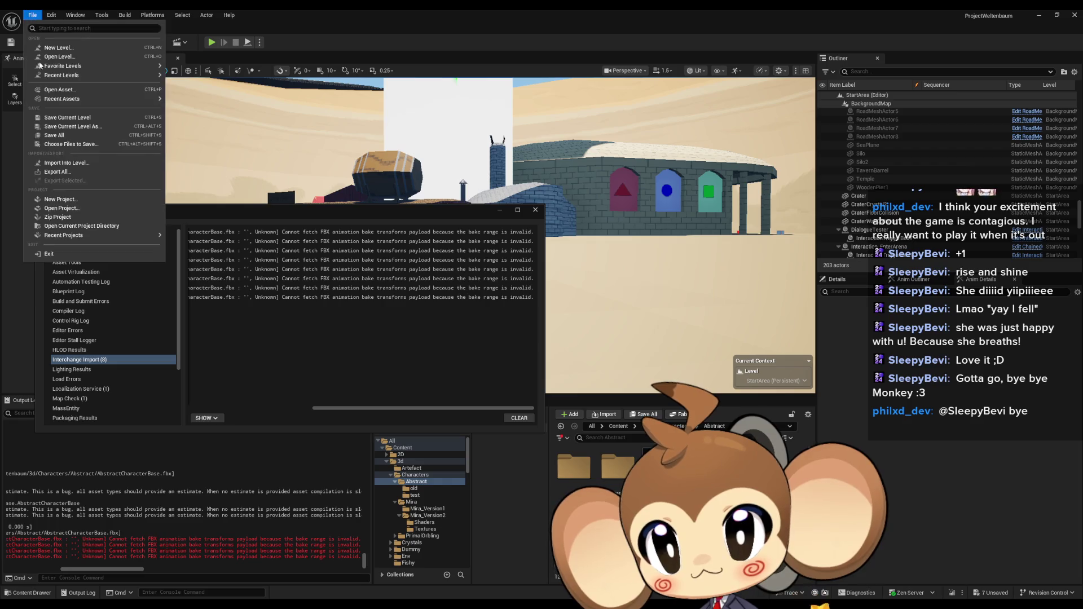
click(56, 136)
click(500, 211)
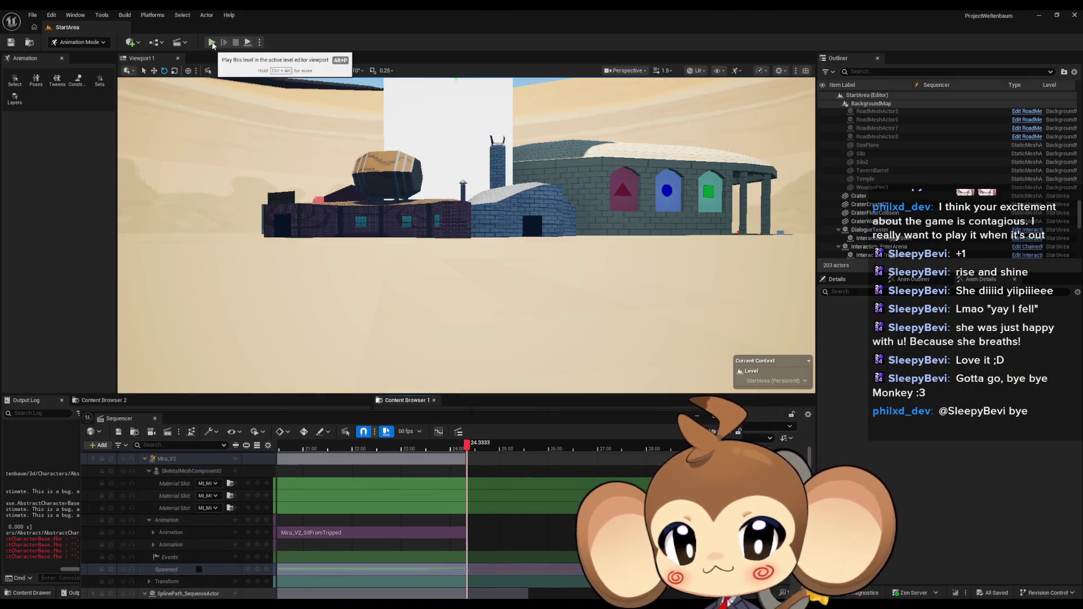
Step: Undock the Sequencer, play the level with the sequence in the editor, then stop with Esc
drag(194, 412, 194, 382)
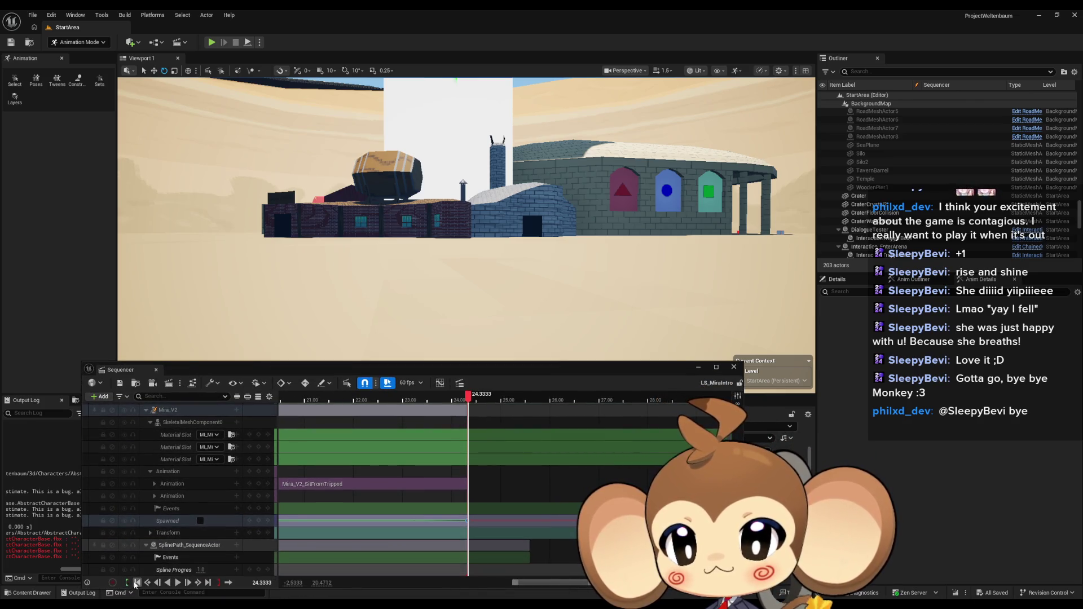
click(214, 41)
click(181, 583)
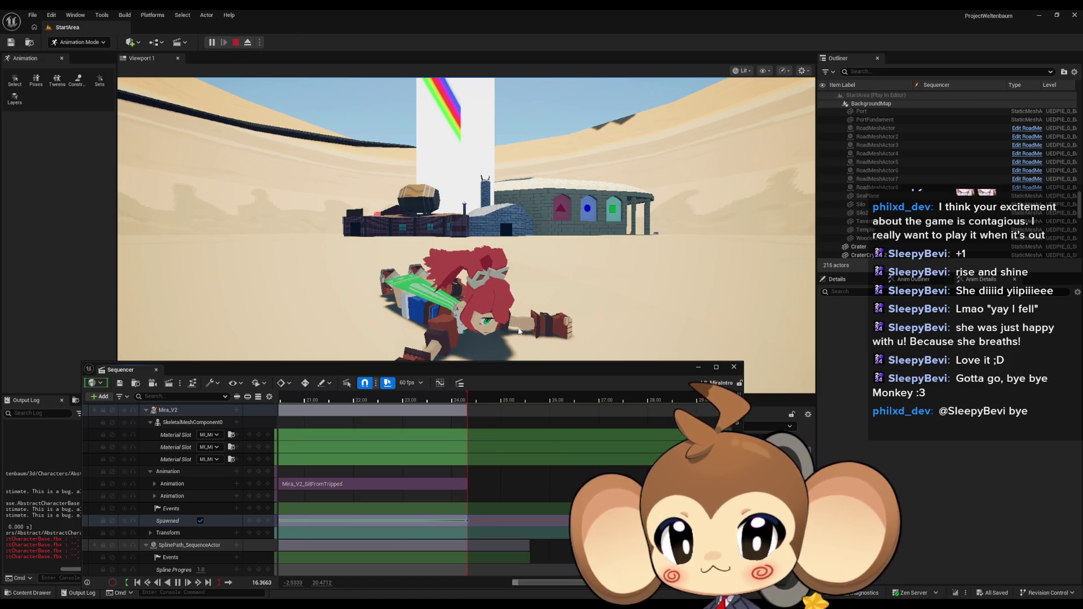
key(Escape)
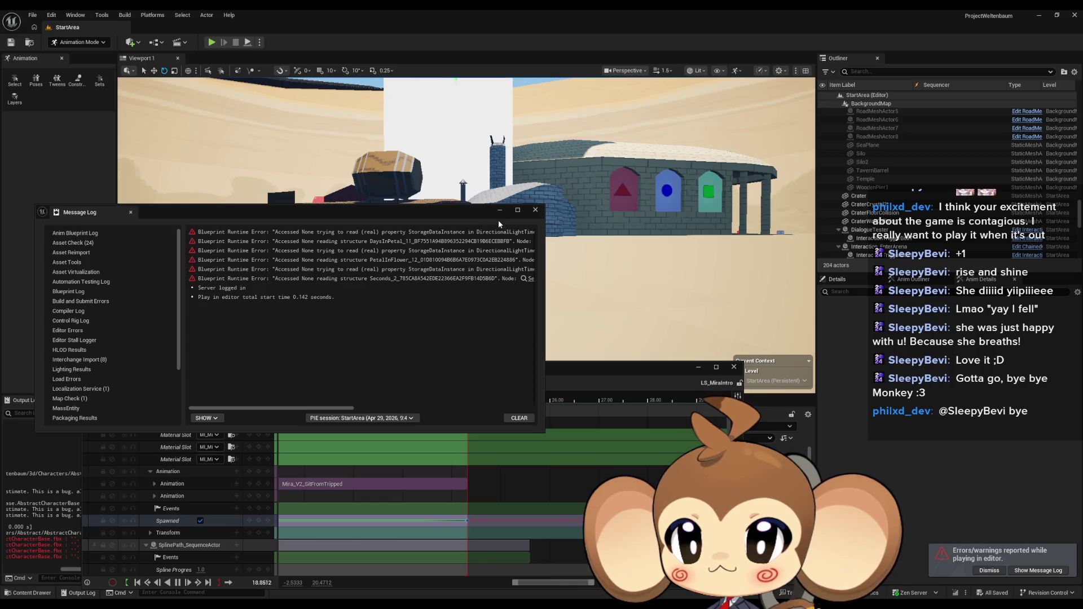
Step: Close the Message Log and the Sequencer window, and dismiss the errors notification
click(536, 210)
drag(389, 367, 431, 181)
key(space)
drag(735, 179, 734, 180)
click(734, 180)
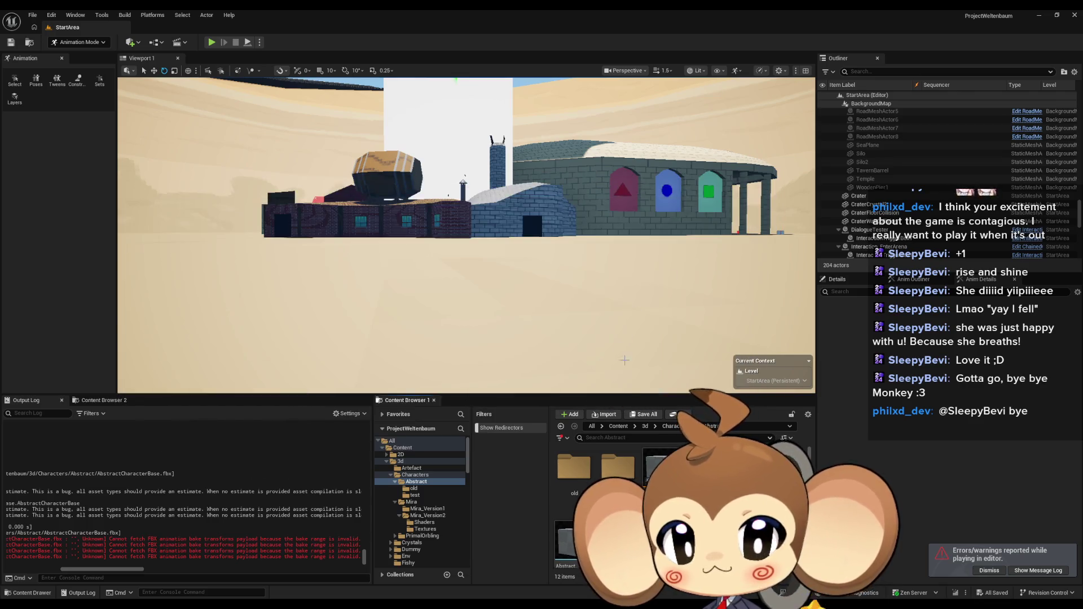
click(988, 570)
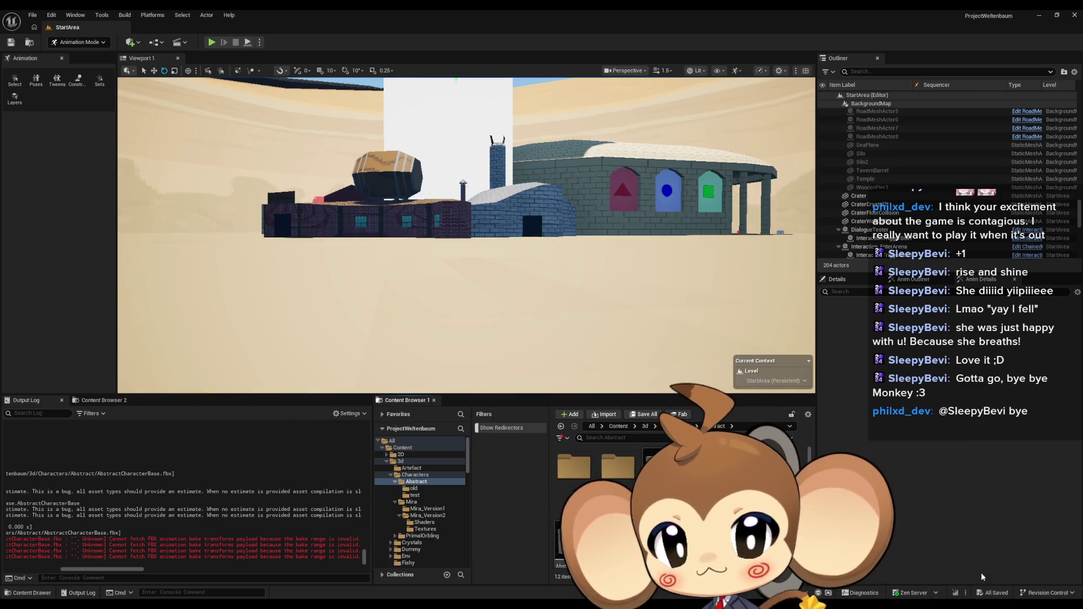
mouse_move(425, 607)
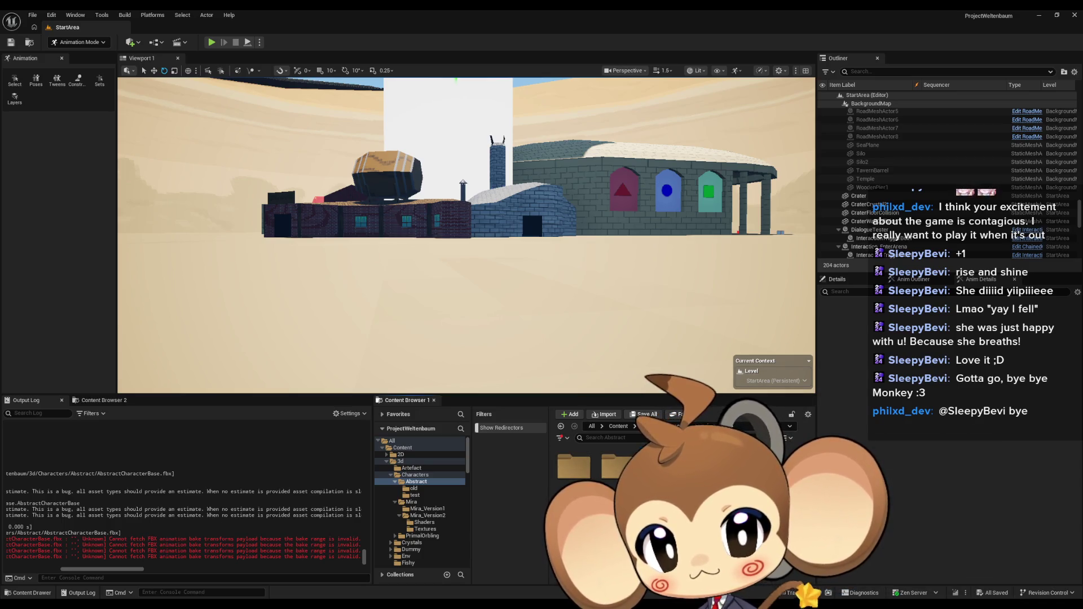
Step: In Abstract_Character_AnimBP, duplicate the Bone5 transform node and set its bone to spine_004
double_click(622, 468)
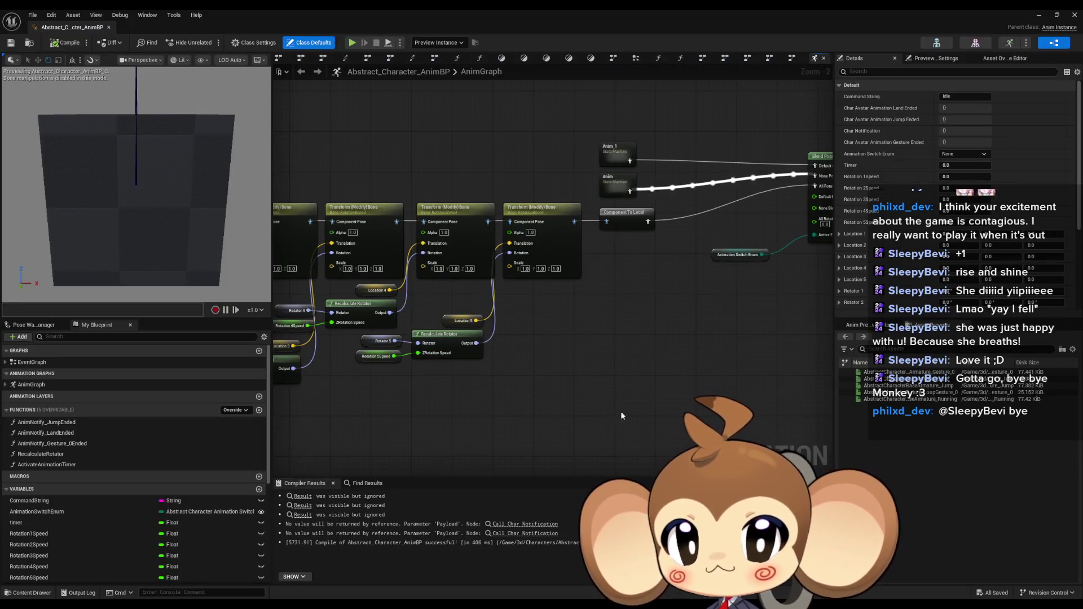
drag(666, 376, 558, 405)
mouse_move(423, 239)
mouse_down()
mouse_move(435, 258)
mouse_move(450, 241)
mouse_up()
scroll(450, 241, up, 2)
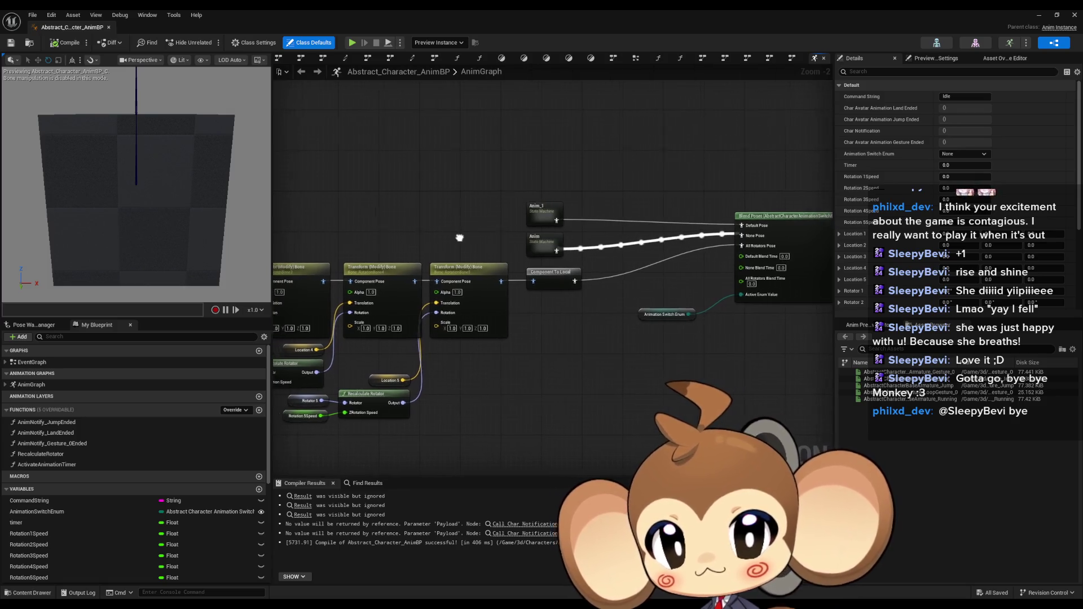
click(479, 268)
key(ctrl+c)
key(ctrl+v)
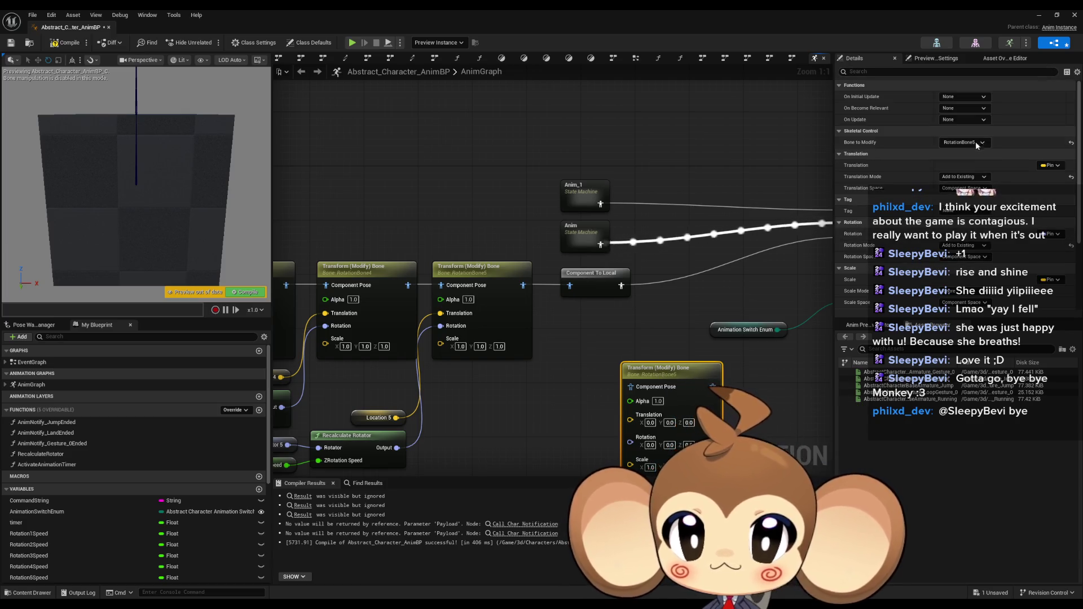
click(963, 142)
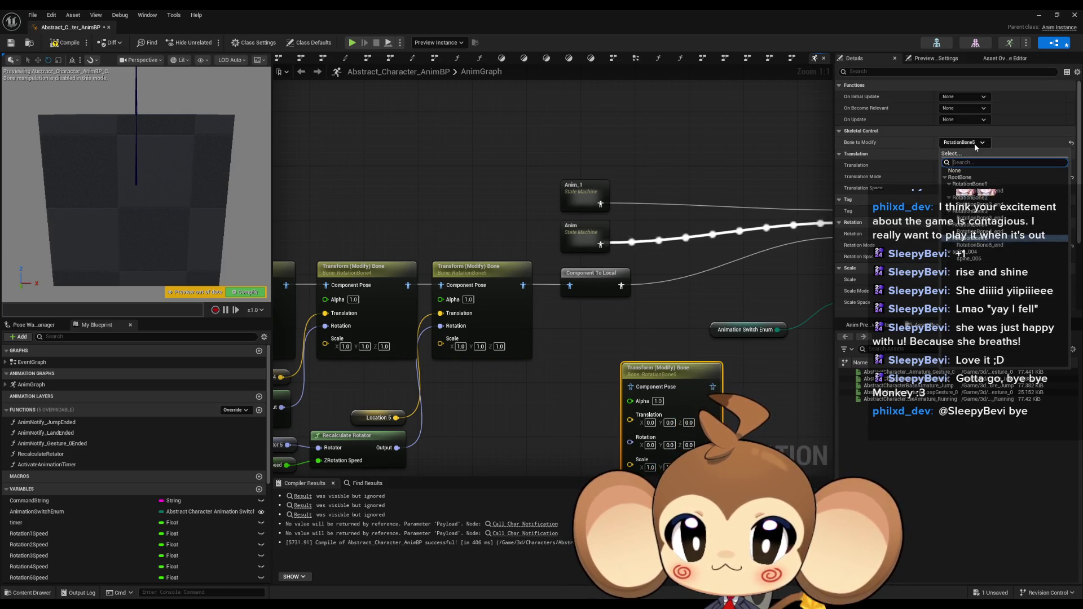
click(979, 258)
Step: Set the new node's rotation to 111 on X, Y and Z
mouse_move(697, 329)
mouse_down()
mouse_move(627, 322)
mouse_move(624, 255)
mouse_up()
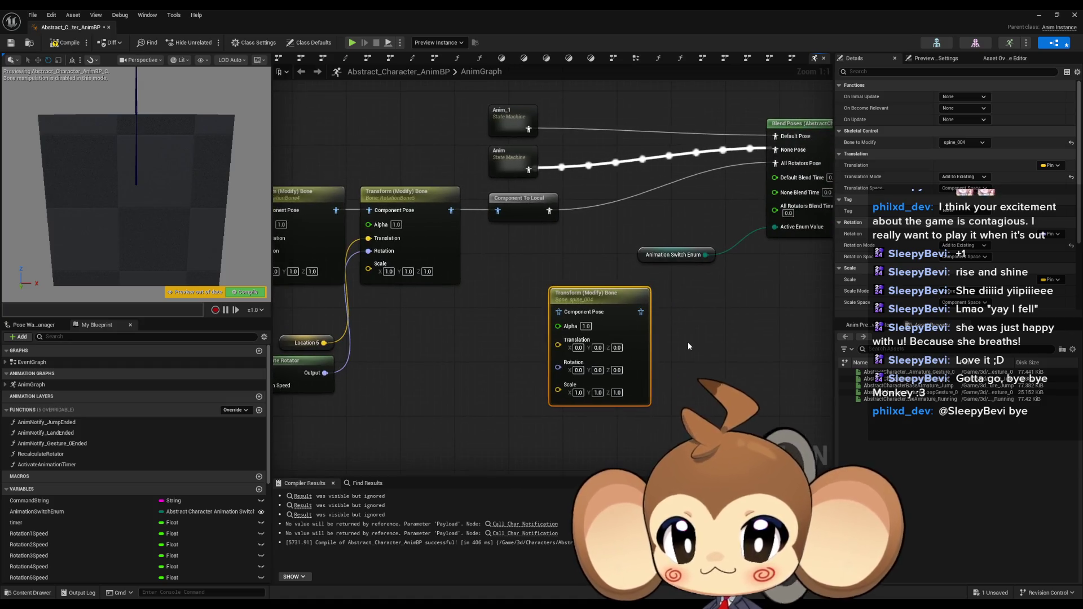
right_click(579, 370)
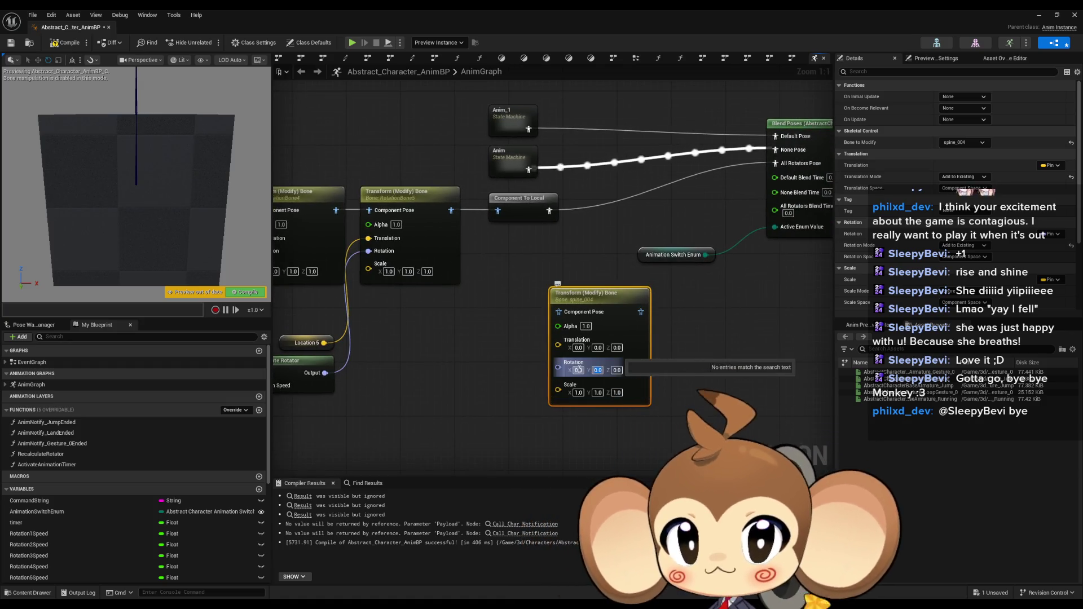
text(1)
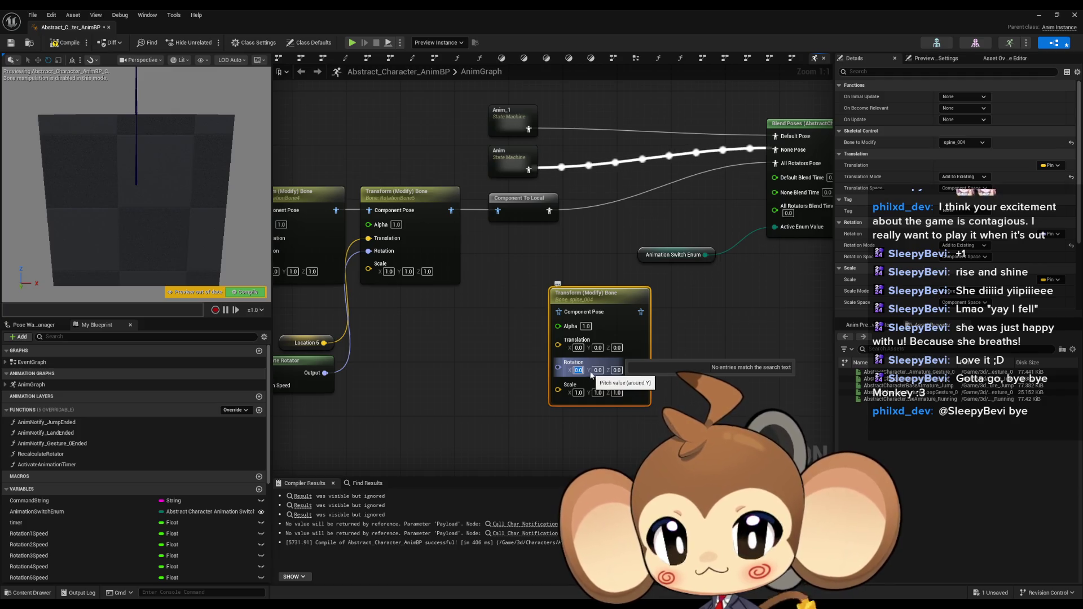
text(11)
key(Tab)
text(111)
click(628, 370)
text(111)
Step: Wire the node between Anim and None Pose, compile, and set Translation Mode to Ignore
mouse_move(658, 312)
mouse_down()
mouse_move(700, 389)
mouse_move(728, 226)
mouse_move(776, 152)
mouse_up()
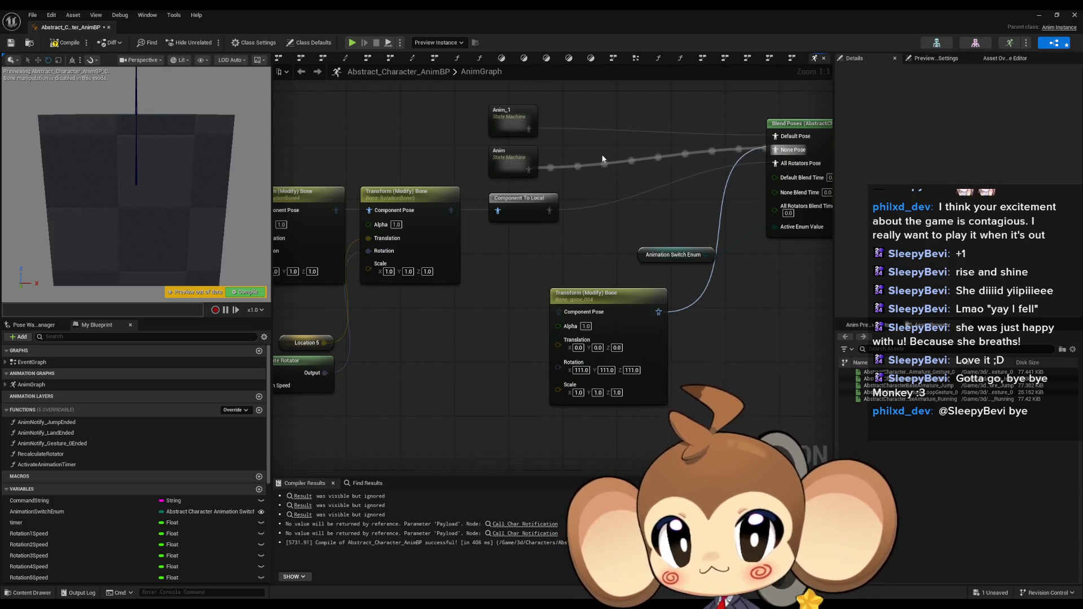
drag(529, 169, 561, 314)
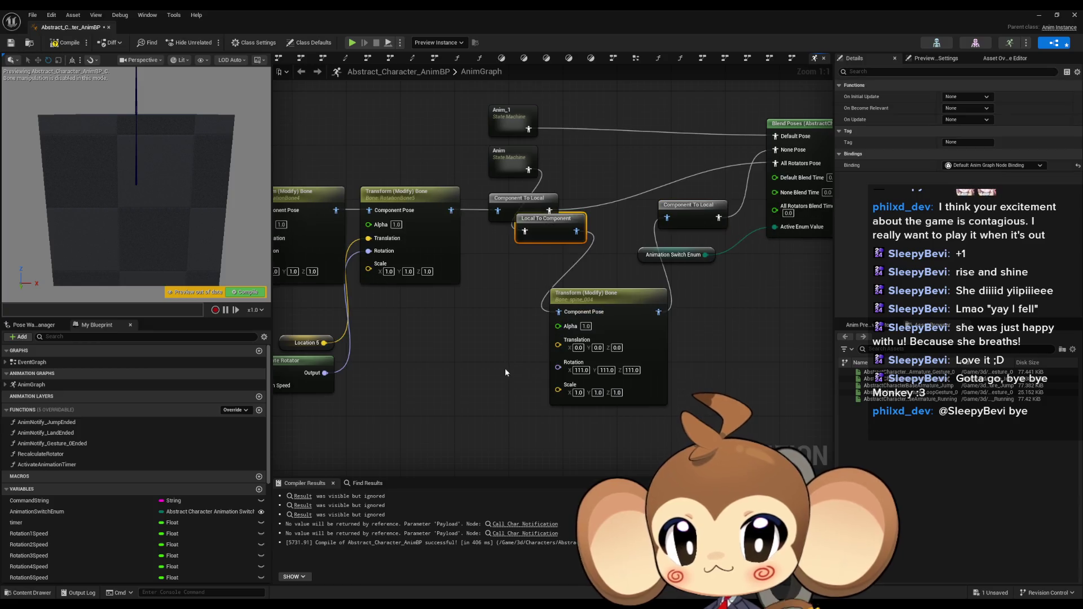
click(504, 370)
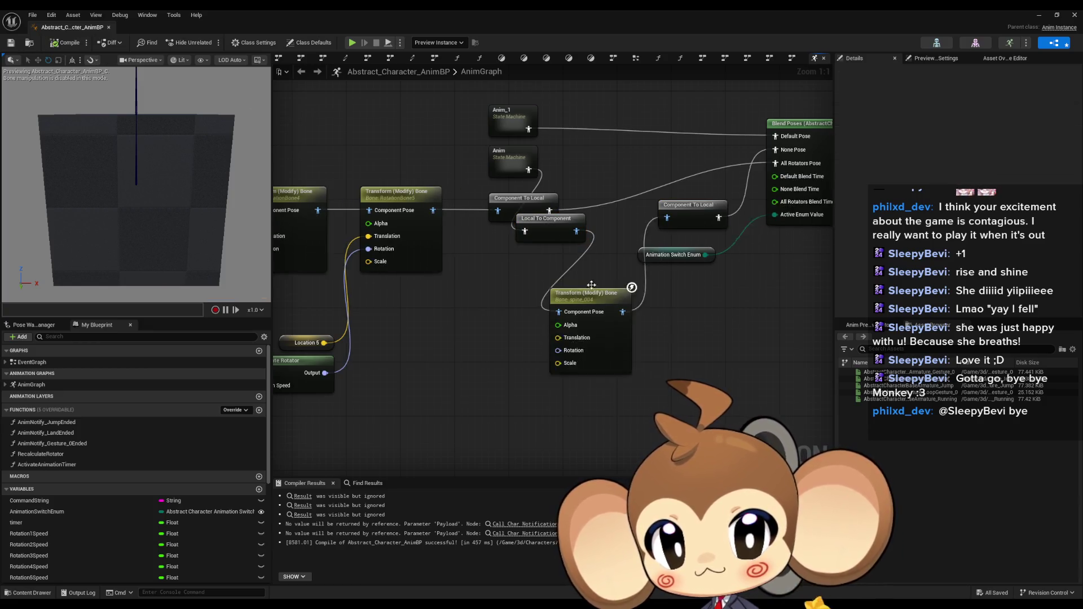
key(ctrl+s)
mouse_move(588, 272)
mouse_down()
mouse_move(717, 264)
mouse_move(451, 258)
mouse_move(731, 249)
mouse_move(546, 255)
mouse_up()
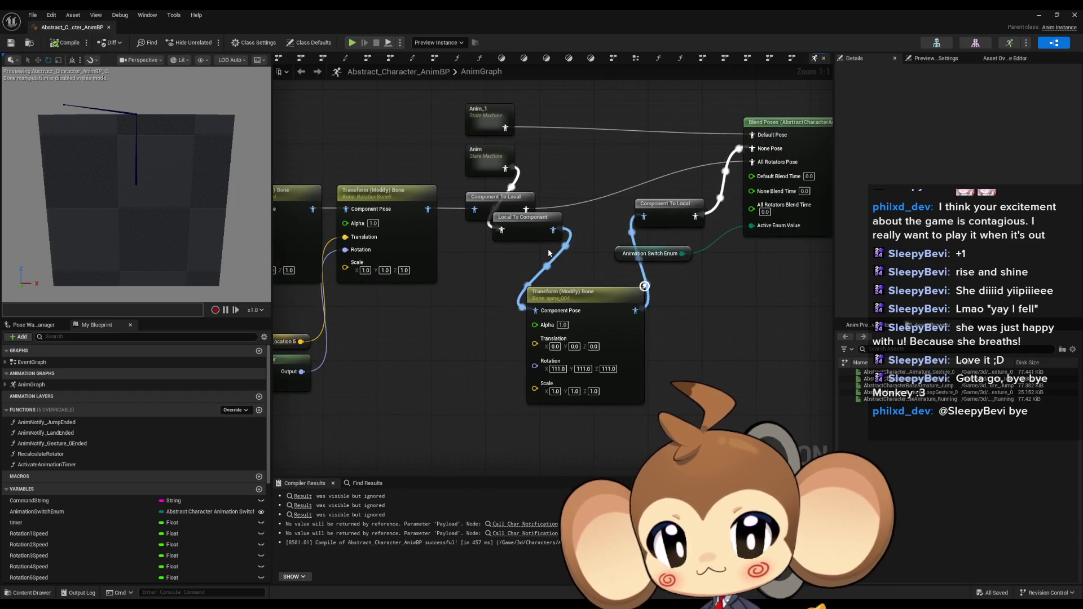
click(581, 299)
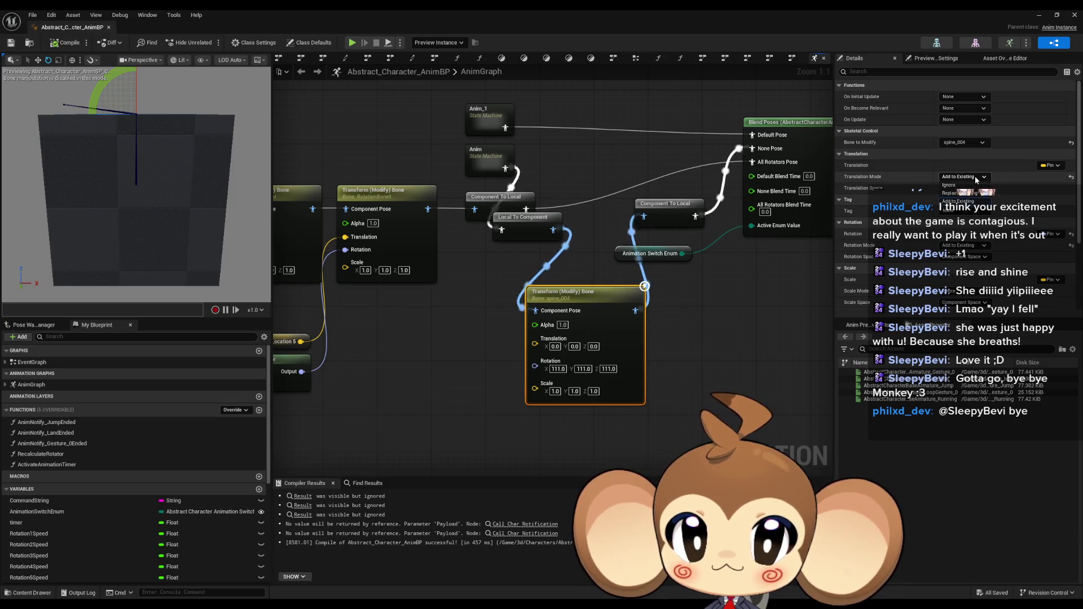
click(959, 186)
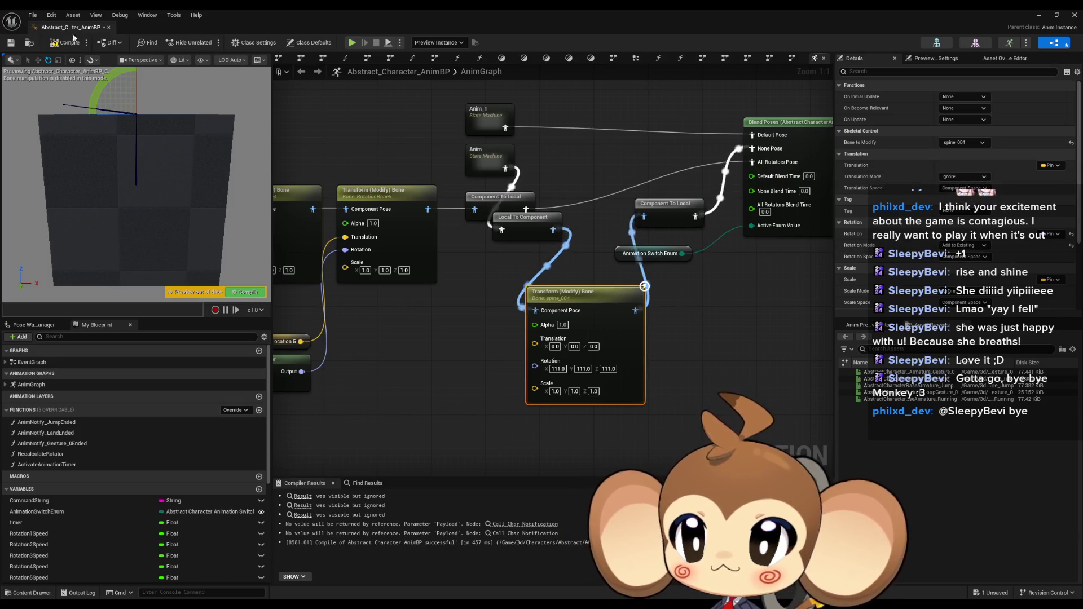
key(alt+Tab)
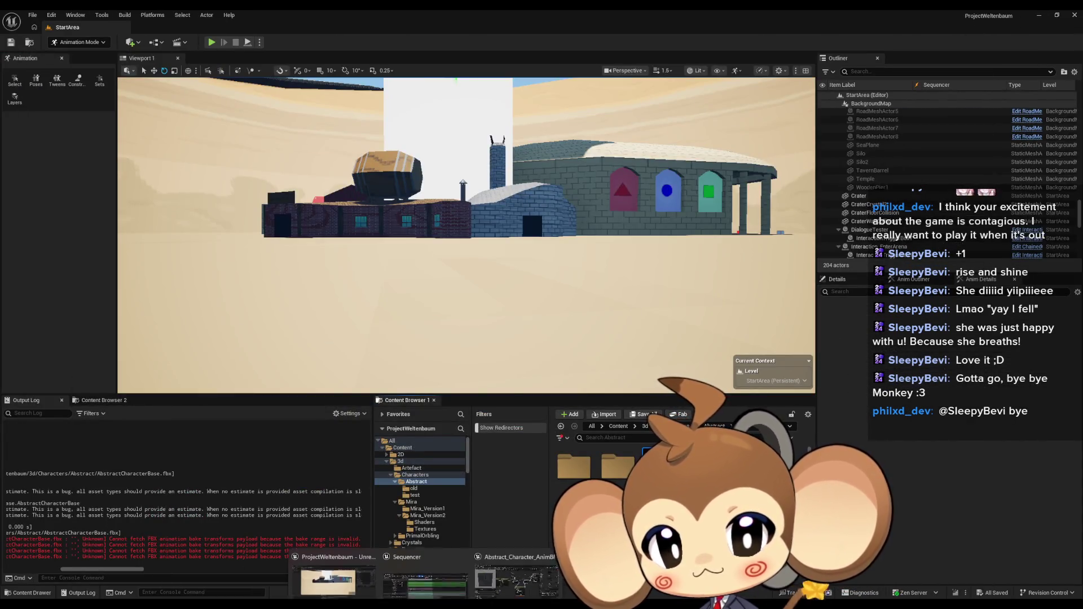
Step: Rewind LS_MiraIntro to 0 and play the level with it, viewing fullscreen via F11
click(444, 561)
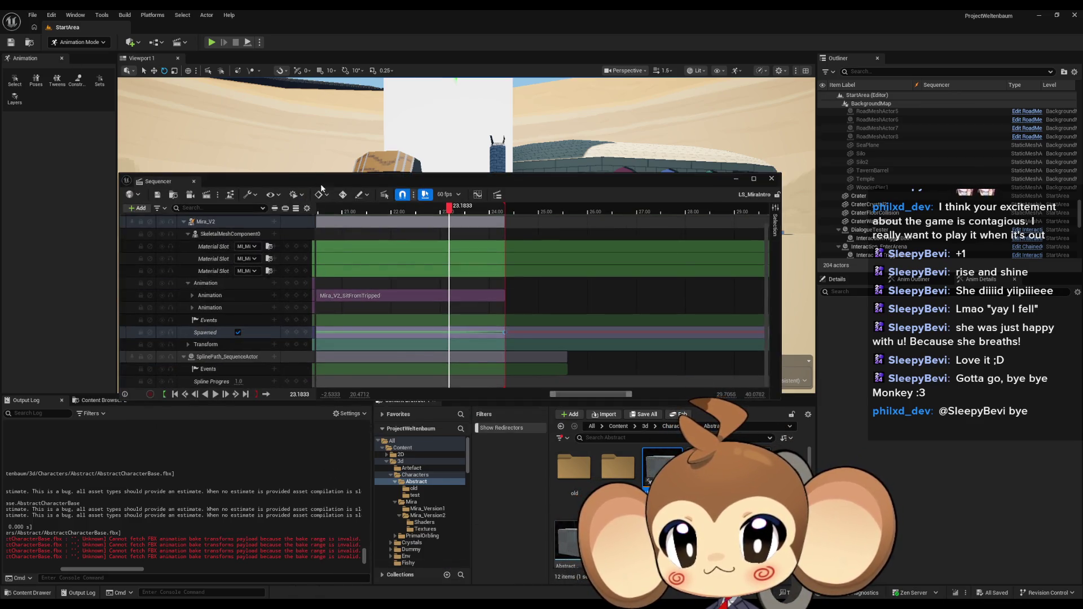
click(175, 394)
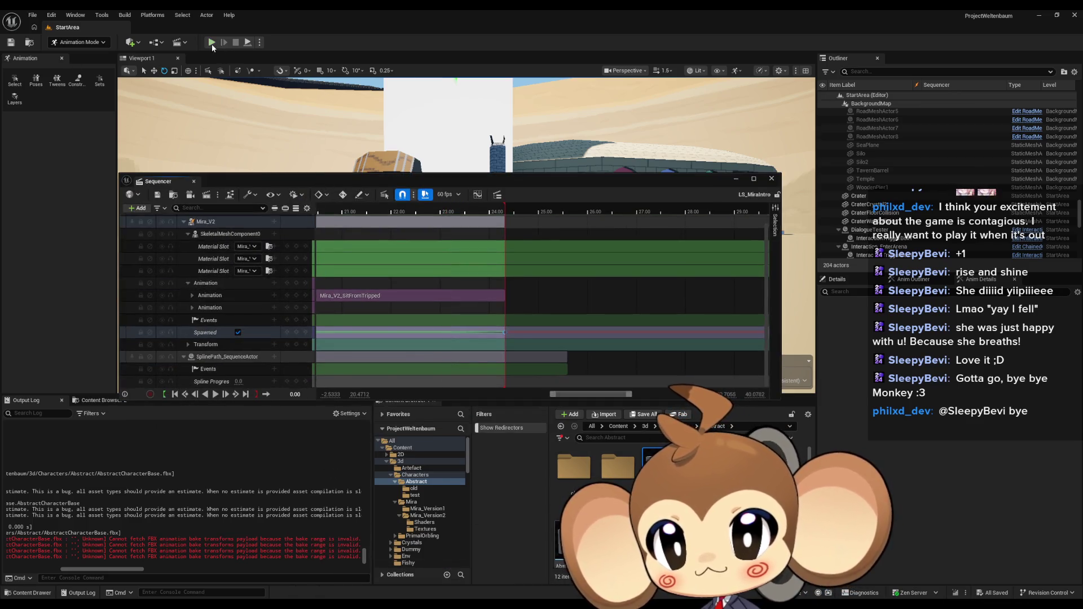
click(212, 43)
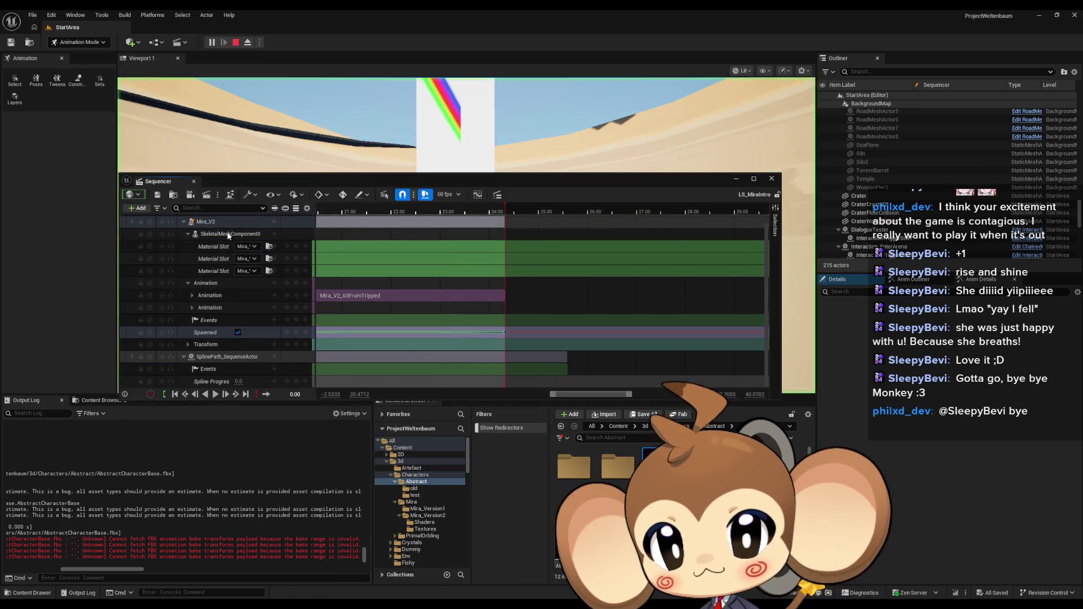
click(215, 394)
click(737, 179)
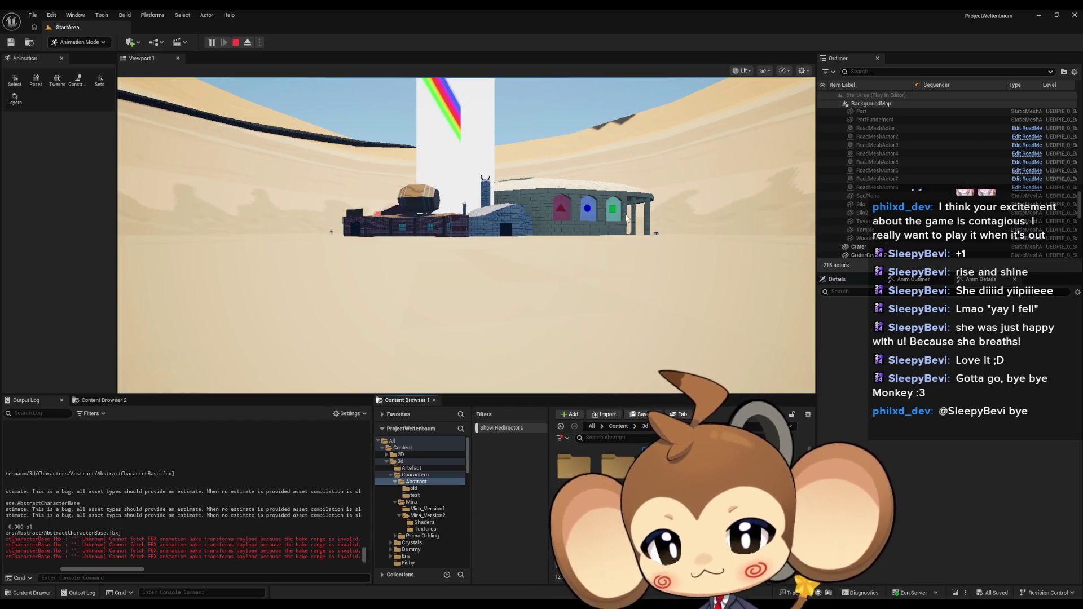
key(F11)
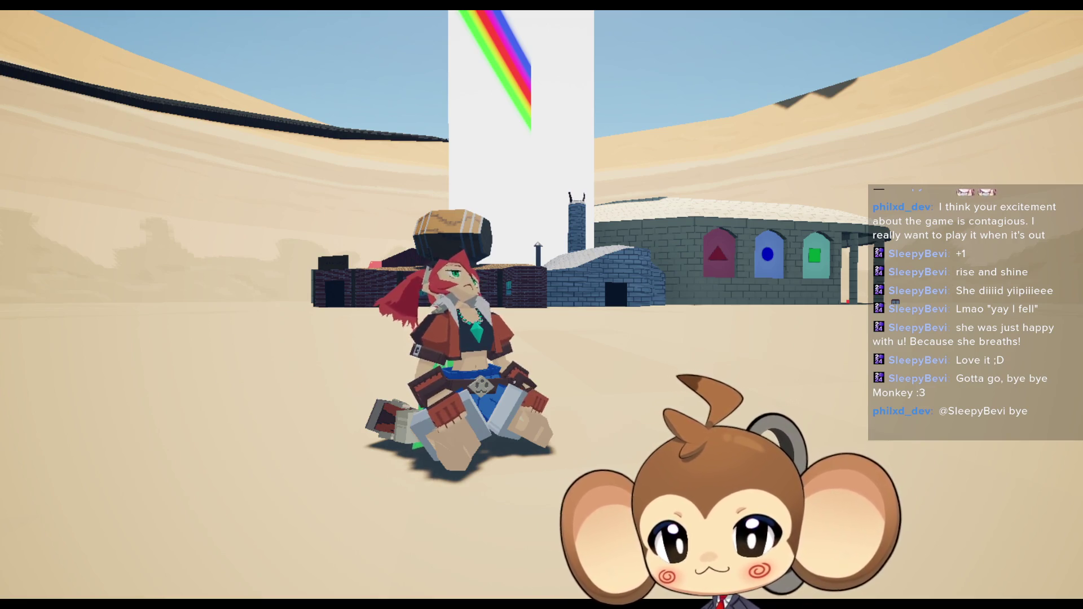
key(F11)
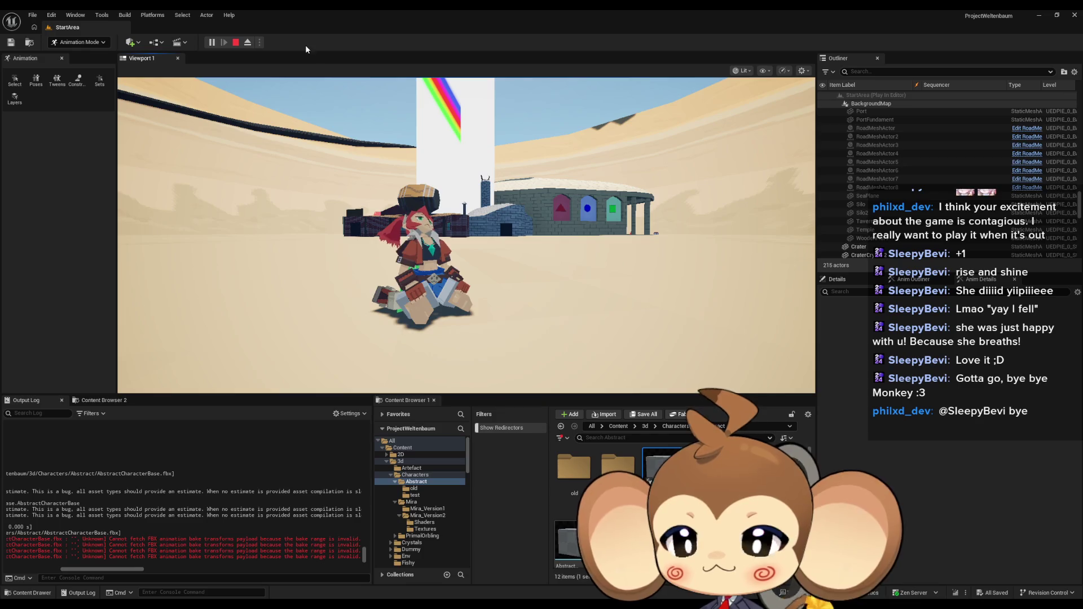
key(alt+Tab)
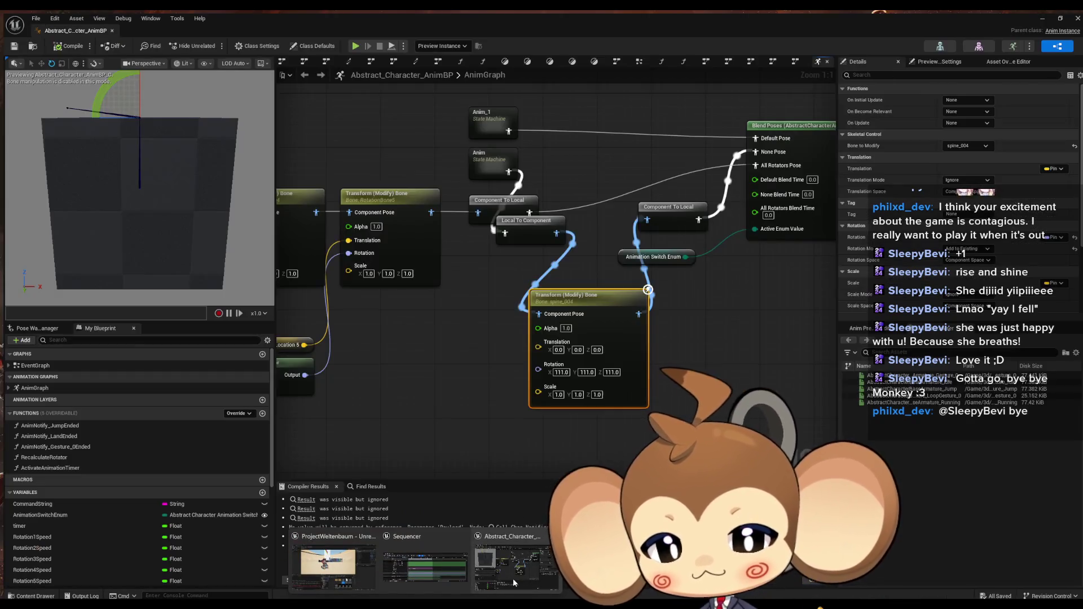
Step: During play, zero the spine_004 rotation on X, Y and Z, recompiling after each change
mouse_move(435, 9)
mouse_down()
mouse_move(338, 96)
mouse_move(676, 244)
mouse_move(860, 203)
mouse_up()
scroll(763, 334, up, 5)
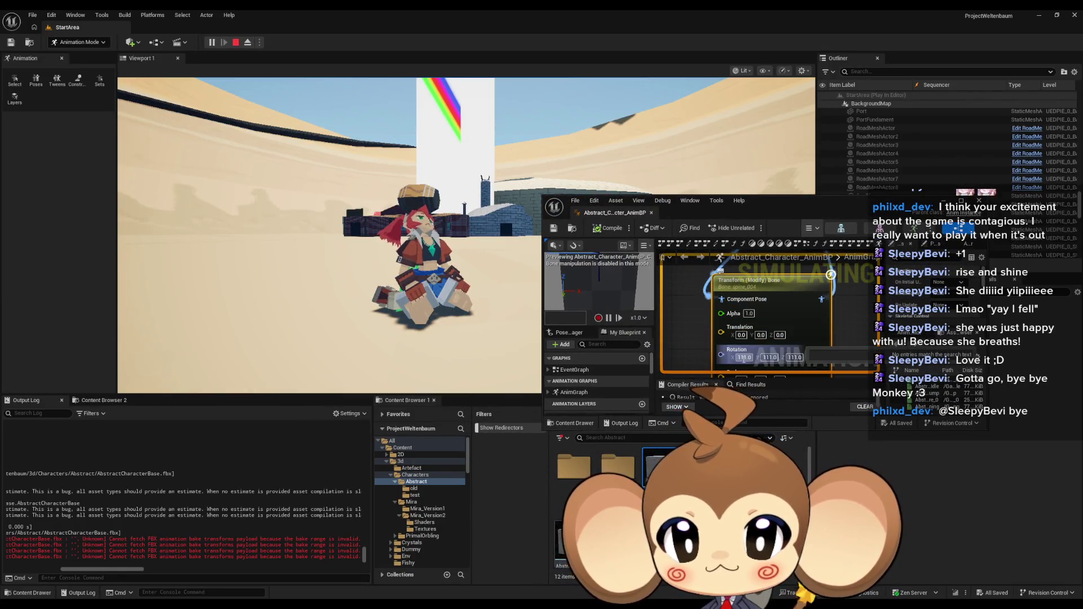
text(0)
key(Return)
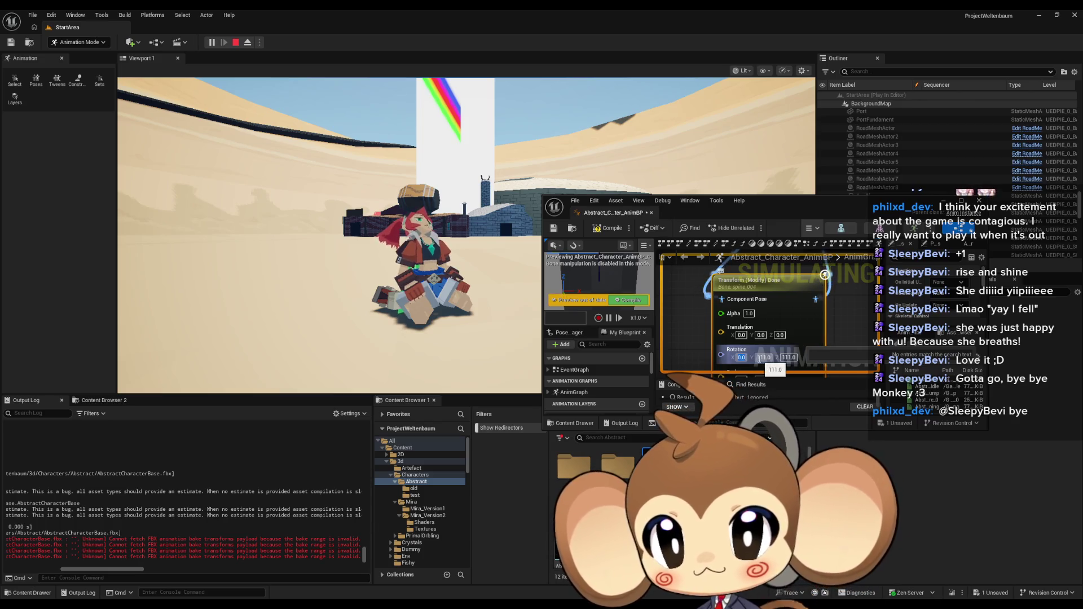
key(ctrl+s)
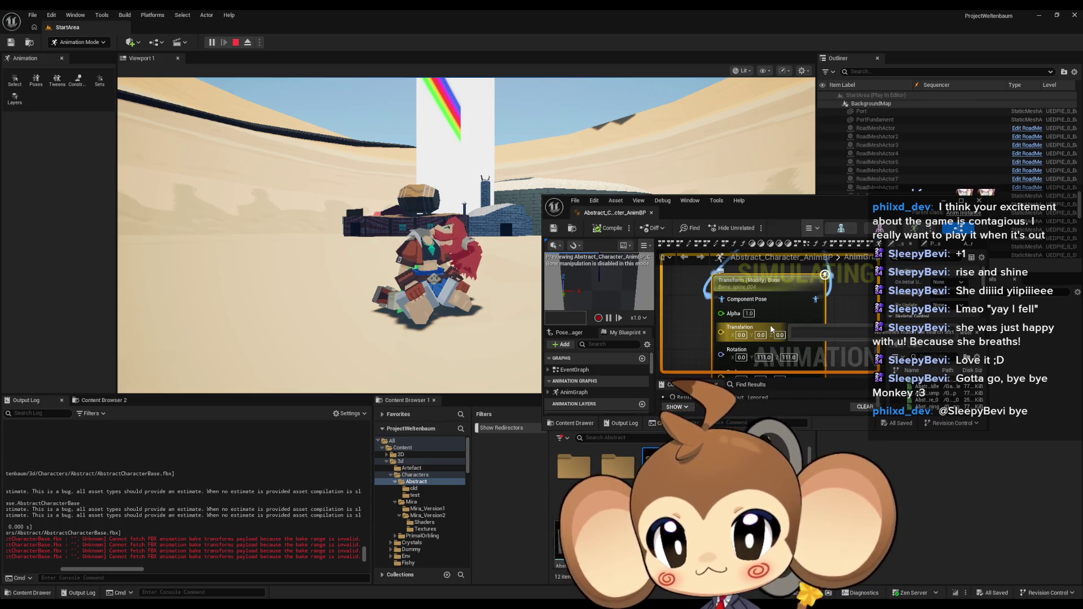
text(0)
key(Return)
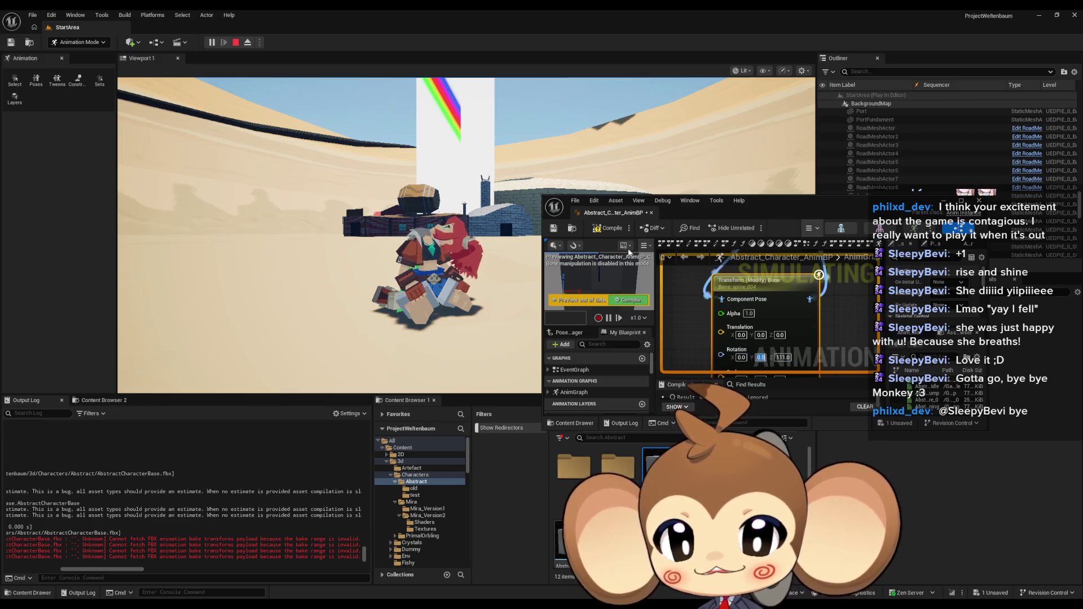
click(608, 229)
click(782, 358)
text(0)
key(Return)
click(603, 230)
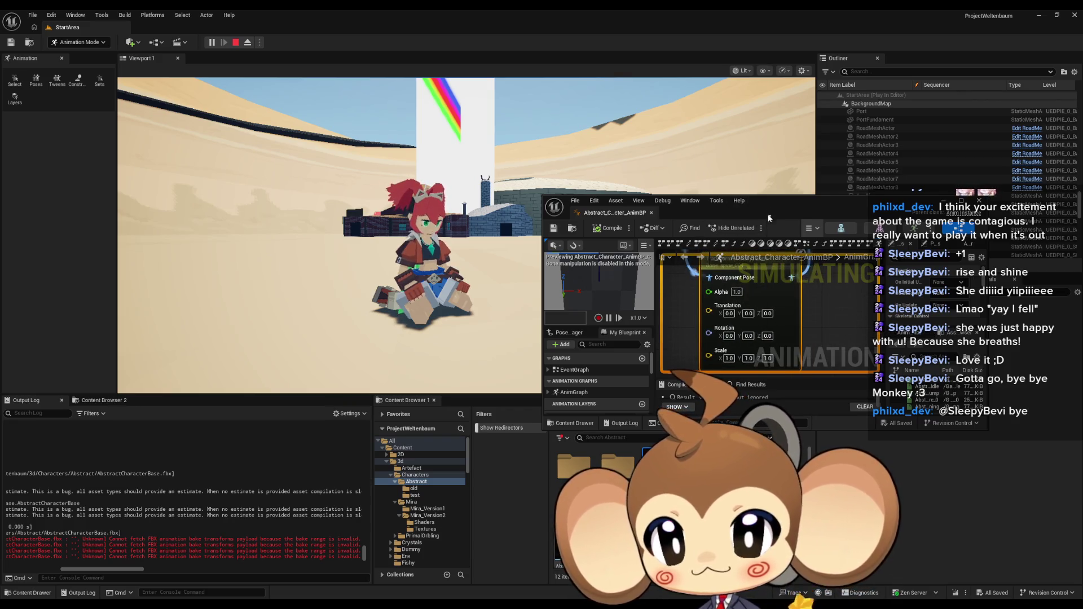
Step: Set rotation Z to 10, recompile, then stop the play session and close the error log
click(767, 336)
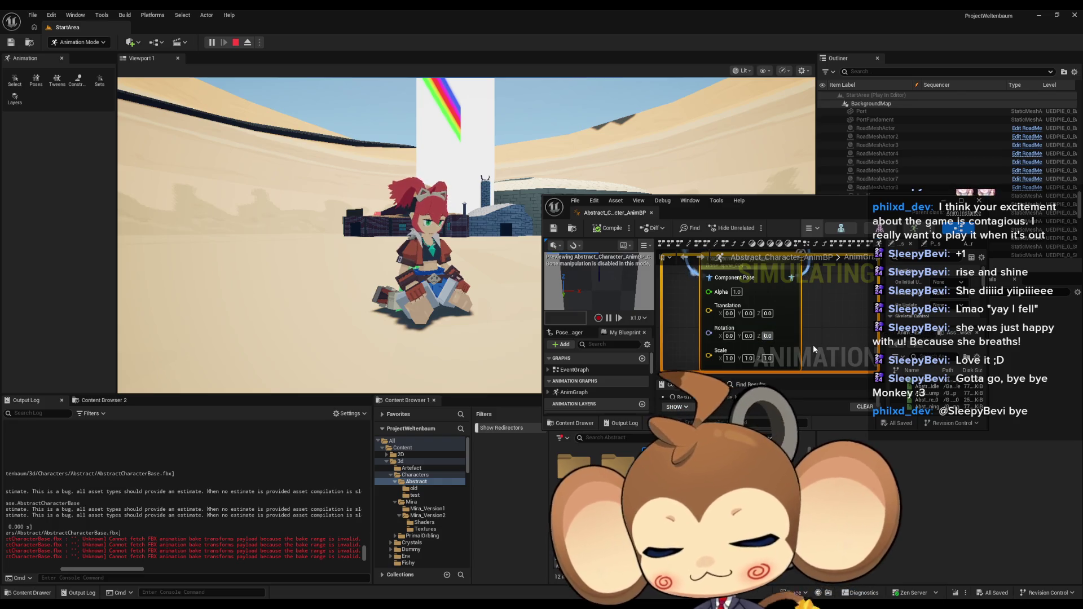
text(10)
key(Return)
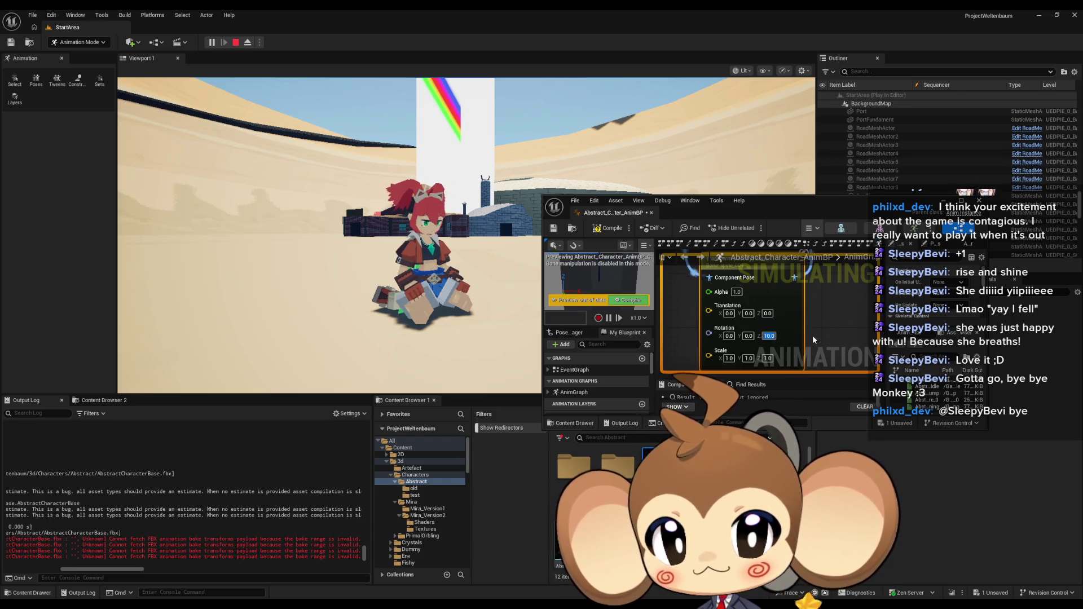
click(606, 229)
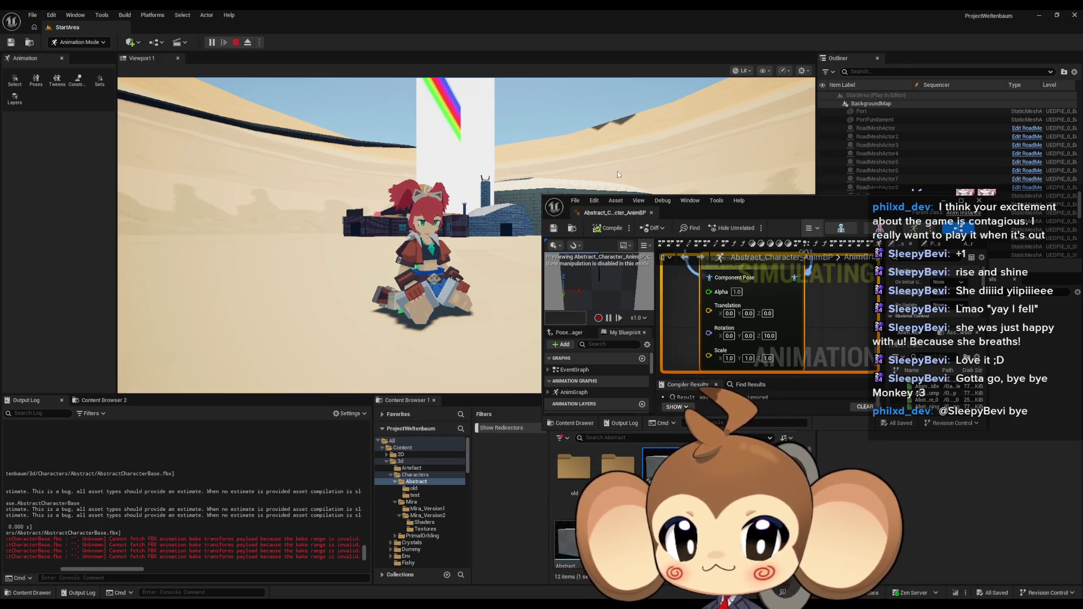
key(Escape)
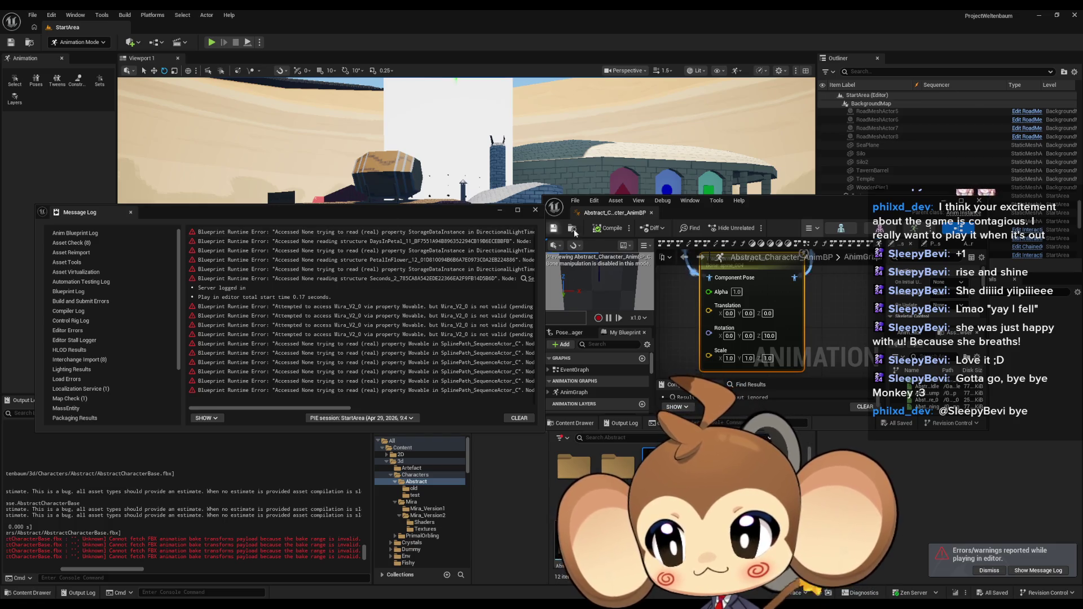
click(501, 210)
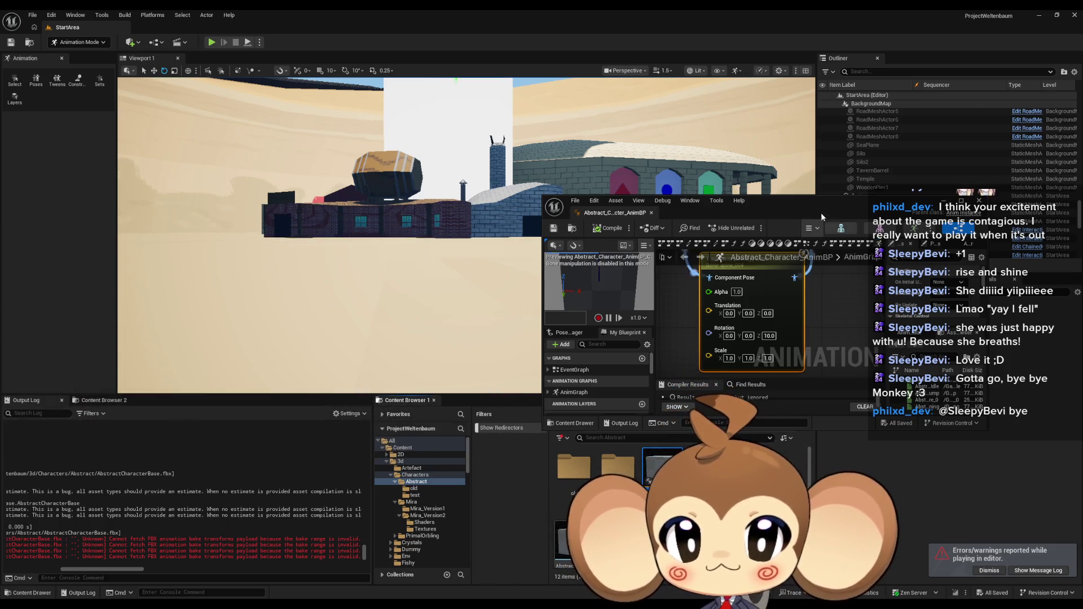
Step: Add a Look At node to the AnimGraph below the transform node
double_click(809, 202)
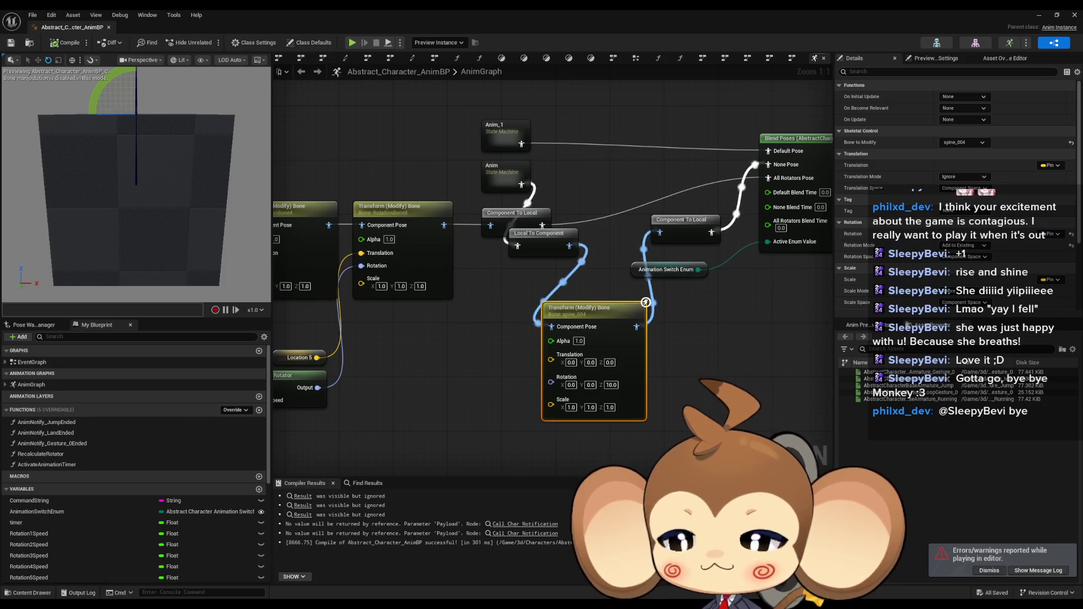
drag(471, 422, 490, 386)
right_click(490, 386)
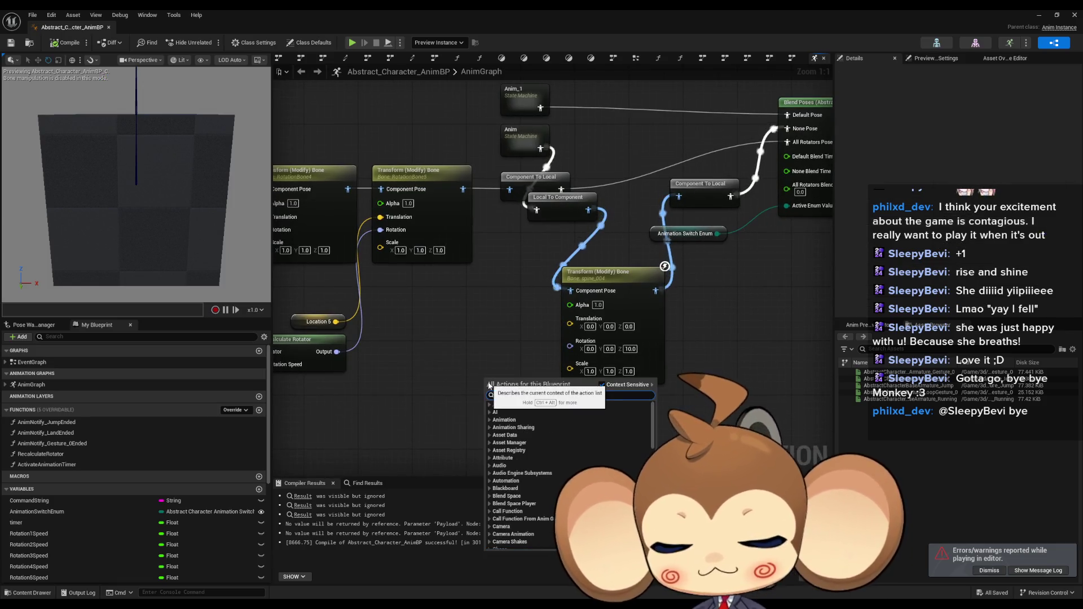
text(look at)
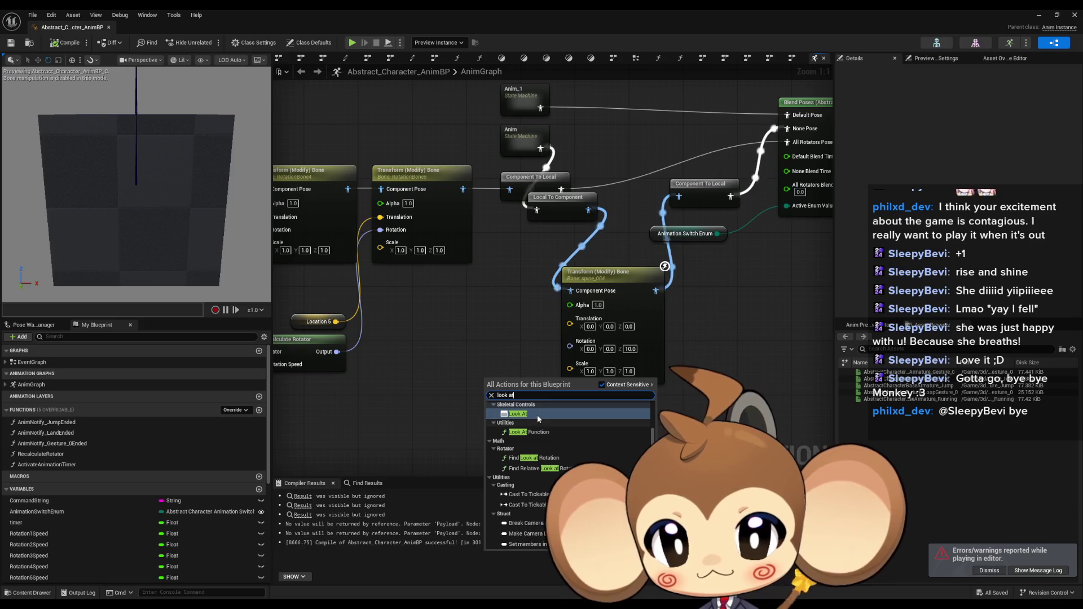
click(539, 421)
drag(522, 391, 490, 342)
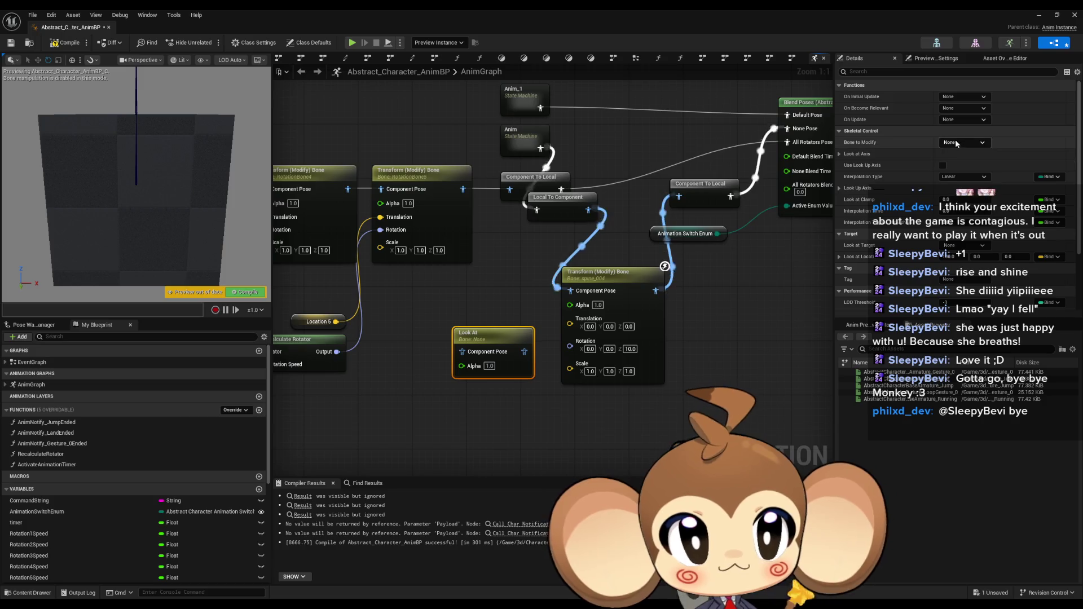
Step: Set the Look At bone to spine_004, feed it Local To Component's pose, and compile
click(965, 145)
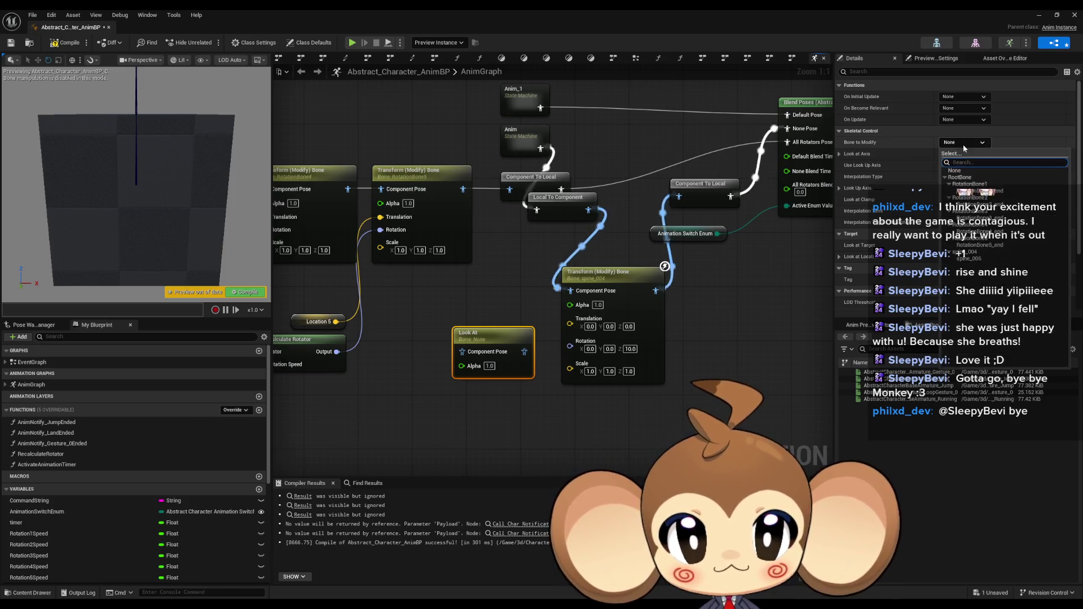
click(972, 253)
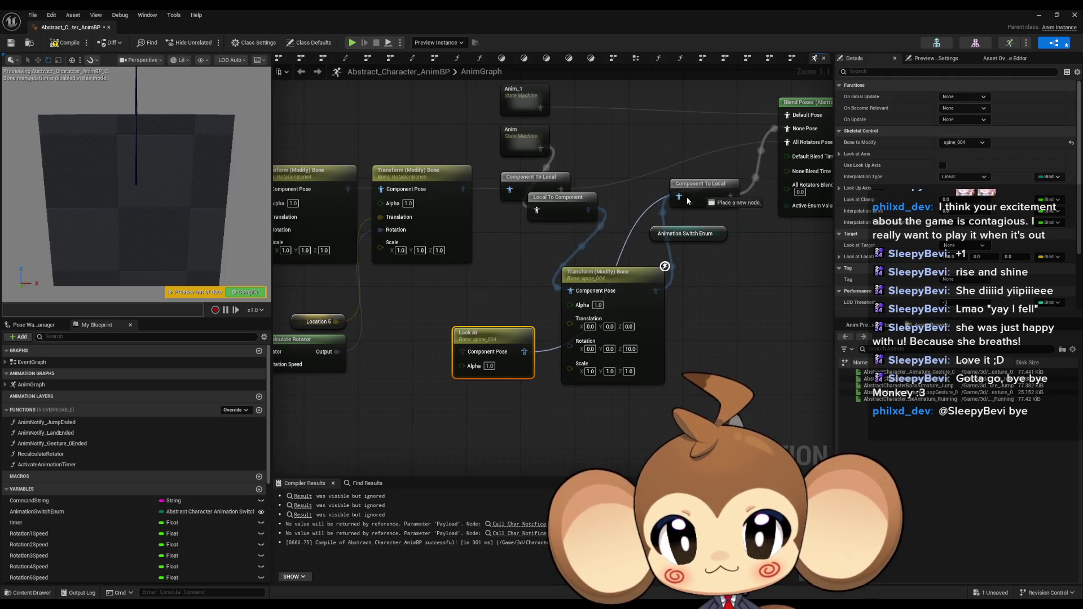
drag(589, 210, 463, 351)
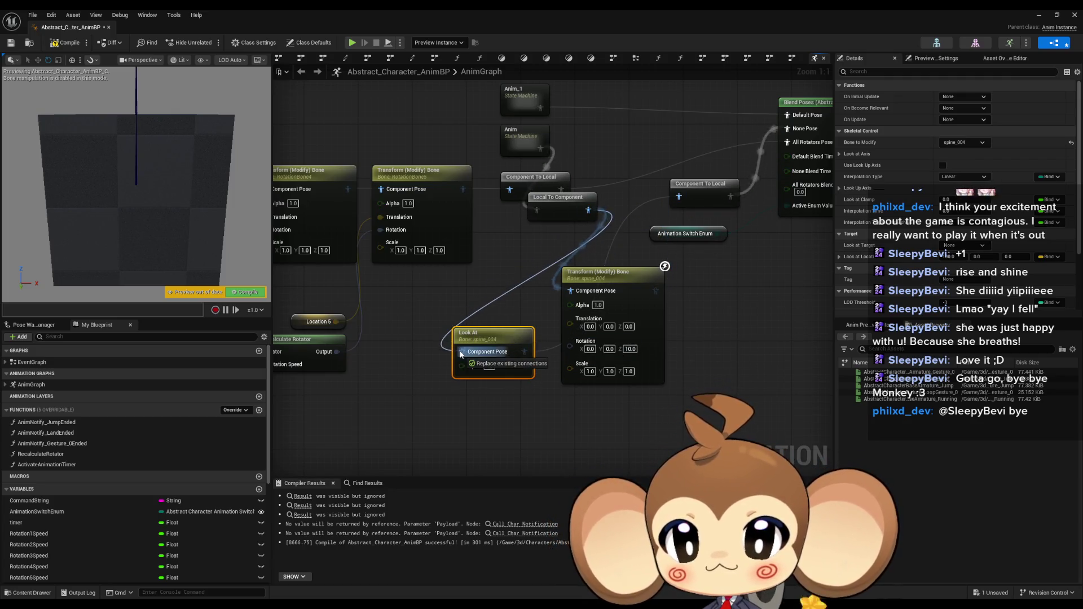
drag(634, 281, 674, 361)
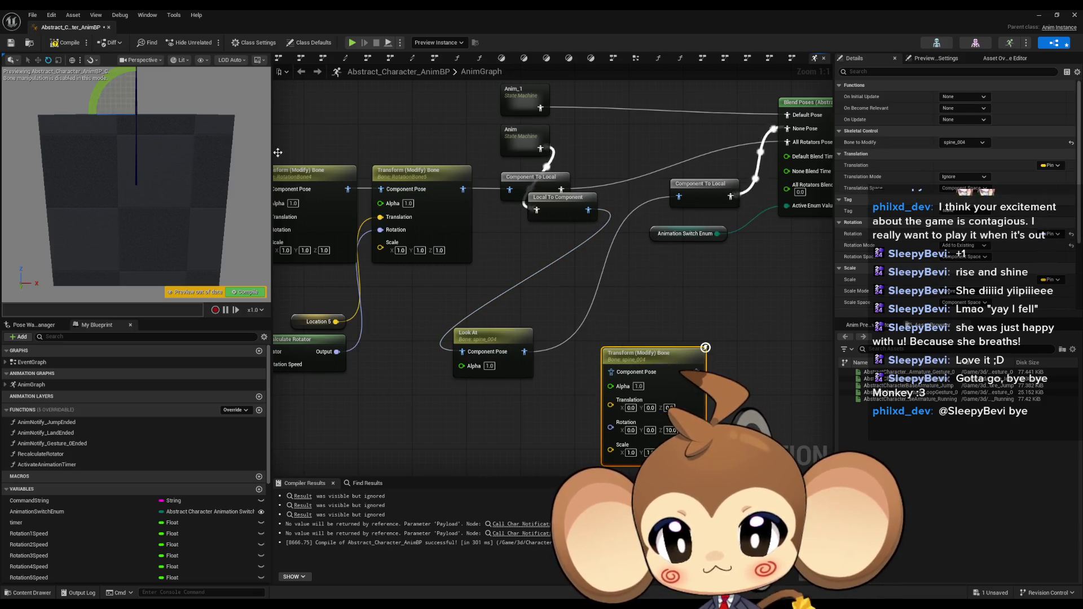
key(ctrl+s)
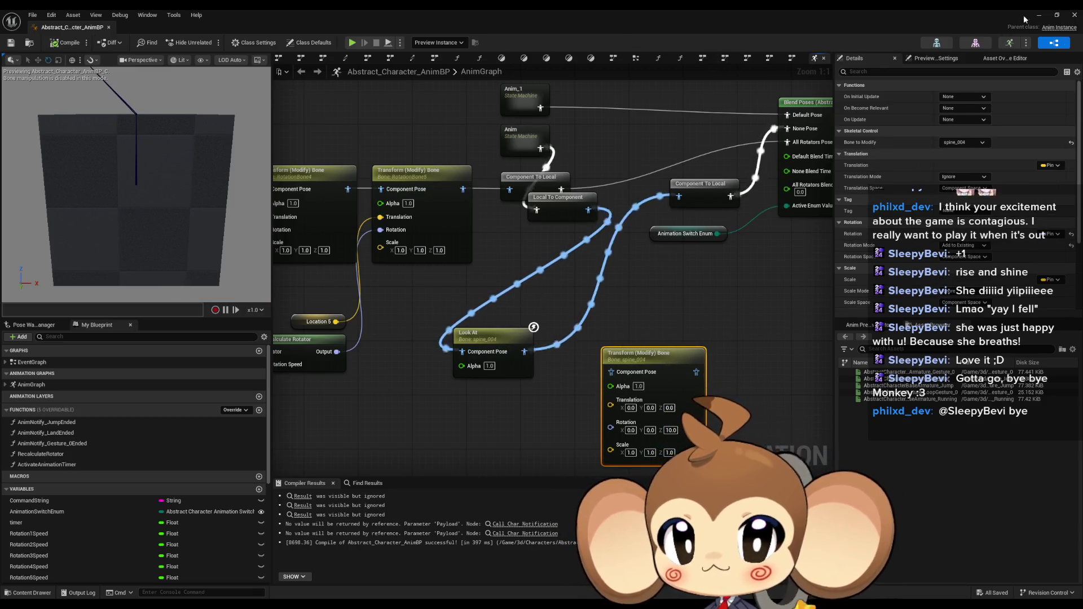
click(1039, 16)
click(212, 42)
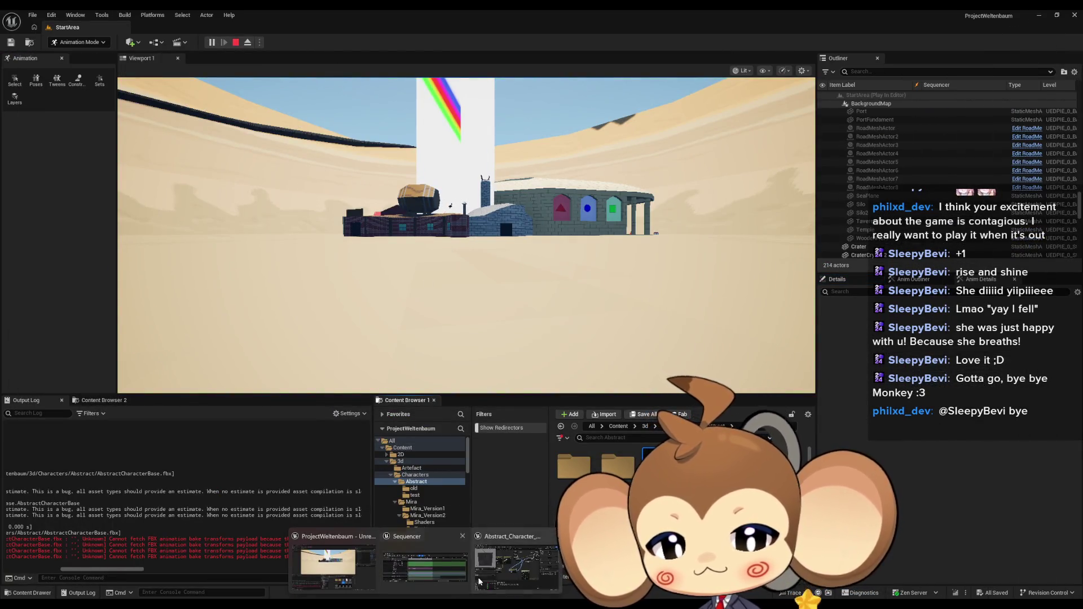
Step: Rewind LS_MiraIntro, replay the level to watch the character, then stop with Esc
click(435, 562)
click(176, 395)
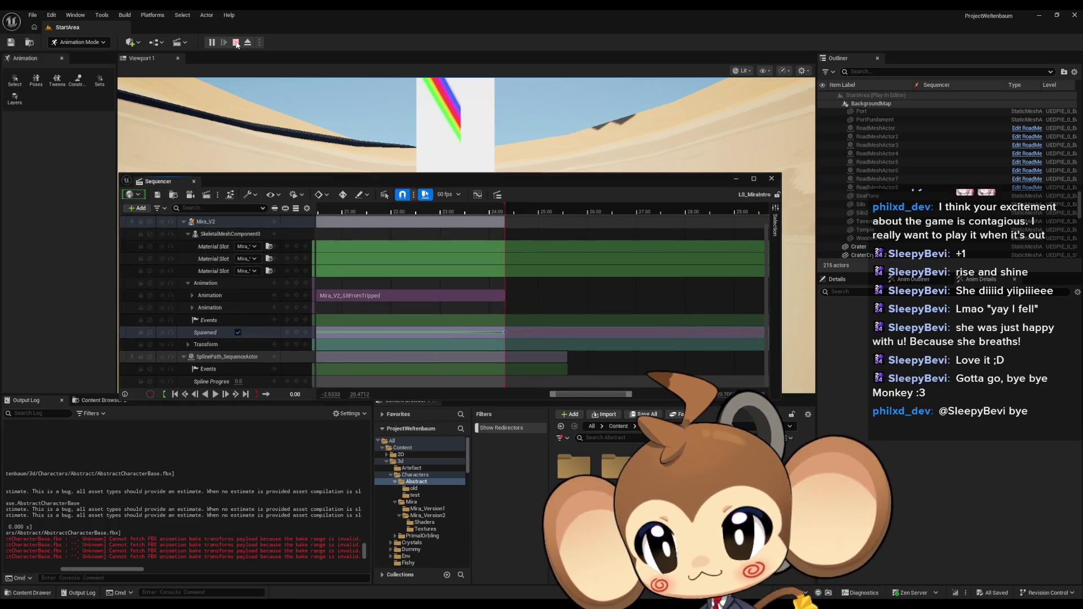
click(237, 45)
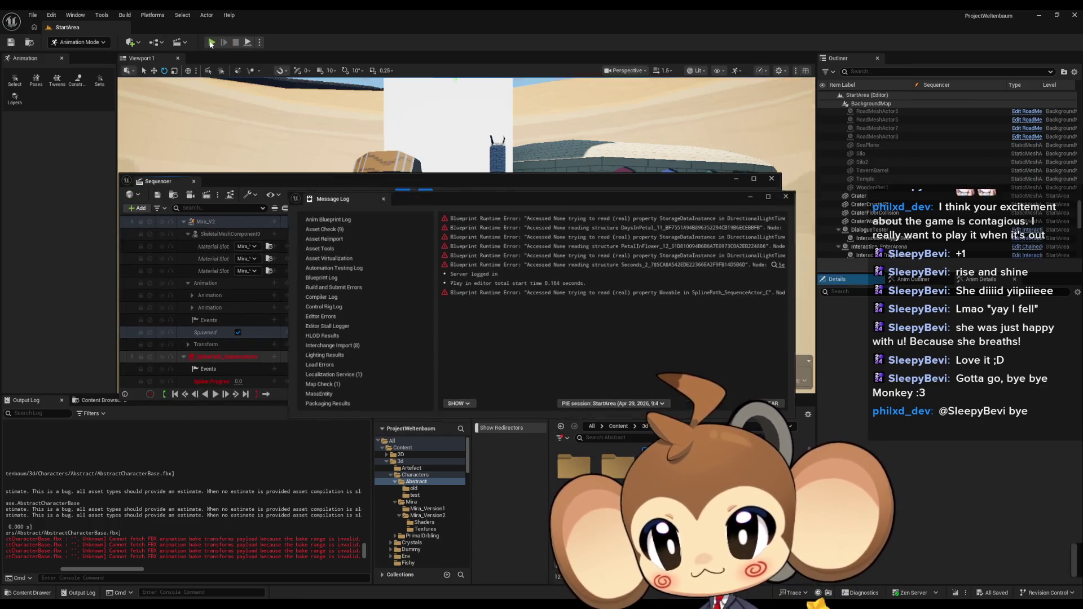
click(218, 395)
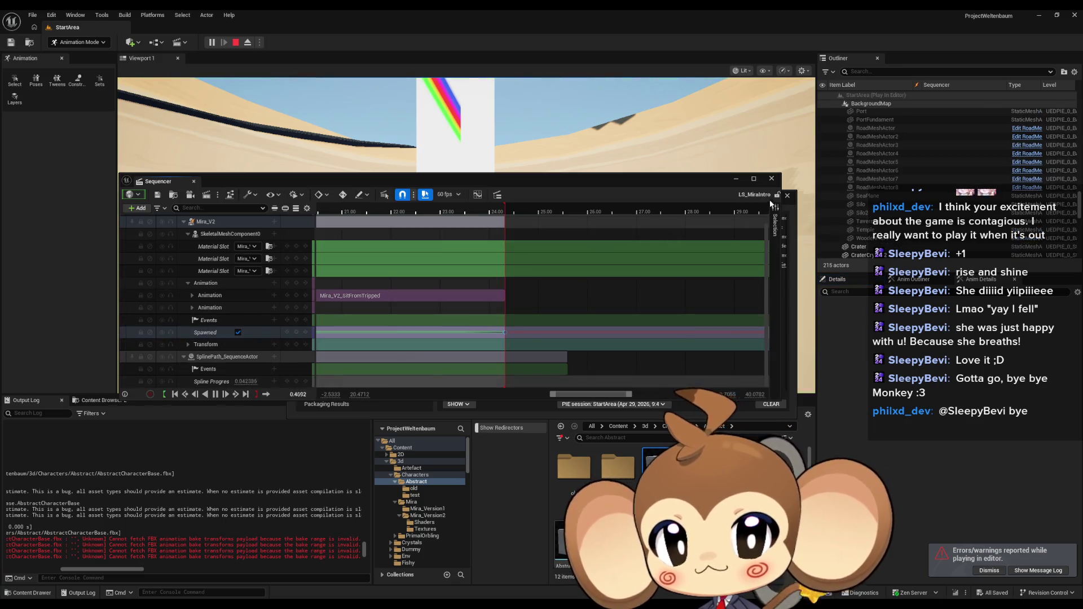
click(739, 179)
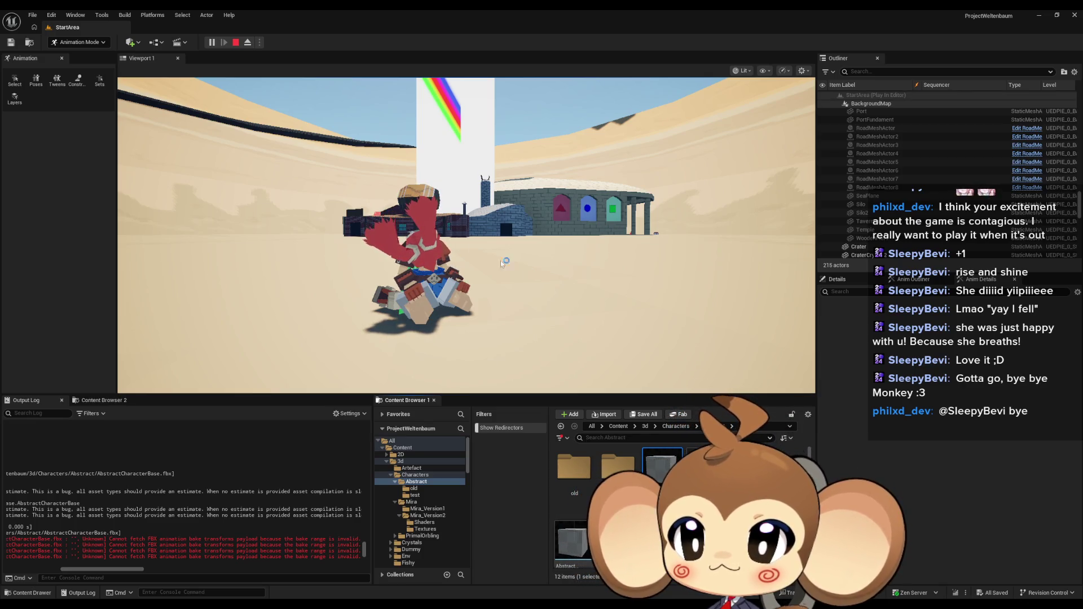
key(Escape)
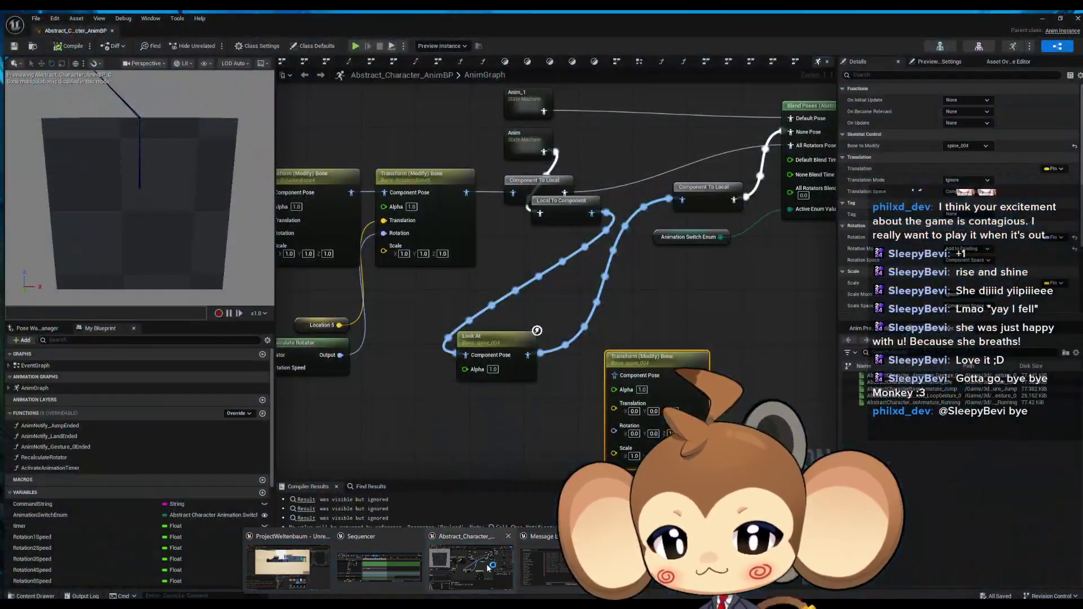
Step: Select the Look At node, leave Look at Target as None, and expand Look at Location and Look at Axis
click(383, 564)
click(525, 339)
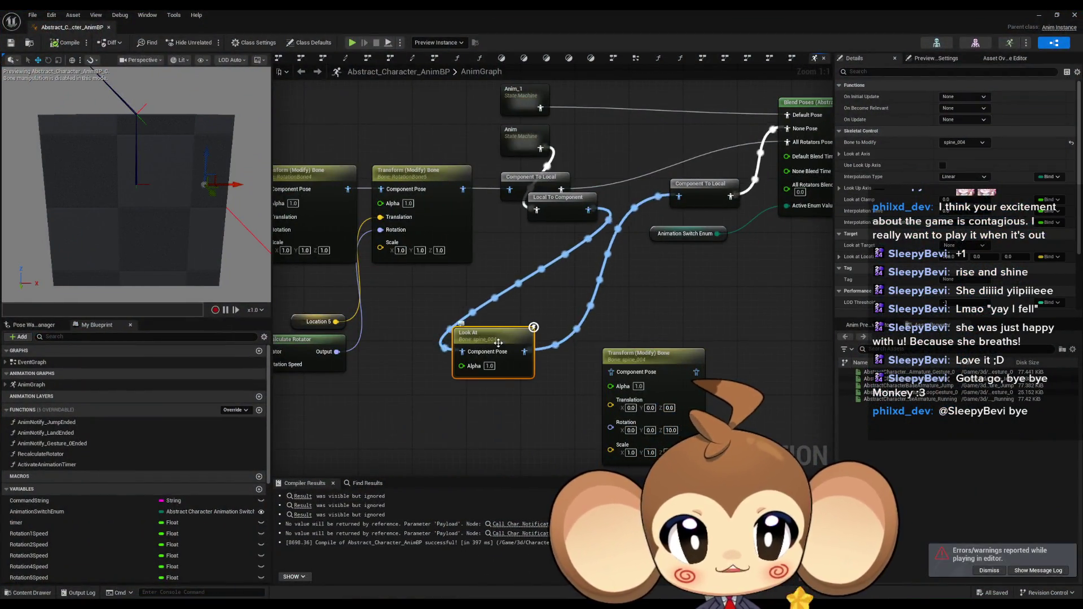
click(982, 246)
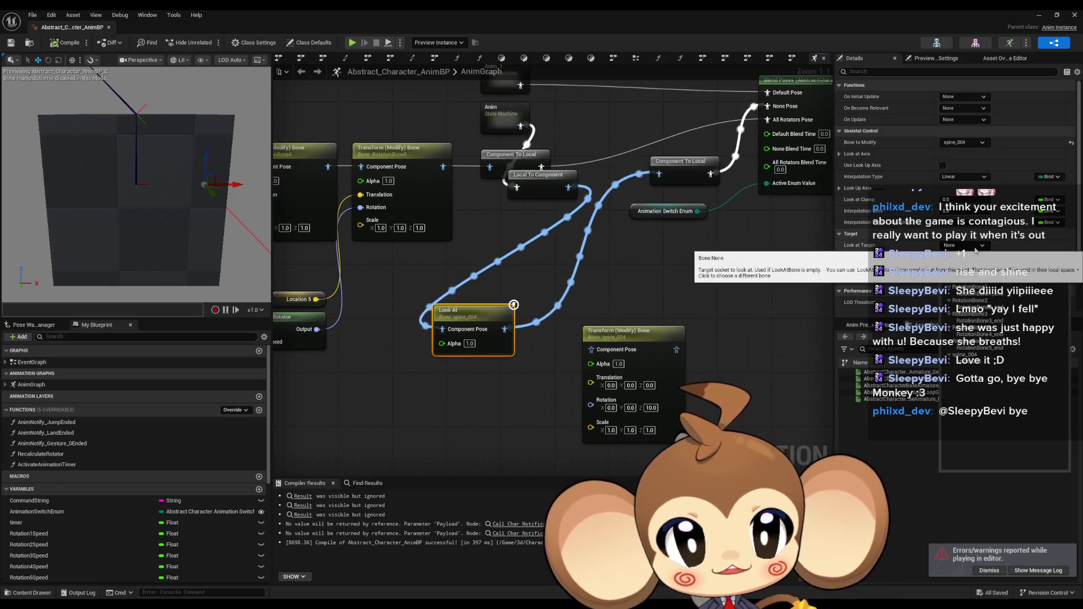
click(878, 246)
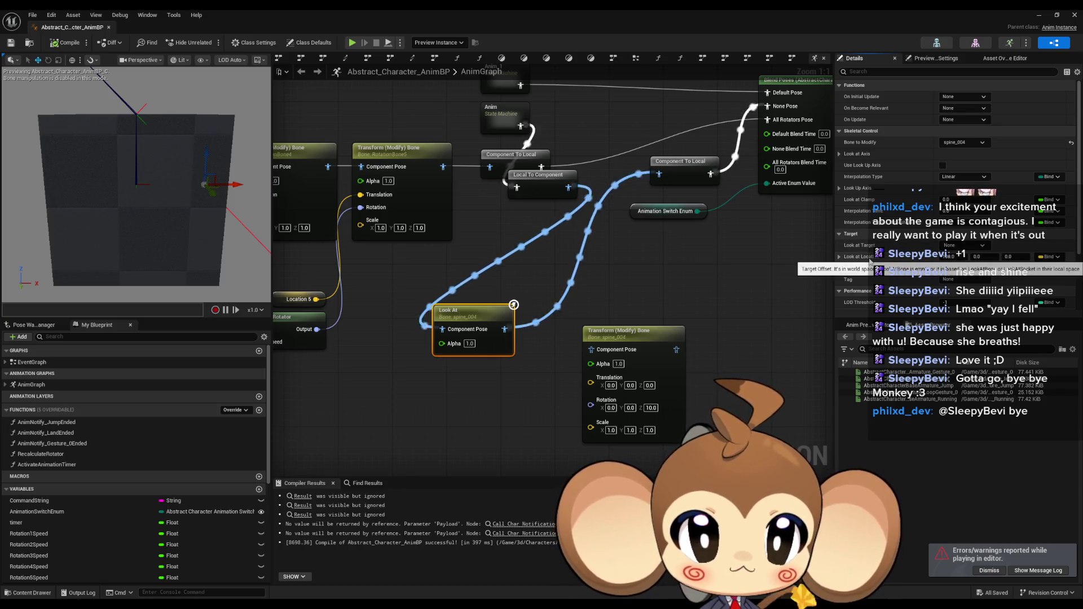
click(840, 256)
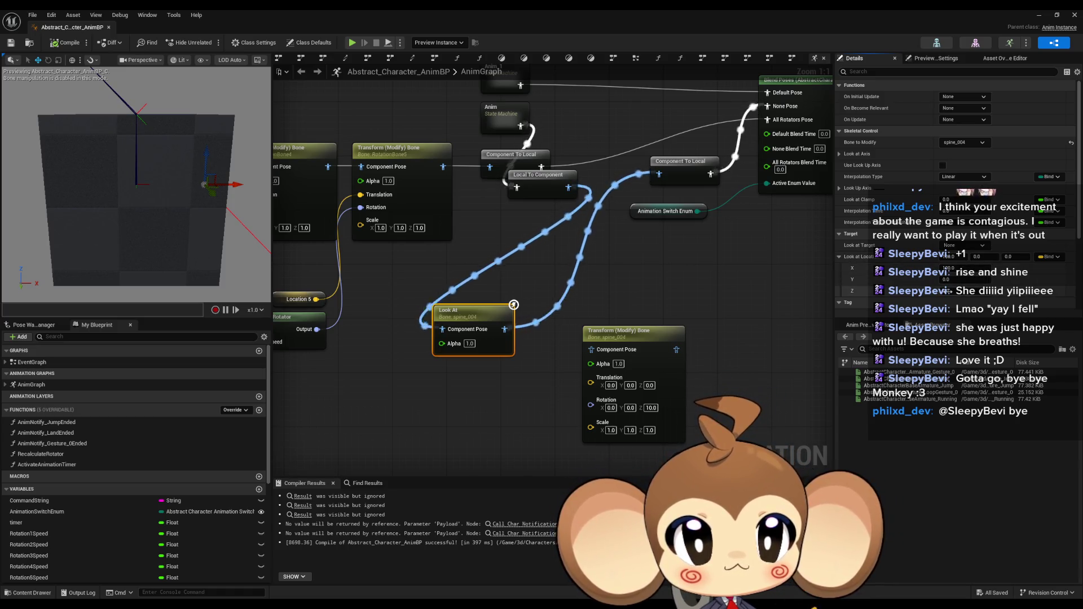
click(966, 291)
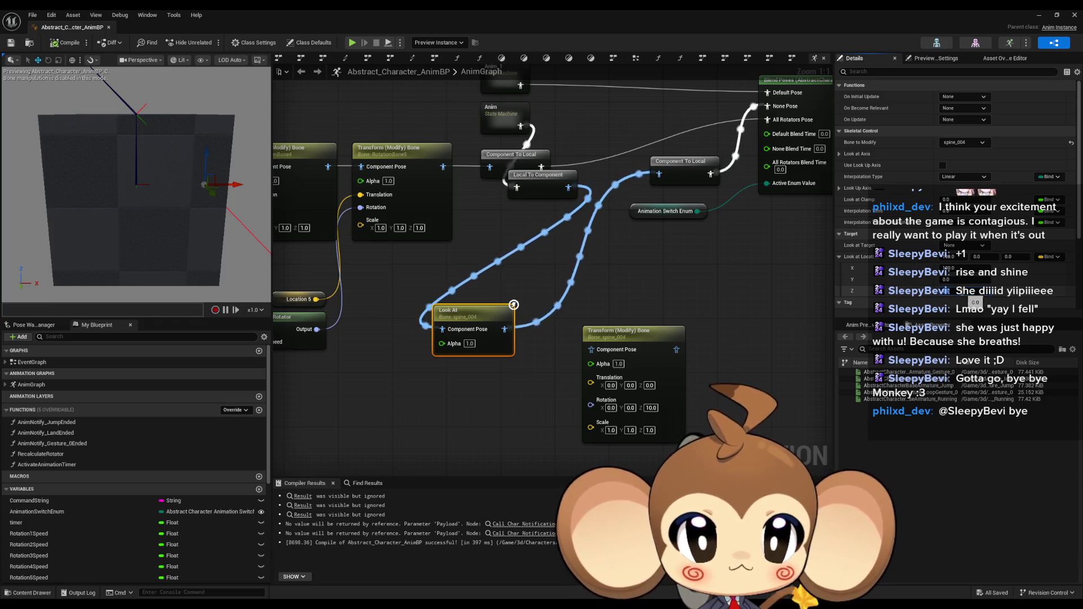
scroll(857, 274, down, 3)
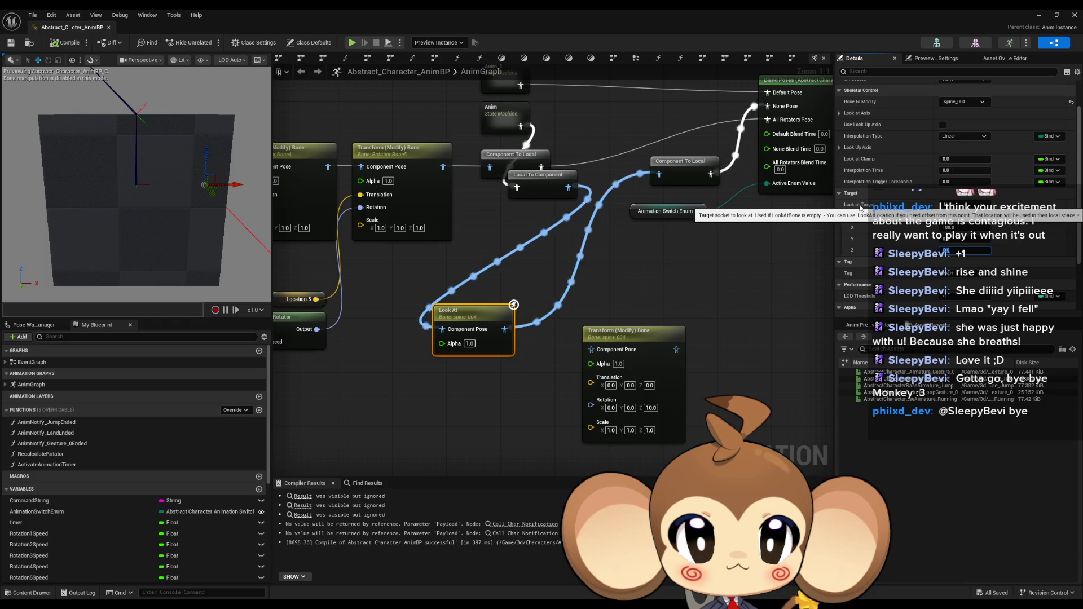
scroll(862, 208, up, 3)
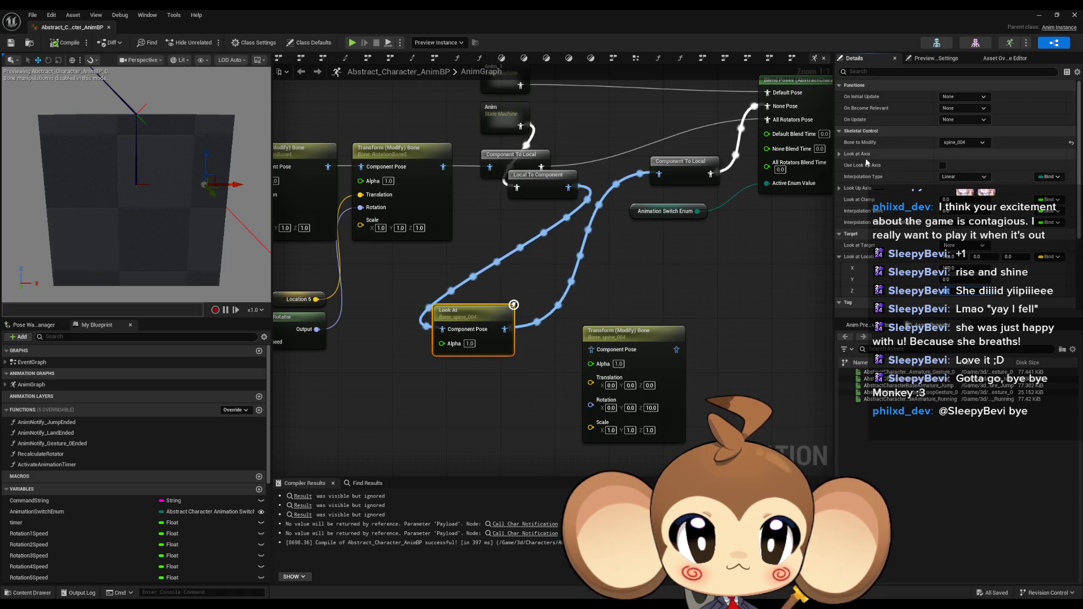
click(840, 154)
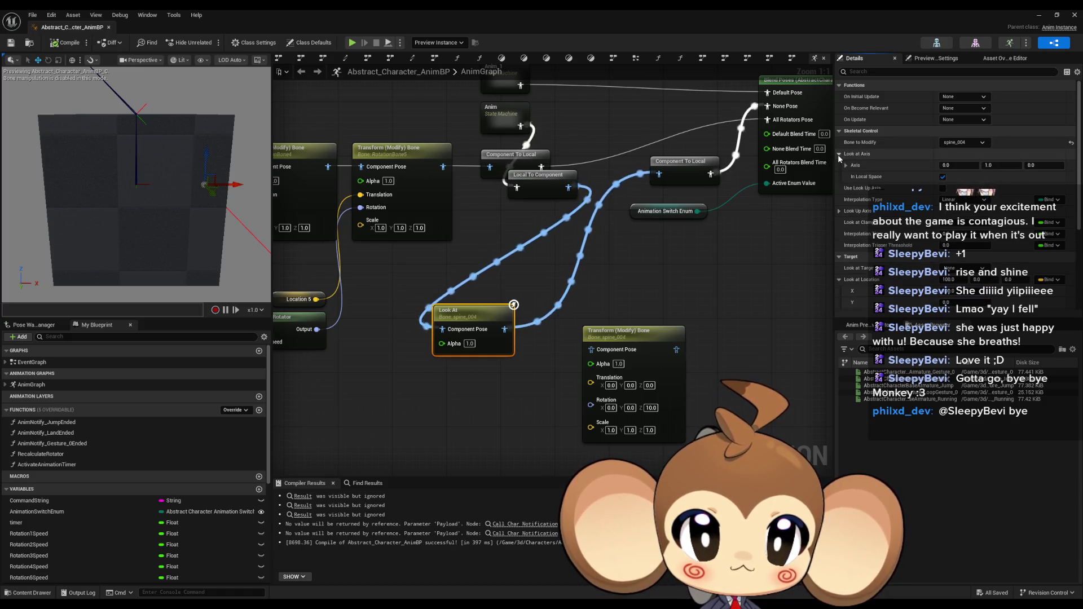
Step: Set the Look At node's Look Up Axis to 0, 0, 1 and review the remaining settings
click(840, 154)
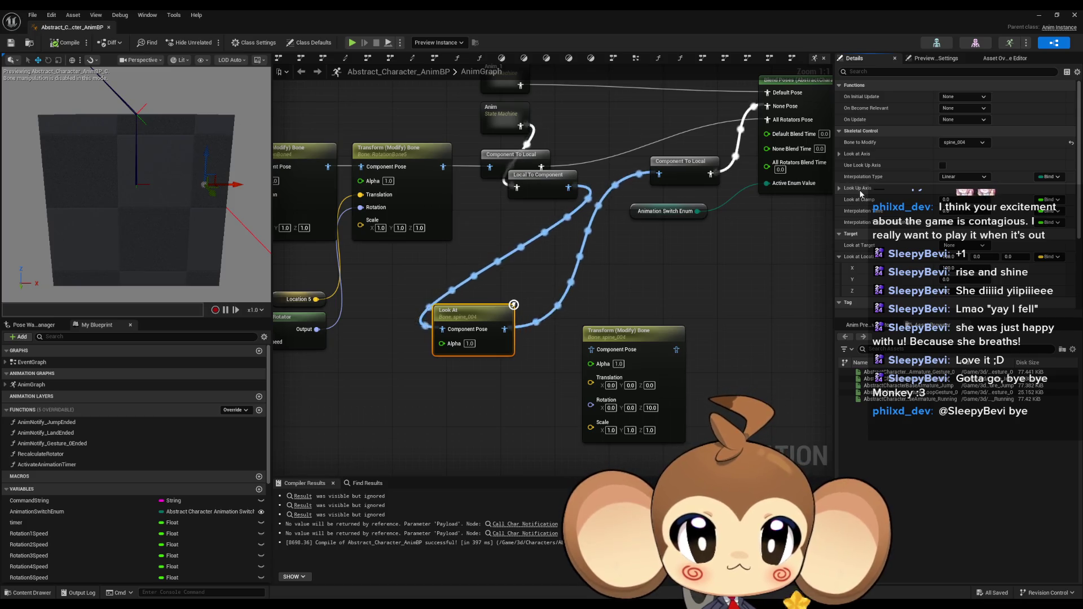
click(839, 189)
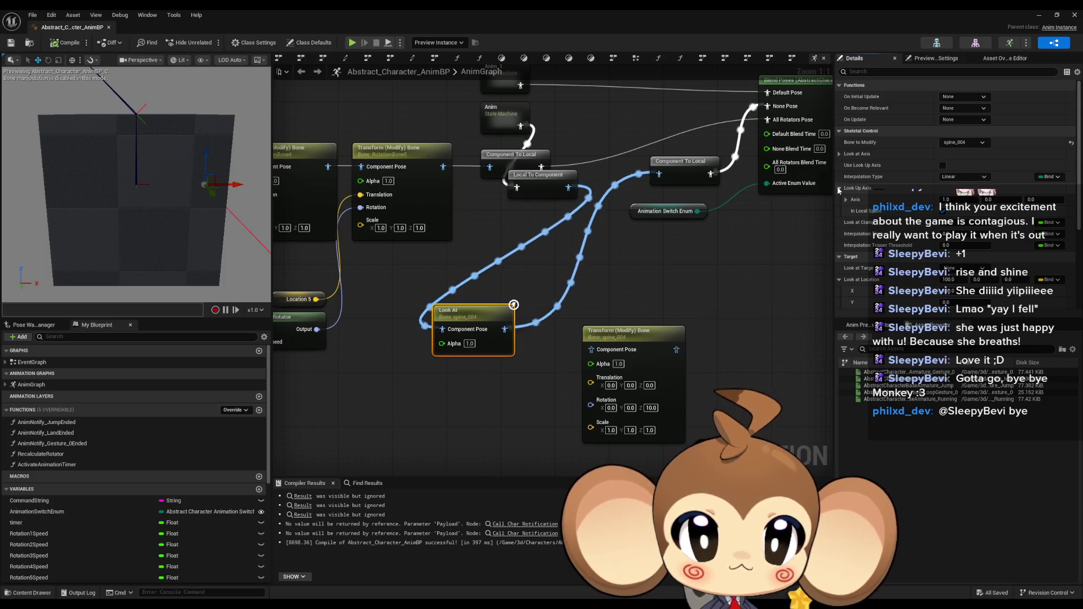
click(1044, 200)
text(1)
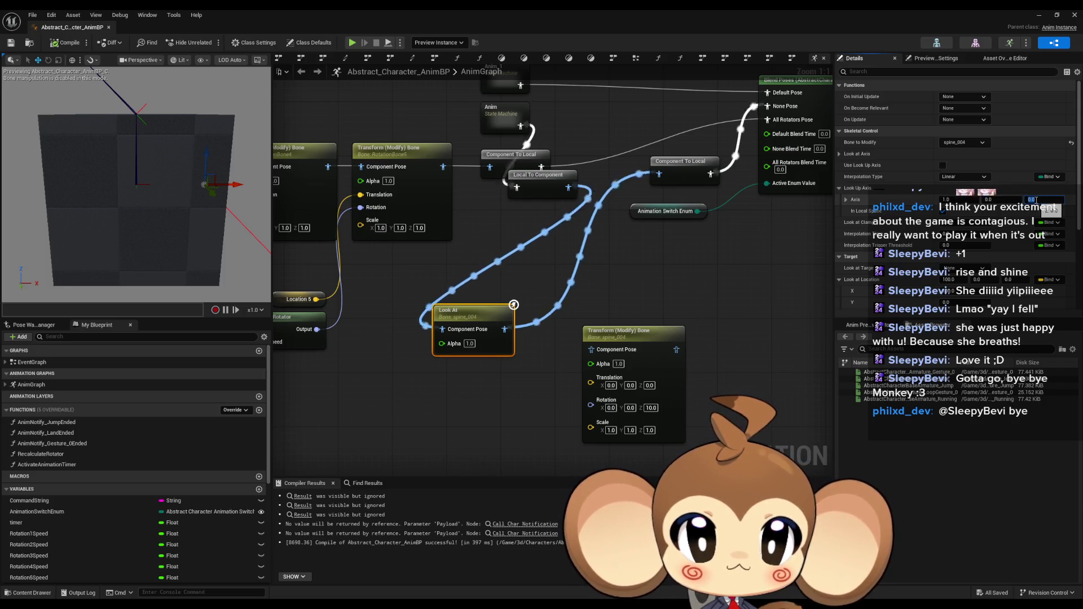
click(962, 200)
text(0)
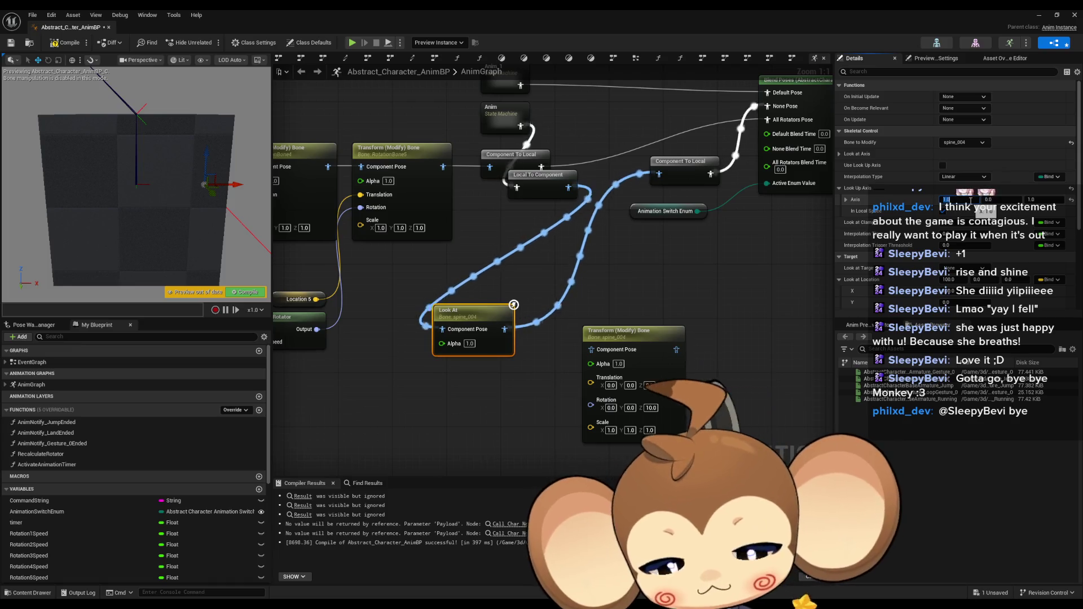
key(Return)
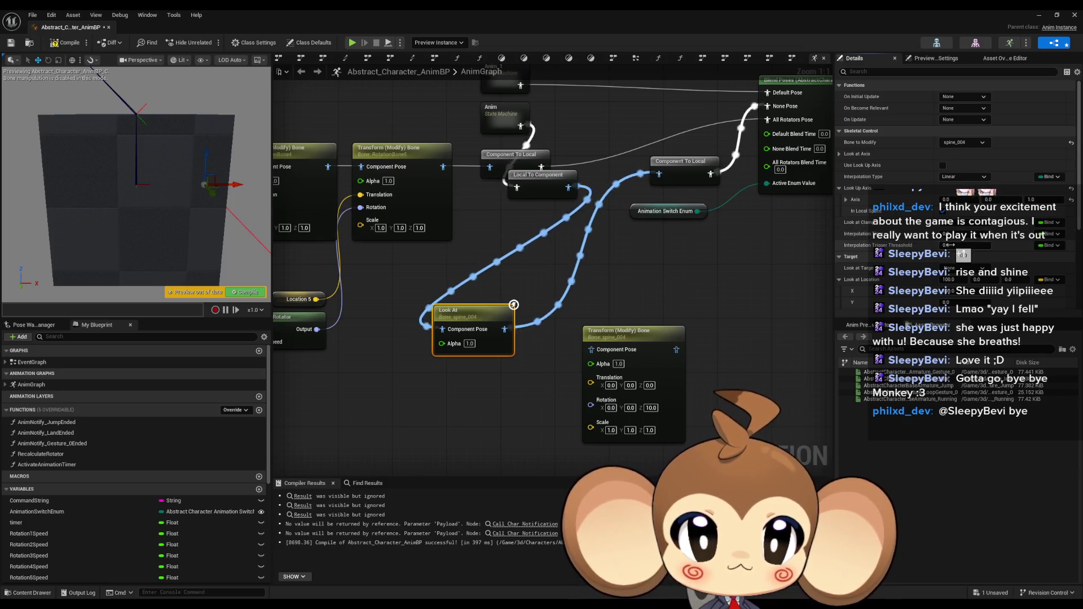
scroll(890, 226, down, 1)
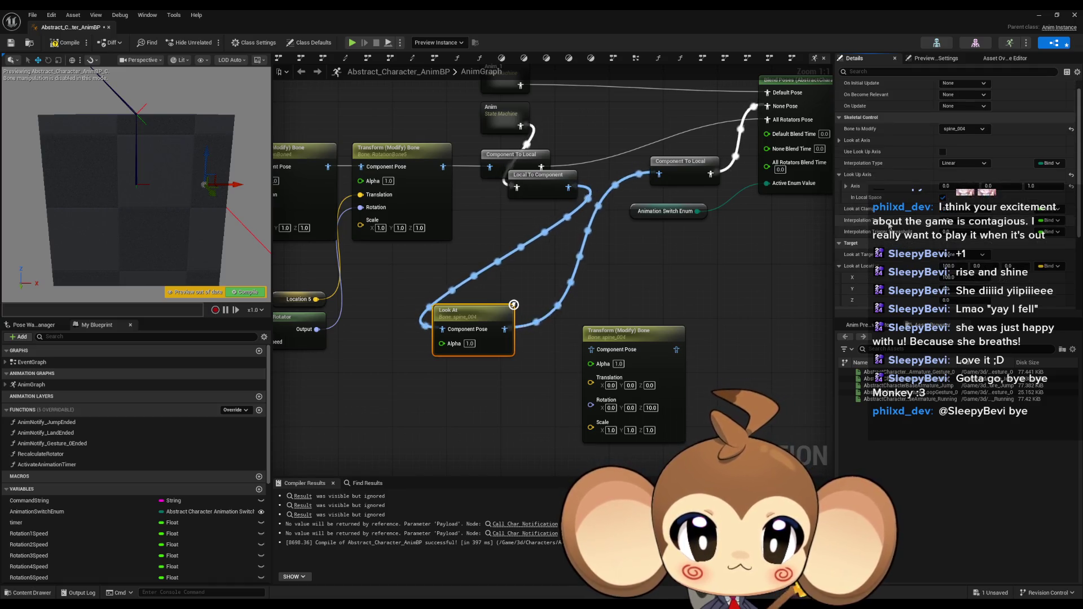
scroll(920, 191, down, 3)
scroll(906, 221, down, 3)
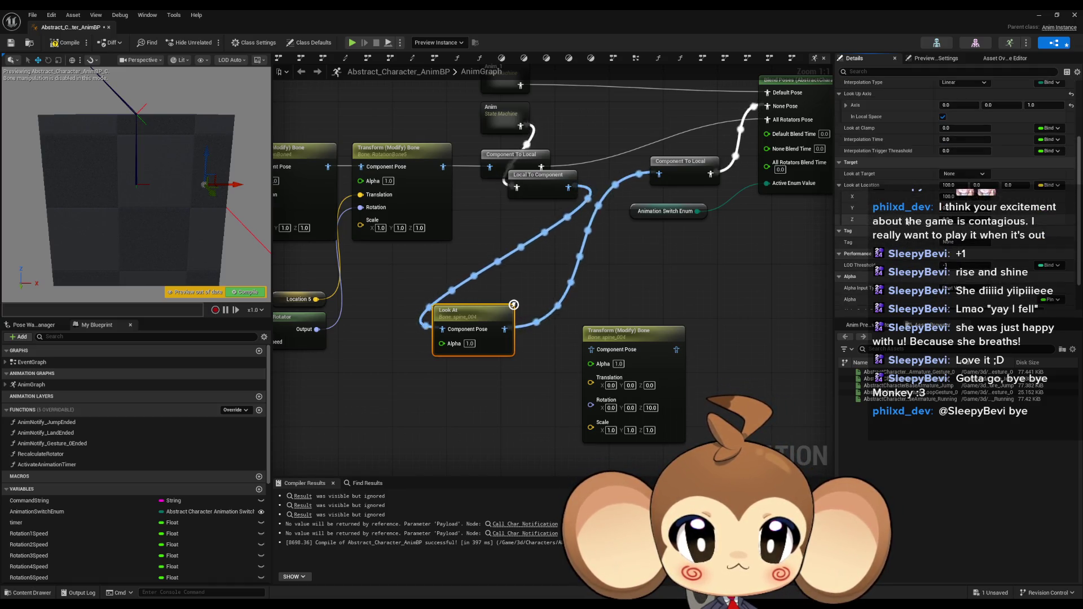
scroll(912, 217, down, 2)
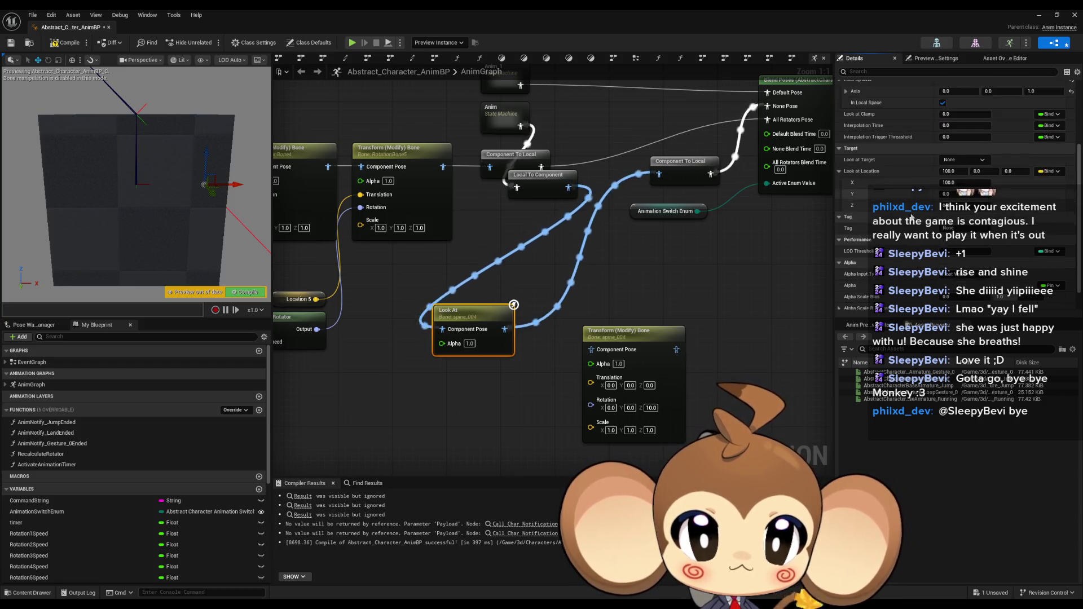
scroll(911, 217, down, 1)
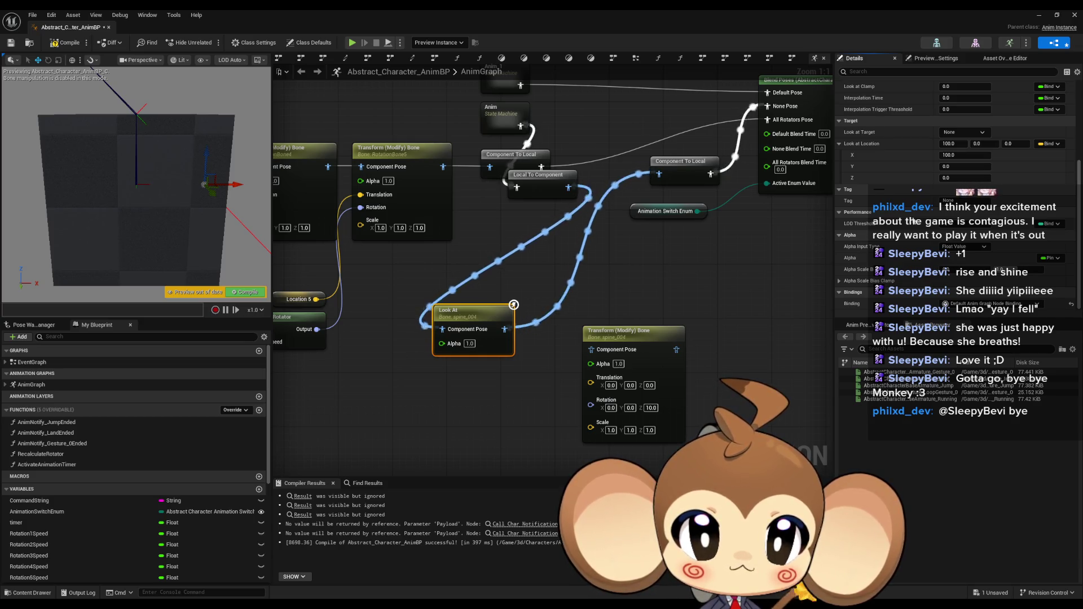
scroll(919, 226, up, 10)
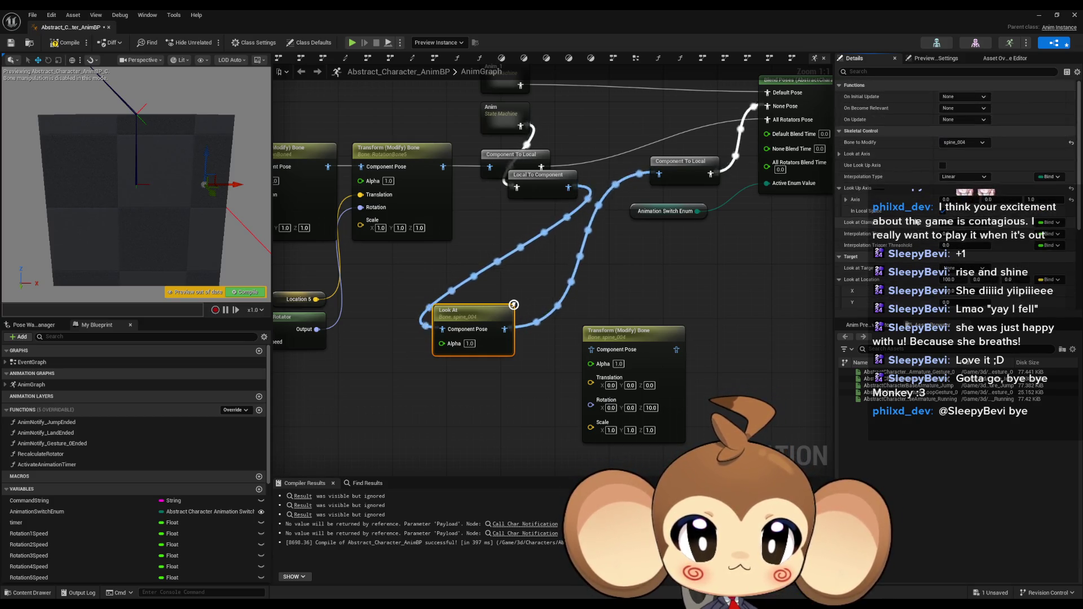
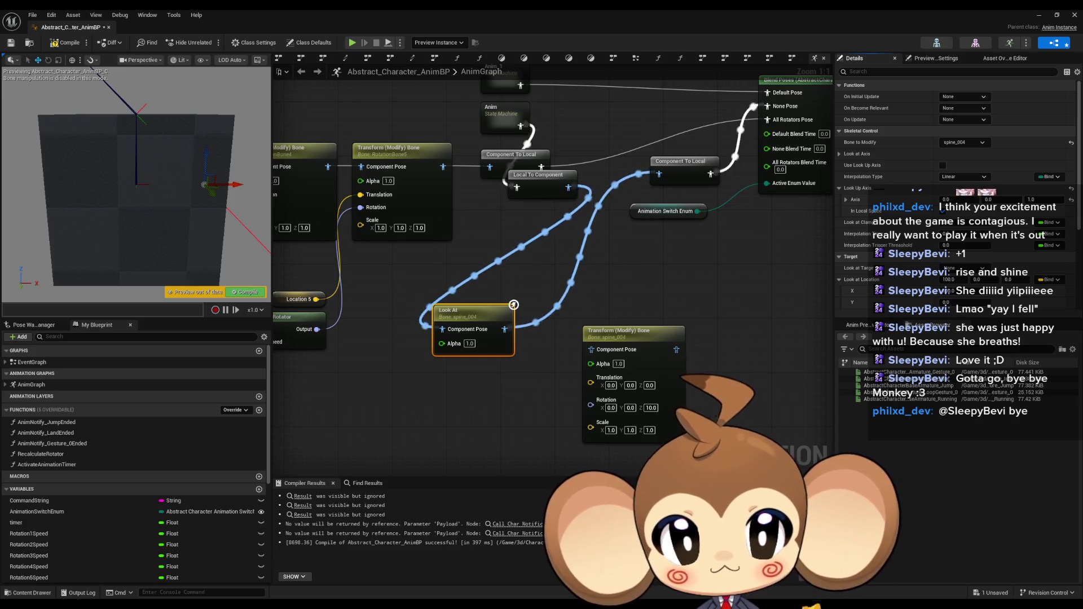
Step: Set the Look At target location to X 100 and Z 100, compile, and restore the editor window
scroll(953, 186, down, 3)
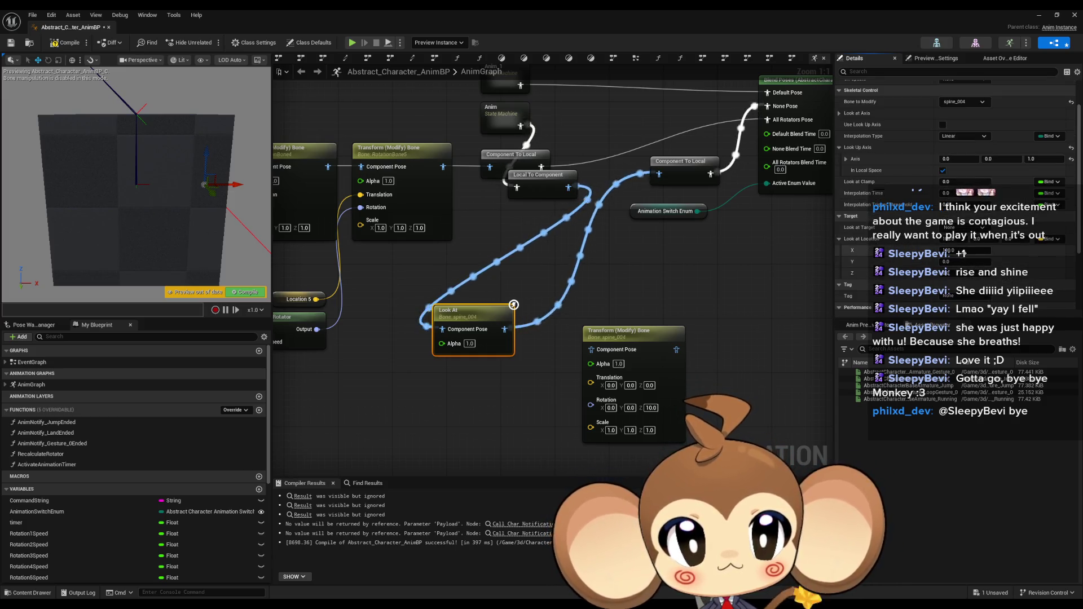
click(960, 252)
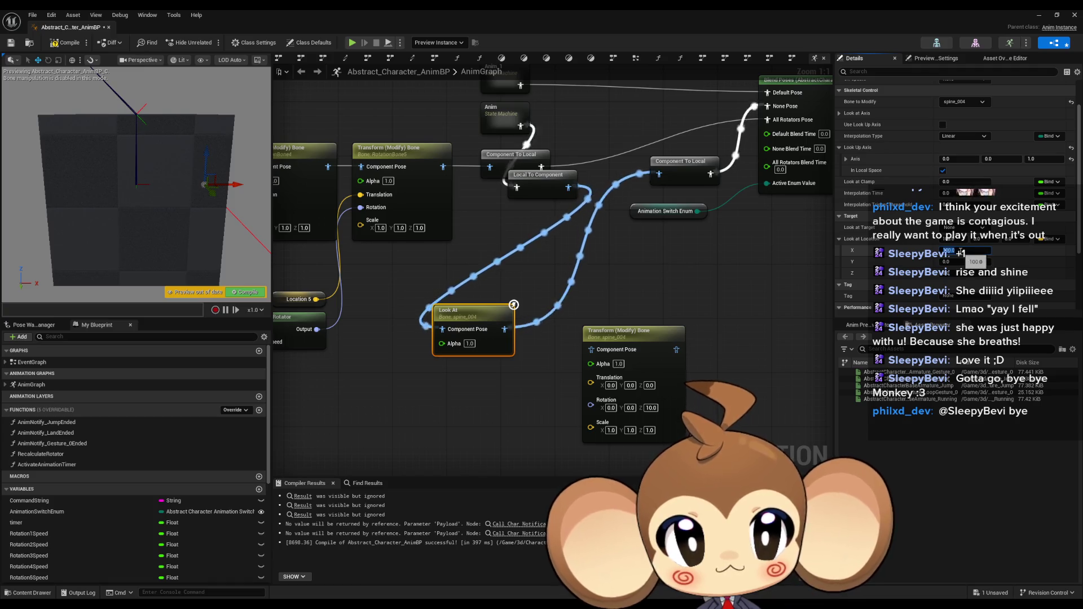
click(960, 273)
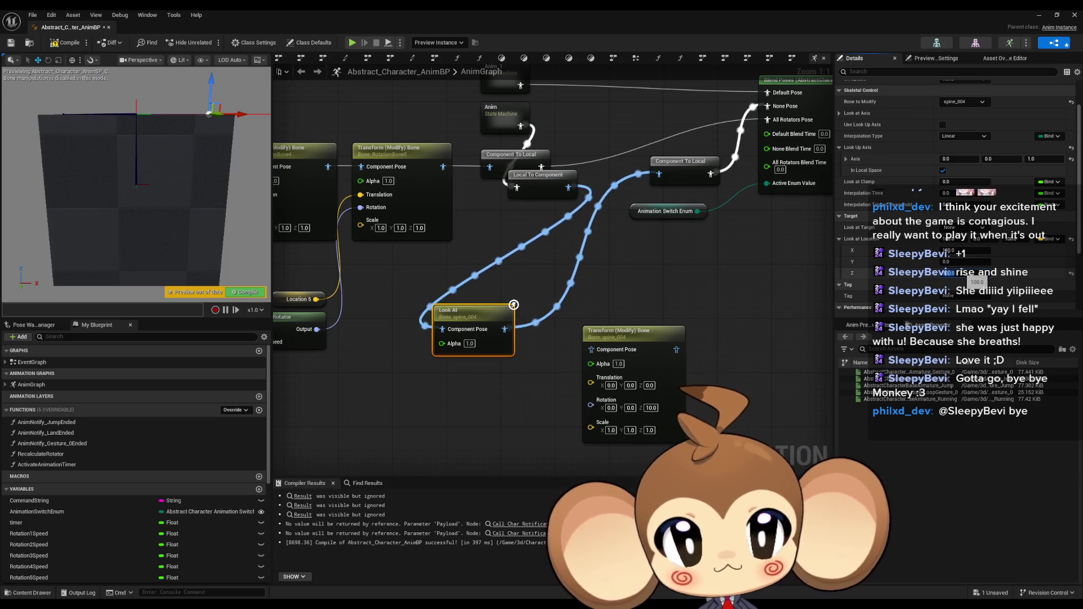
click(67, 42)
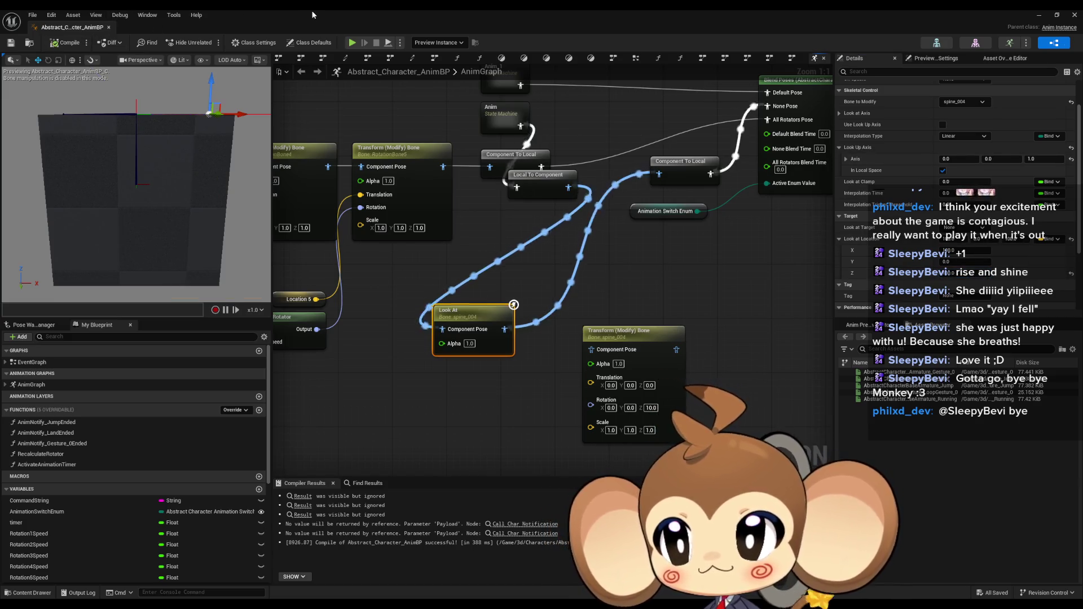
double_click(313, 14)
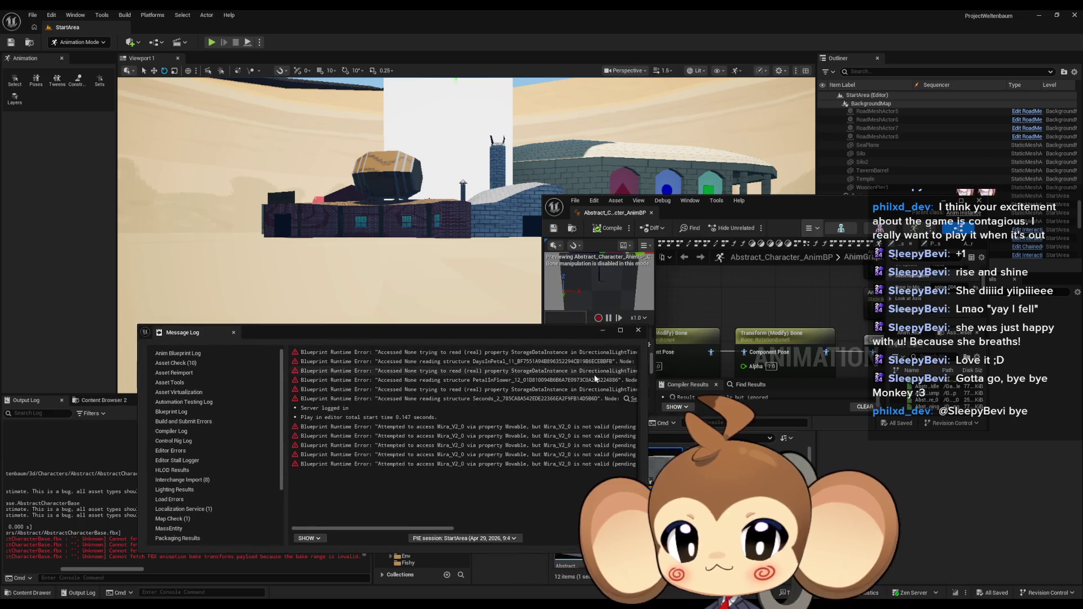
Step: Dismiss the Message Log, briefly start and stop a play session, then dismiss the log again
click(638, 330)
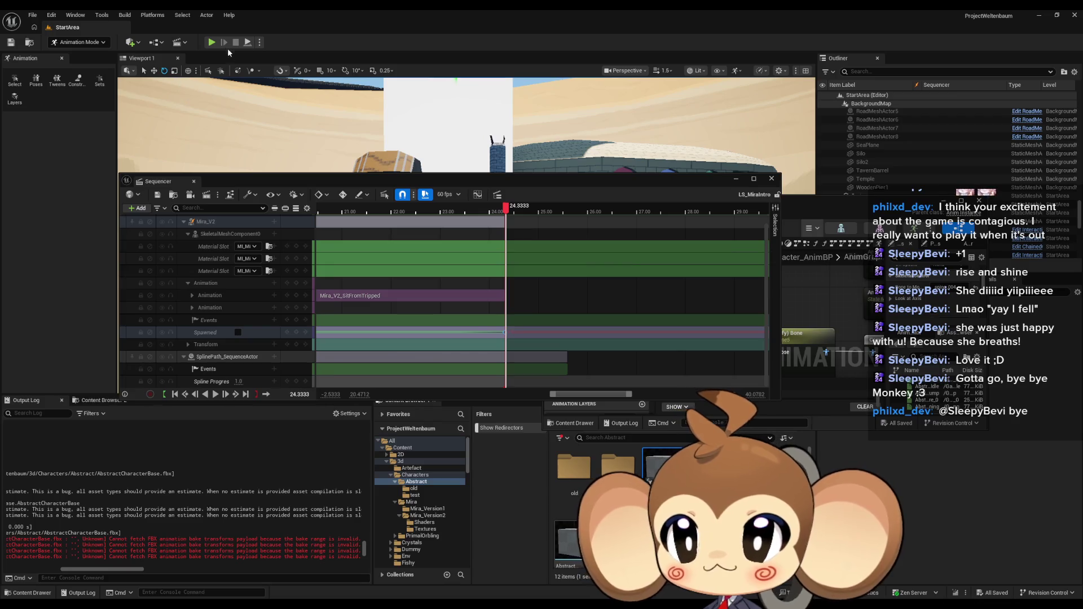
click(213, 42)
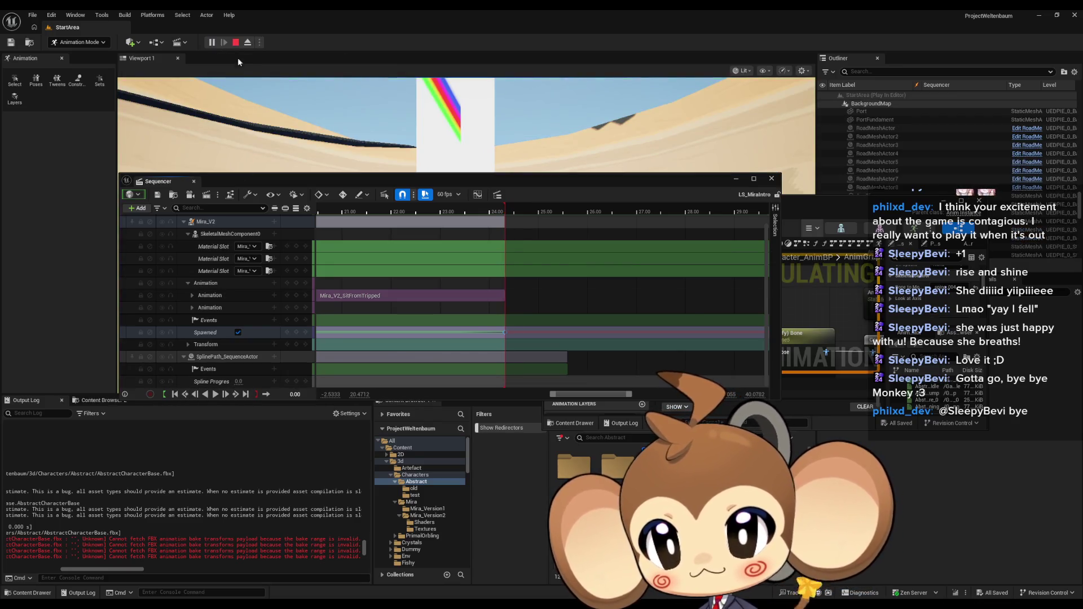
click(235, 41)
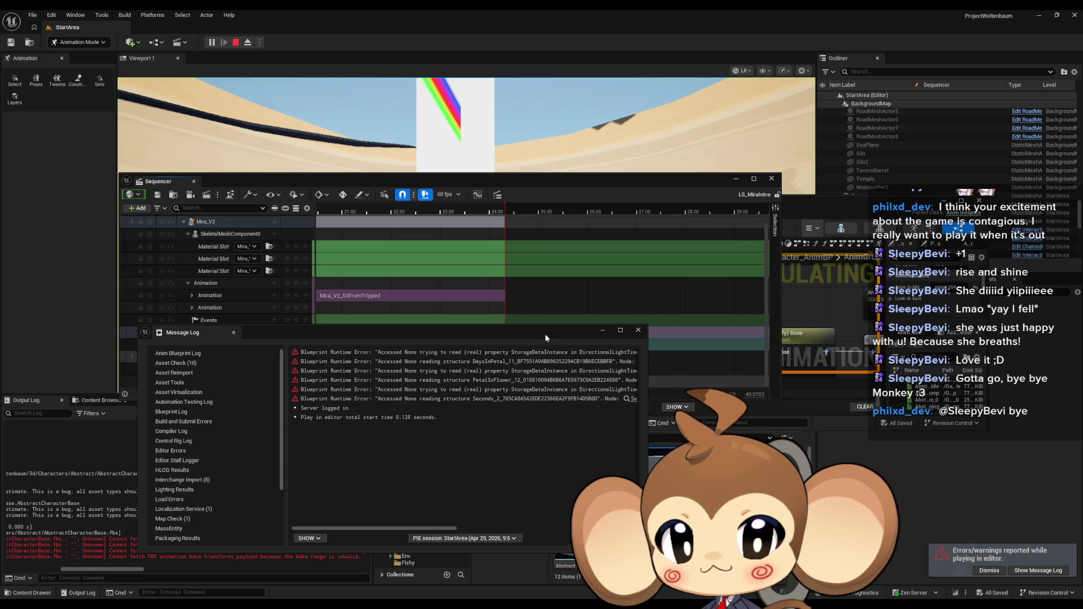
click(638, 330)
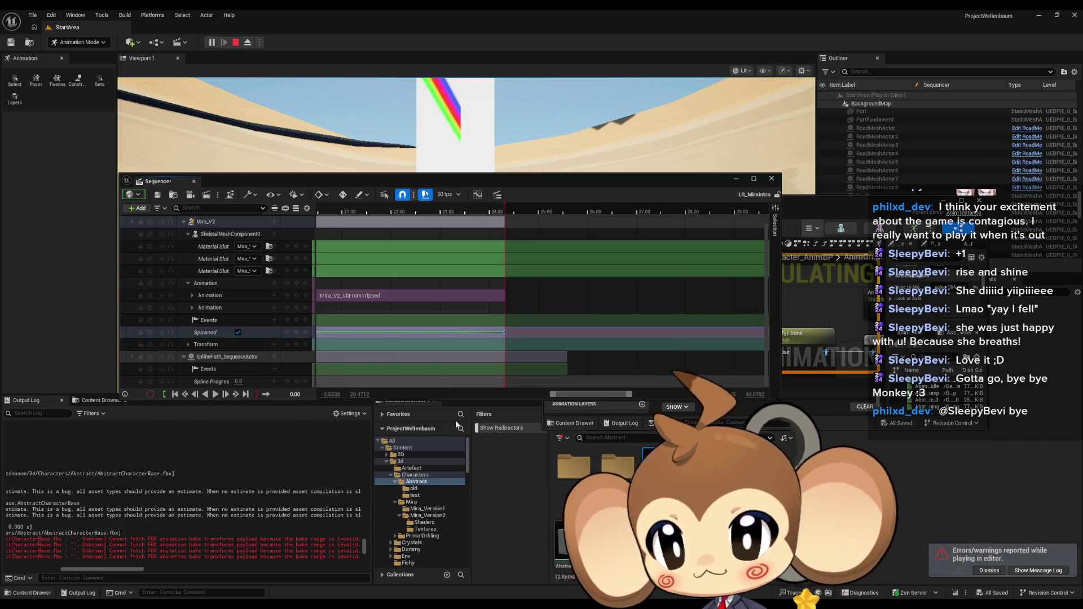
Step: Play the intro sequence, minimize Sequencer, and move the blueprint editor down-left
click(216, 393)
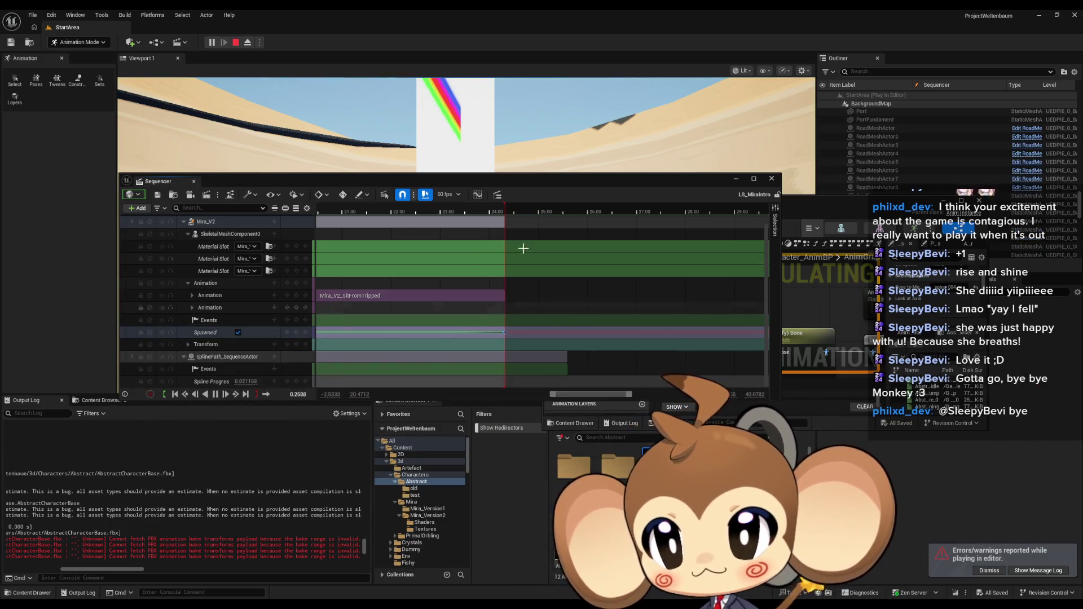
click(736, 179)
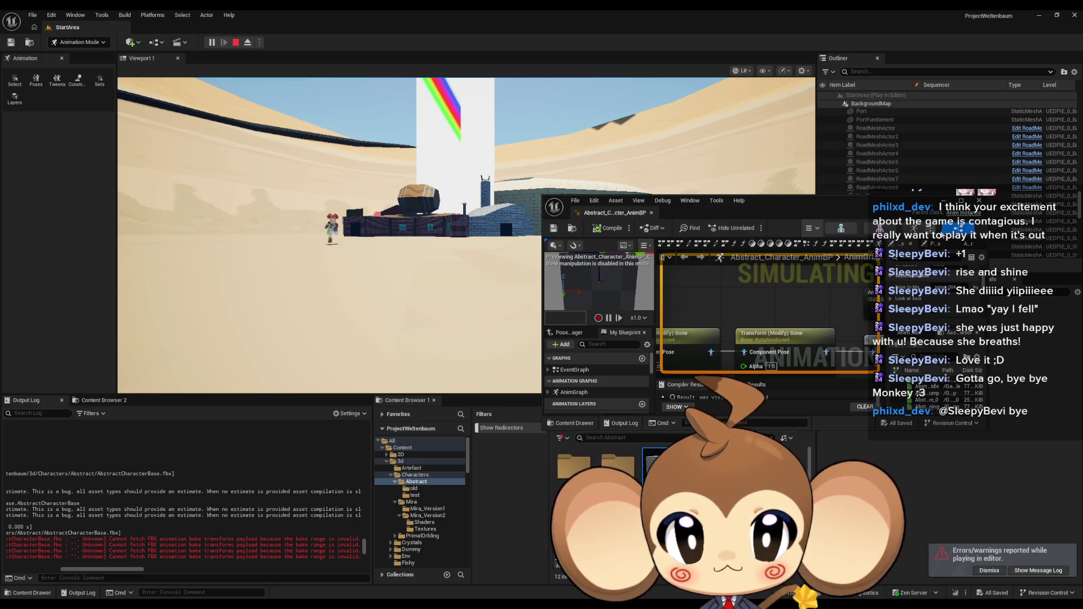
mouse_move(821, 202)
mouse_down()
mouse_move(790, 268)
mouse_move(686, 368)
mouse_up()
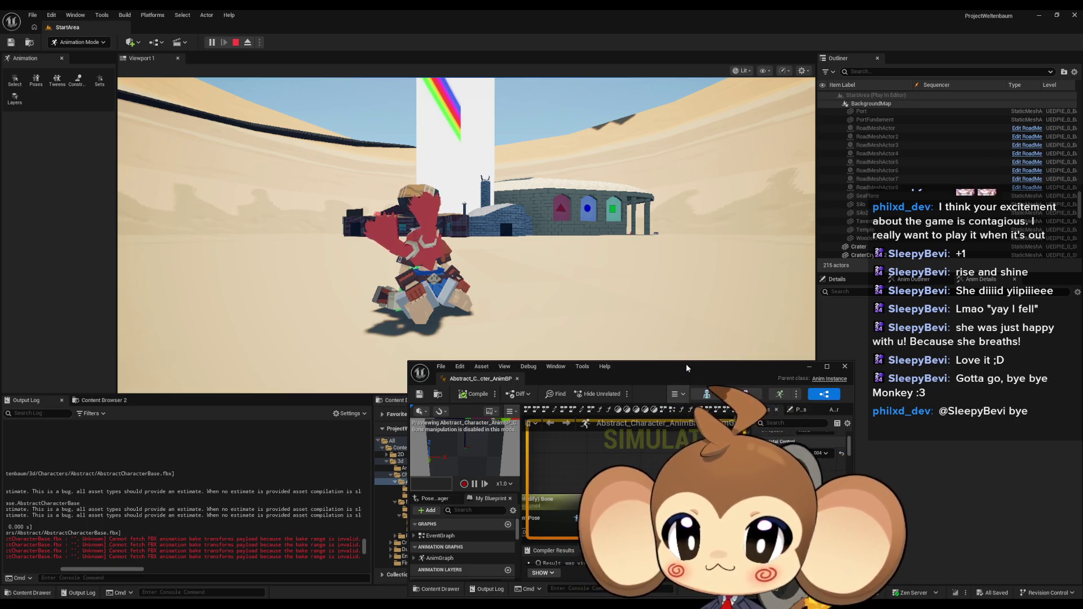
Step: Move the AnimBP editor window up-left and widen it
drag(686, 364, 580, 321)
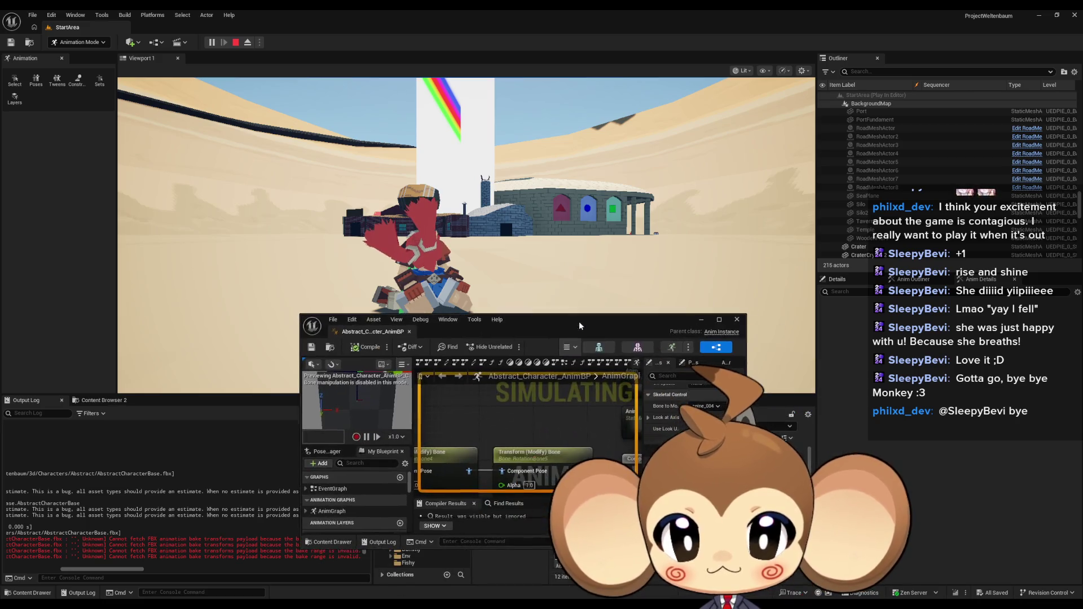
scroll(694, 412, down, 3)
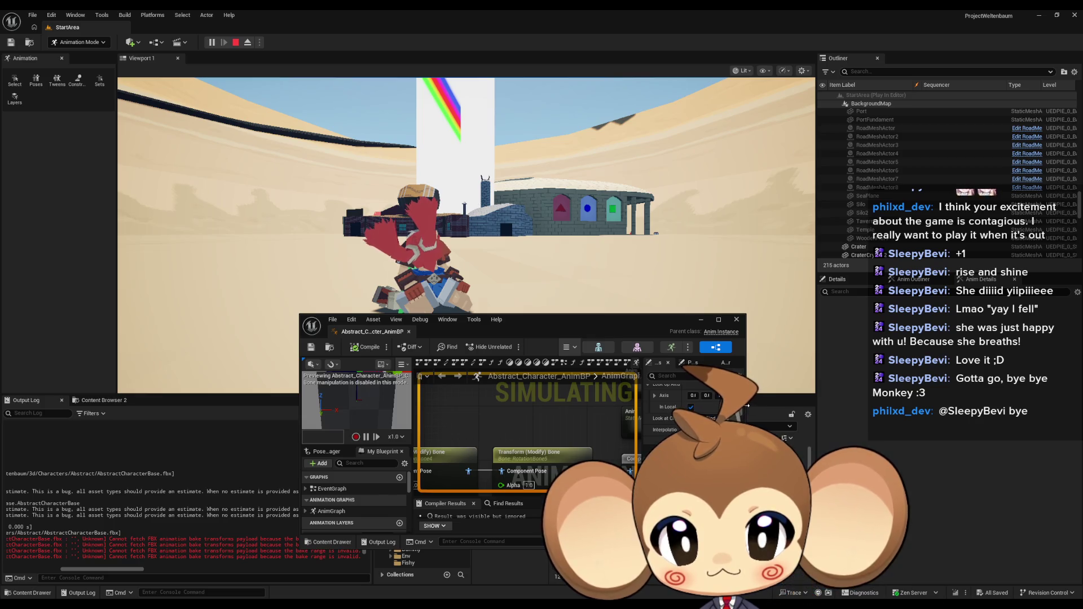
drag(748, 405, 979, 406)
scroll(896, 435, up, 3)
Step: Try different Look At Location Y offsets and settle on Y 0, then stop play
mouse_move(903, 418)
mouse_down()
mouse_move(976, 417)
mouse_move(903, 422)
mouse_up()
click(908, 417)
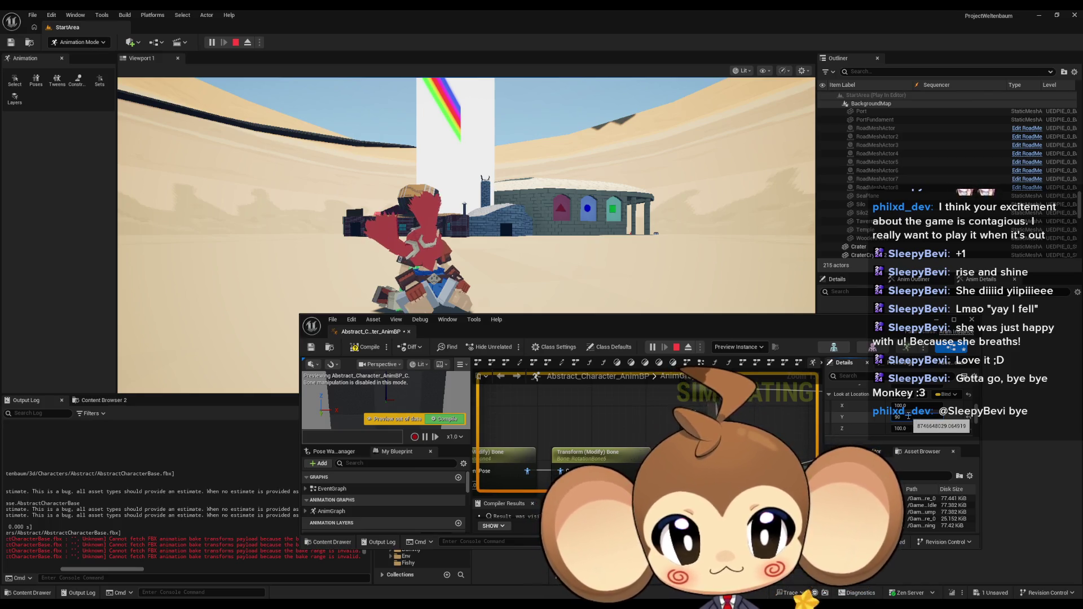
key(Return)
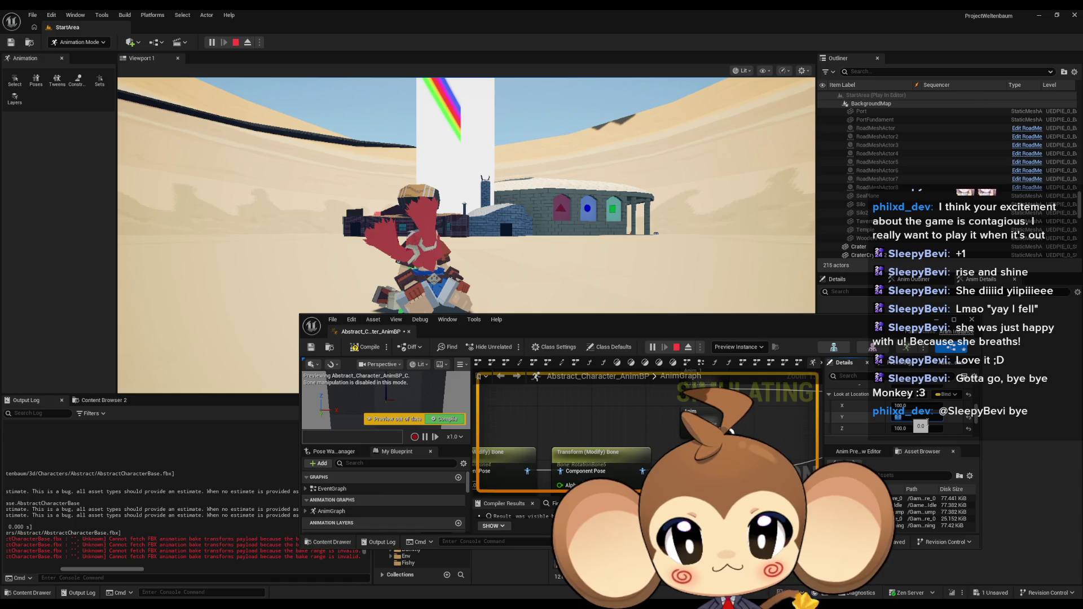
drag(509, 326, 499, 335)
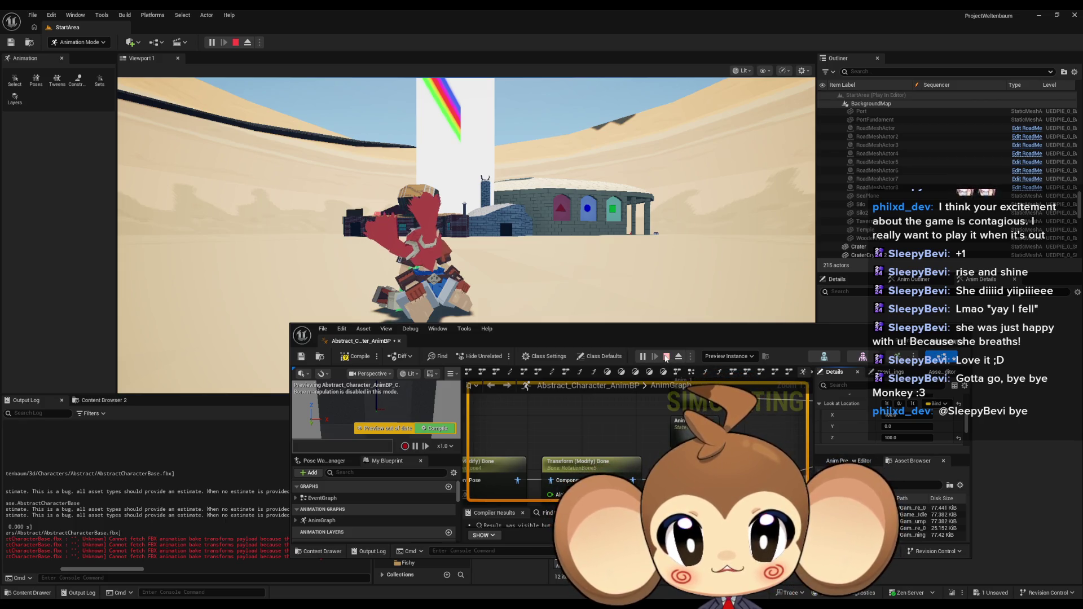
click(666, 358)
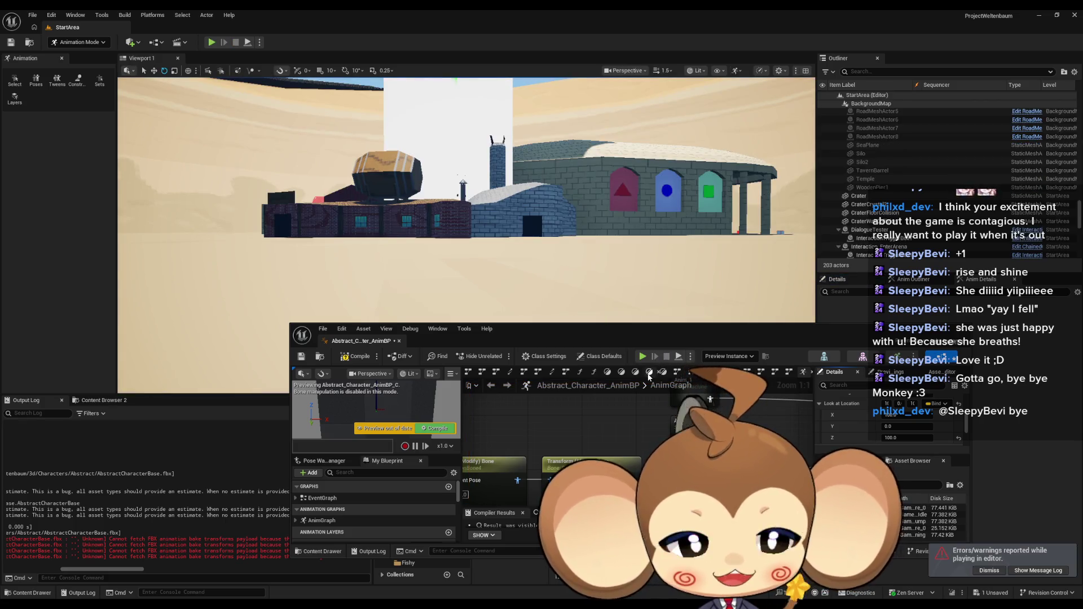
Step: Rearrange the blueprint and Sequencer windows, then close the AnimBP editor
mouse_move(540, 332)
mouse_down()
mouse_move(388, 262)
mouse_move(369, 242)
mouse_up()
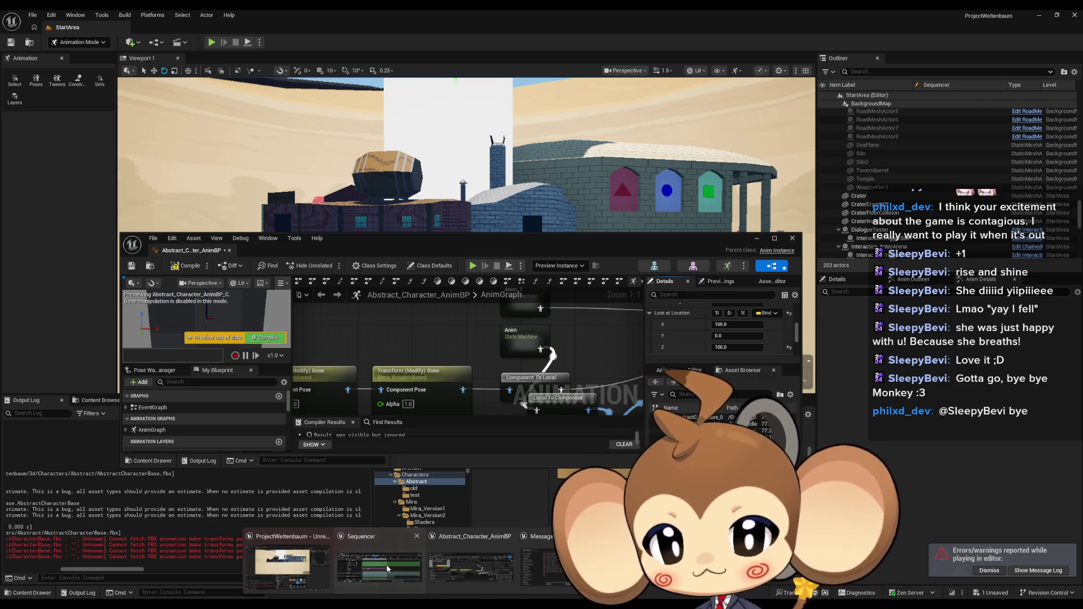
key(alt+Tab)
mouse_move(474, 180)
mouse_down()
mouse_move(609, 243)
mouse_move(631, 341)
mouse_up()
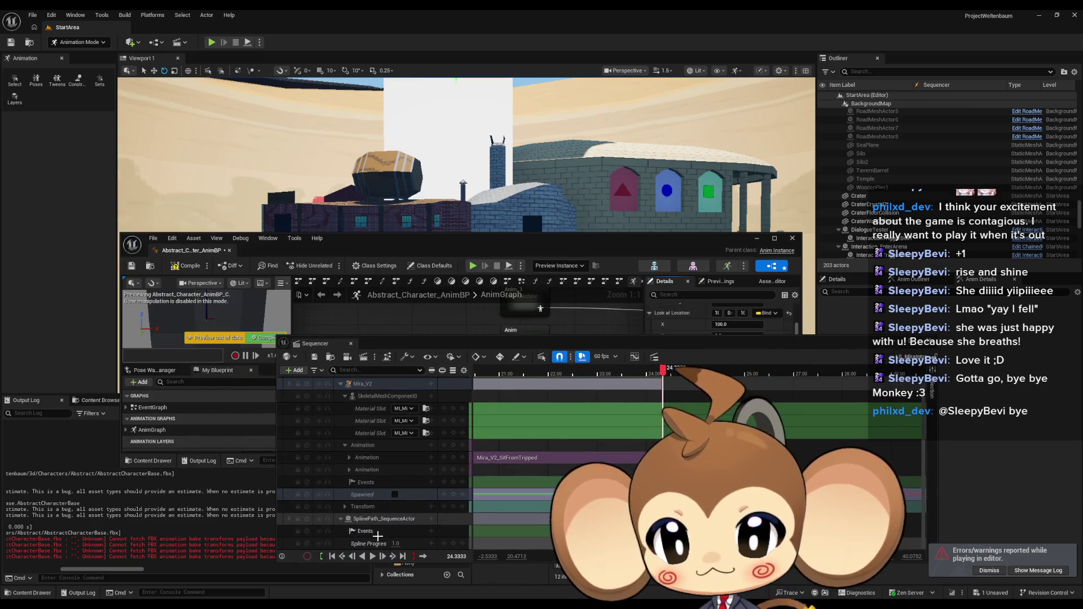
click(474, 287)
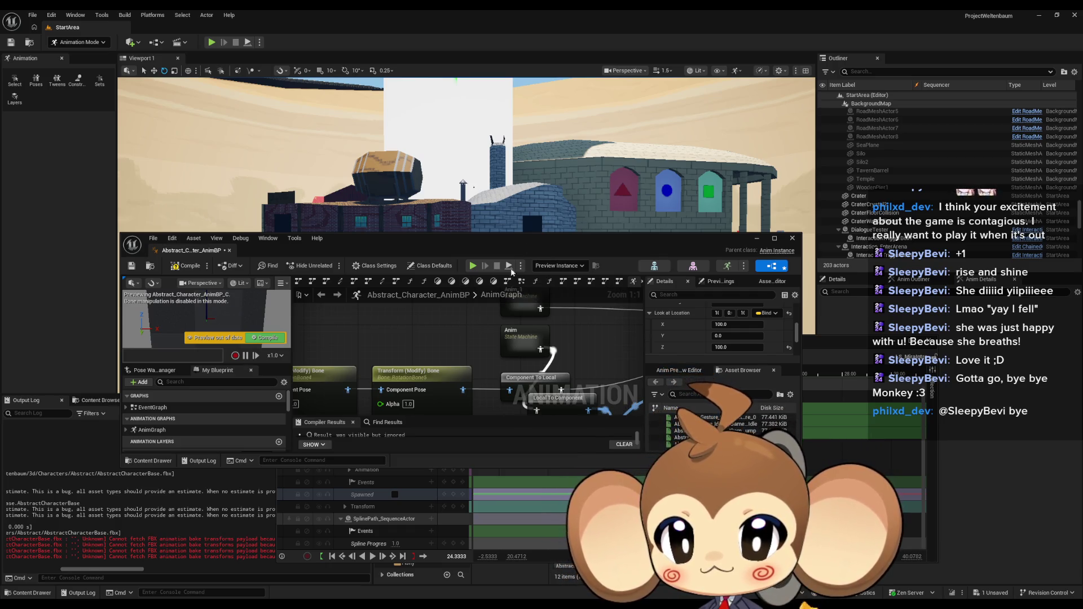
click(792, 238)
Step: Start play with the intro sequence and reopen Abstract_Character_AnimBP from the Content Browser
mouse_move(499, 344)
mouse_down()
mouse_move(496, 188)
mouse_move(417, 354)
mouse_up()
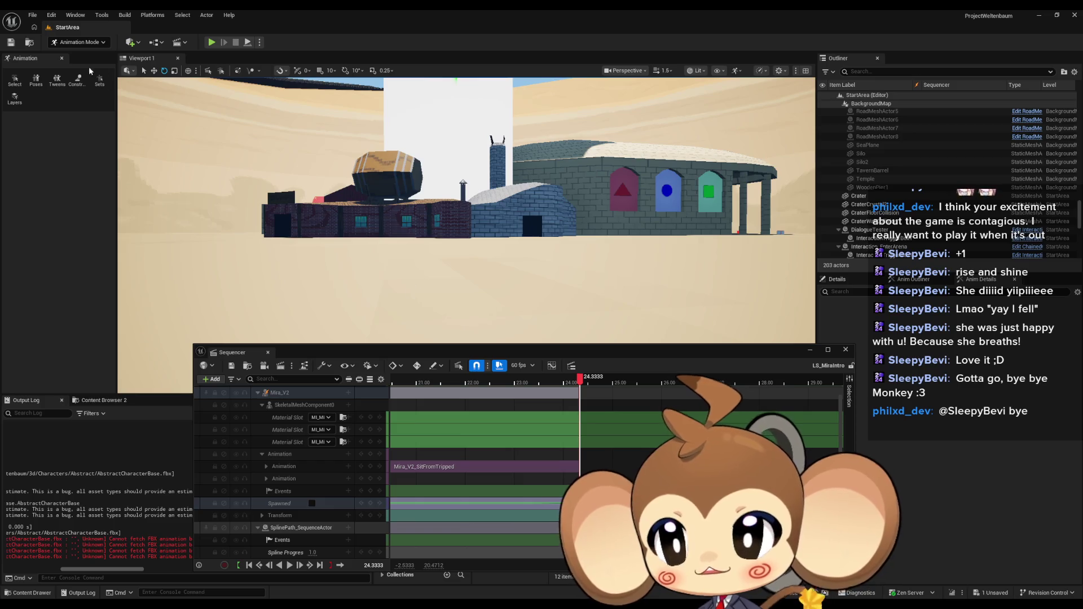
click(212, 44)
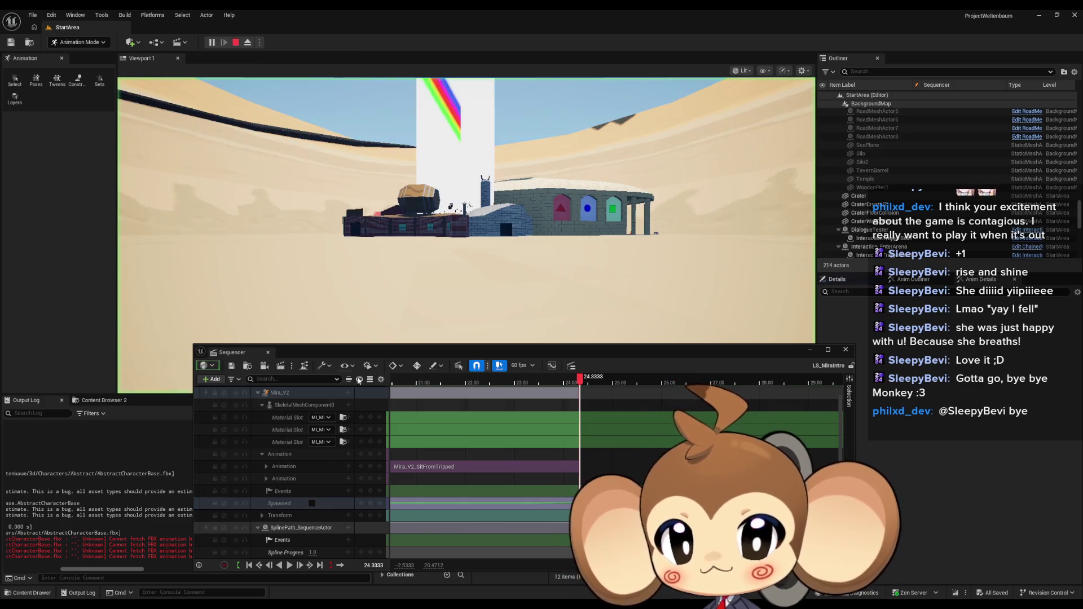
click(292, 567)
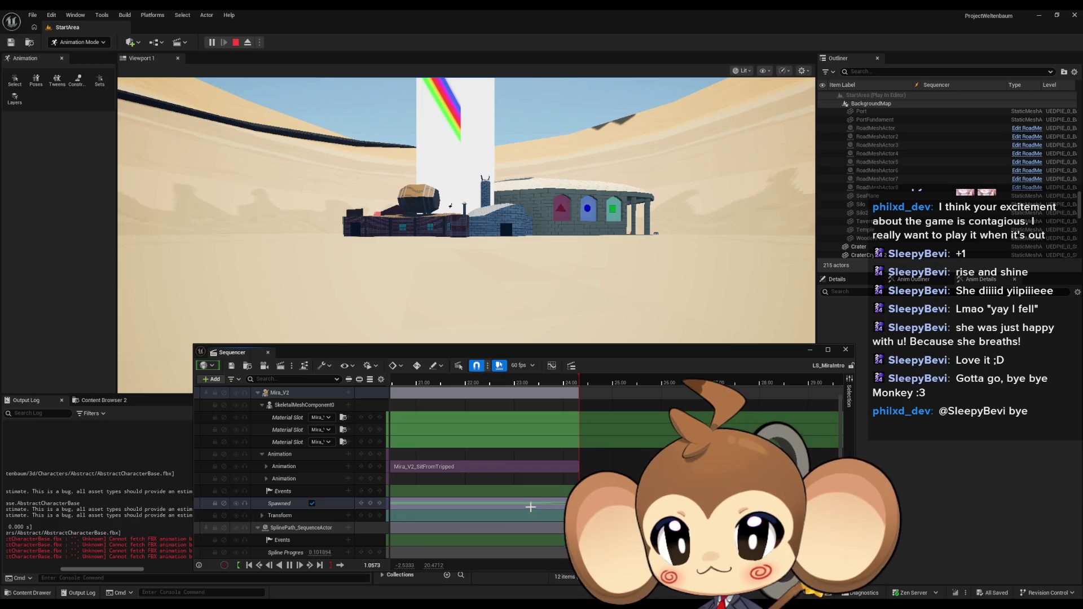
mouse_move(518, 351)
mouse_down()
mouse_move(432, 540)
mouse_move(442, 525)
mouse_up()
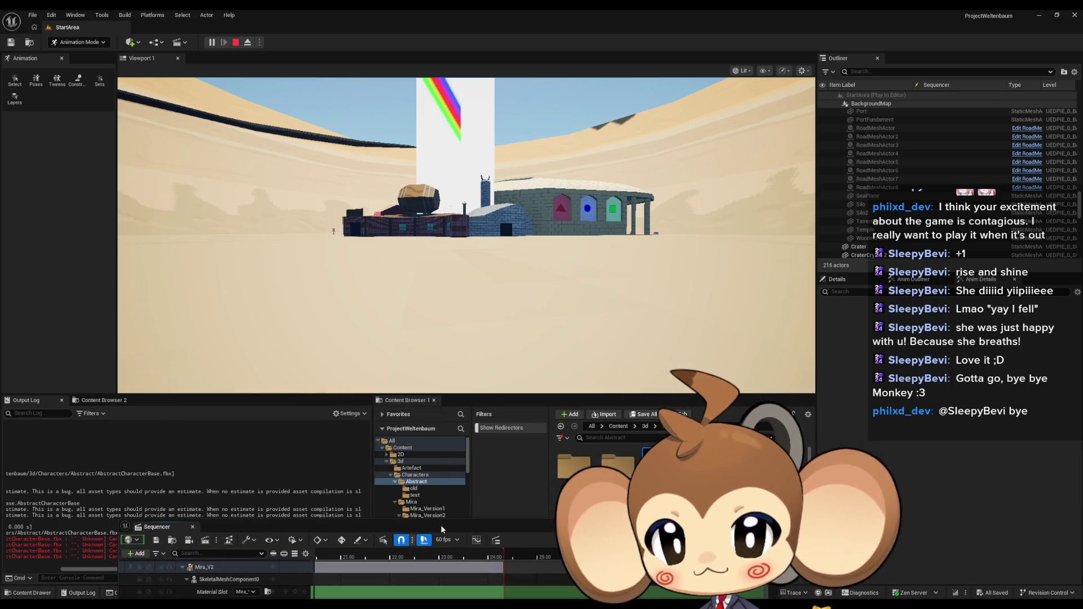
double_click(656, 464)
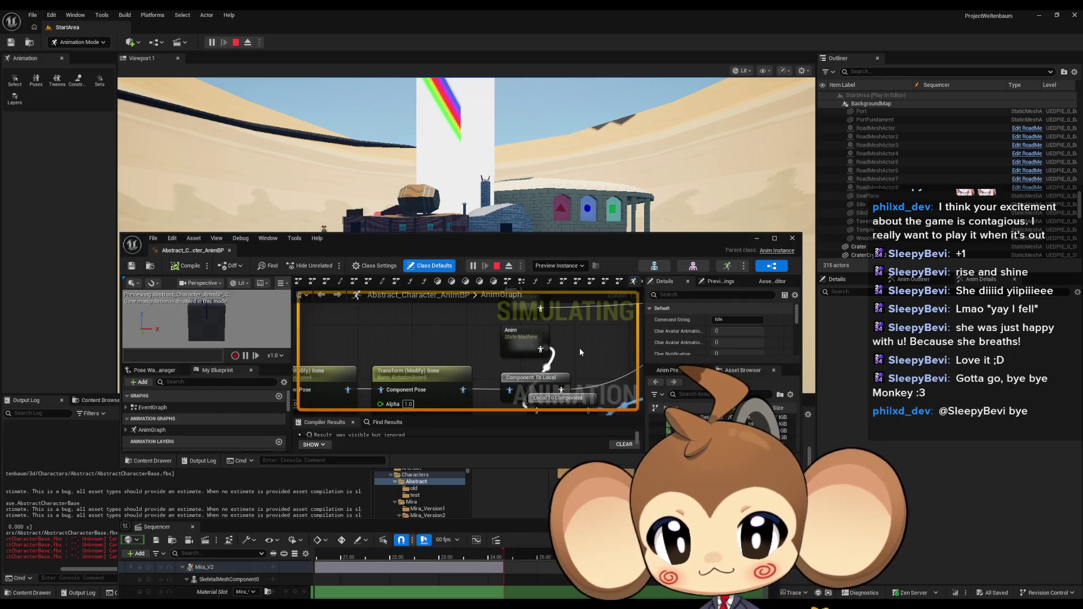
Step: Focus the Look At node, enlarge the AnimBP window, and save with Ctrl+S
scroll(579, 348, down, 1)
double_click(552, 361)
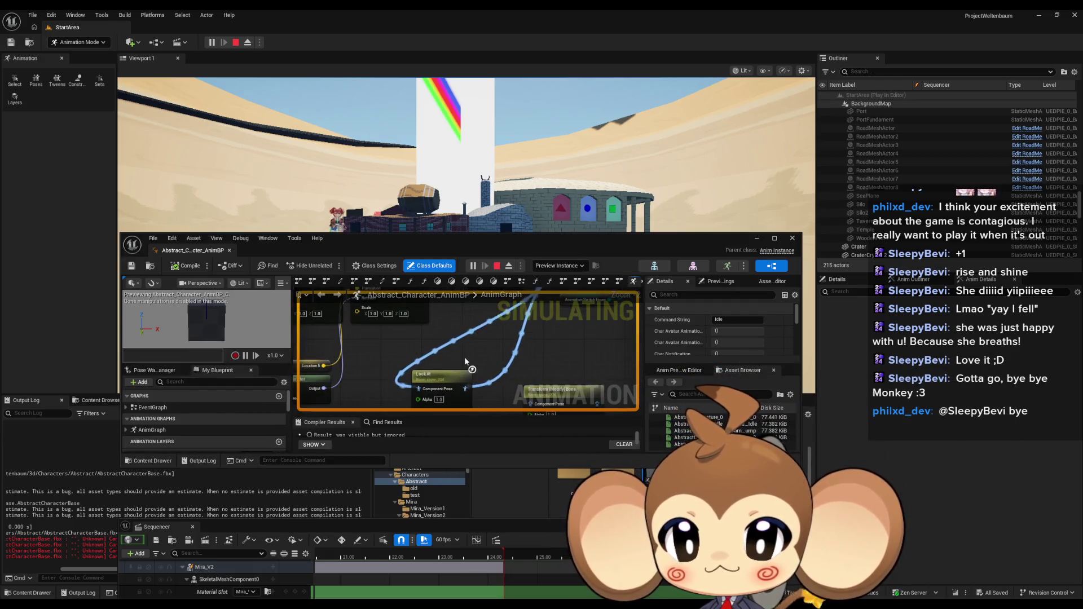
mouse_move(718, 239)
mouse_down()
mouse_move(683, 285)
mouse_move(683, 136)
mouse_up()
click(451, 108)
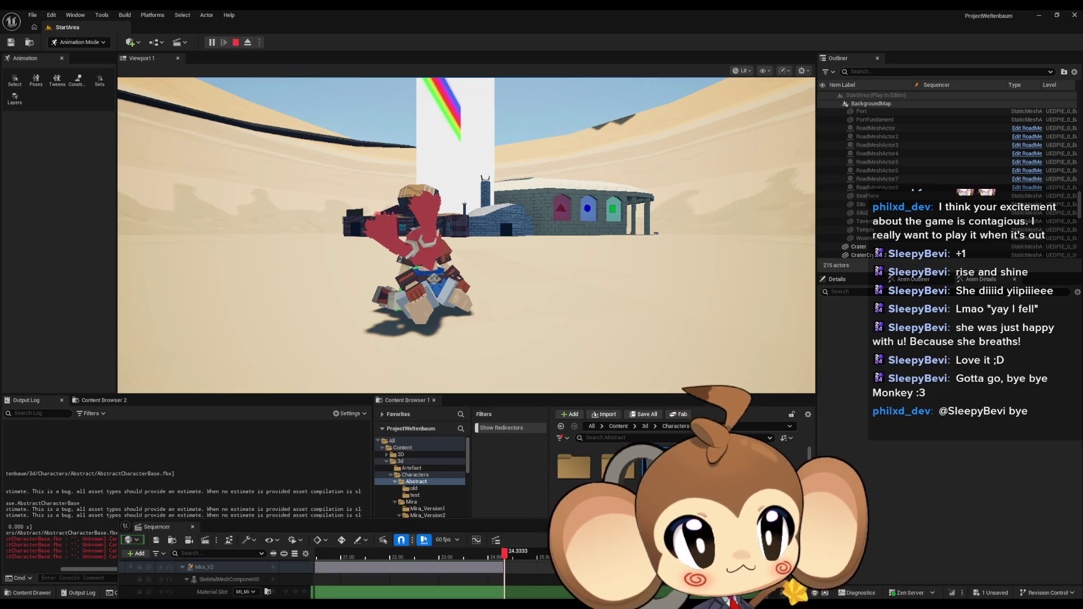
key(ctrl+s)
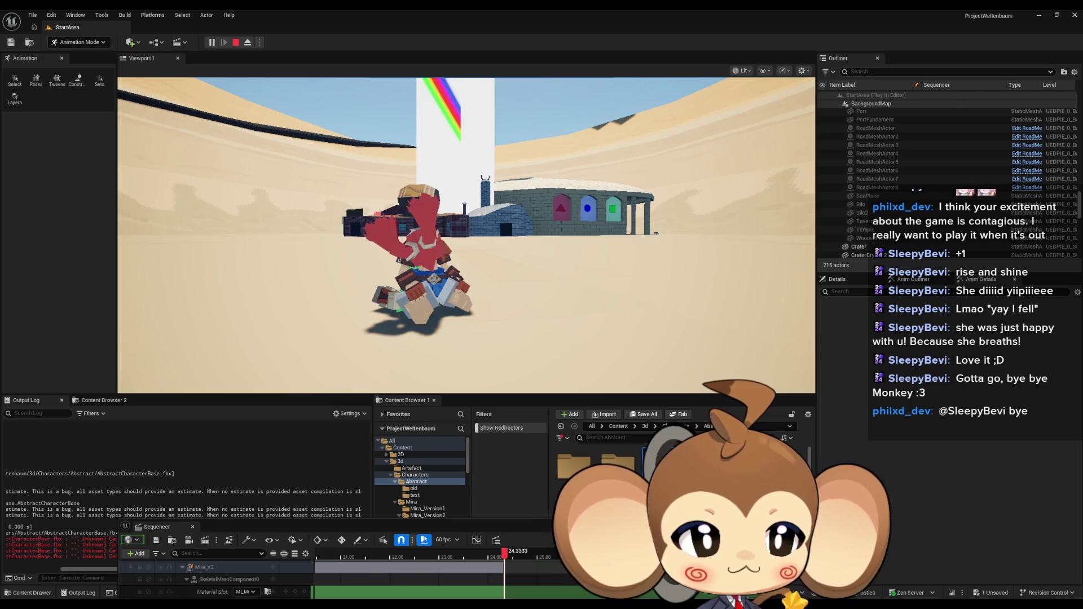
drag(653, 248, 625, 228)
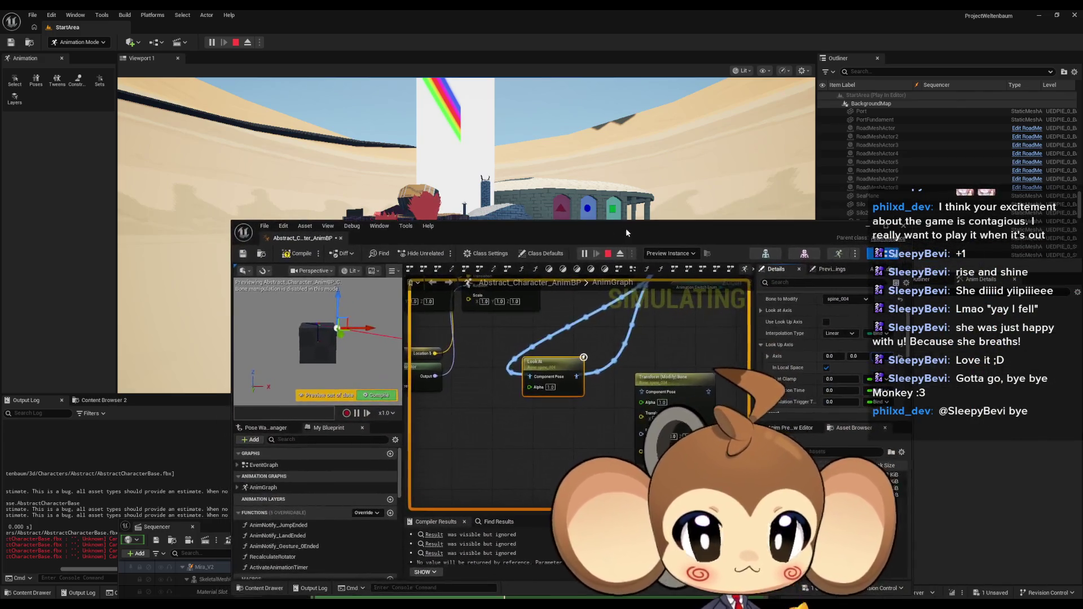
Step: Expand the LookAt node's Look at Axis and set Axis X to 1.0
scroll(849, 338, up, 2)
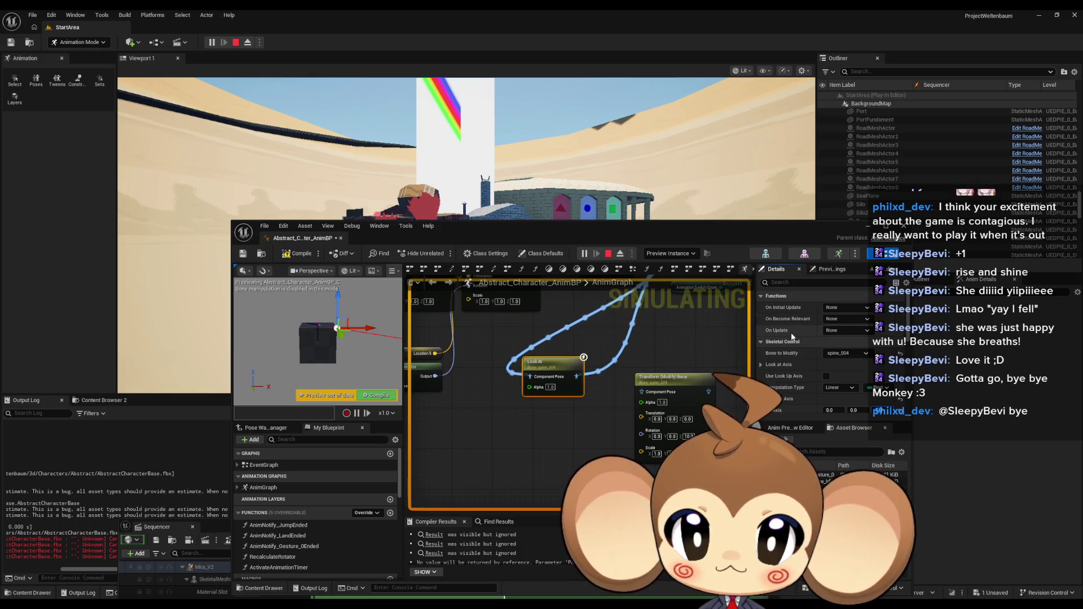
scroll(787, 333, down, 1)
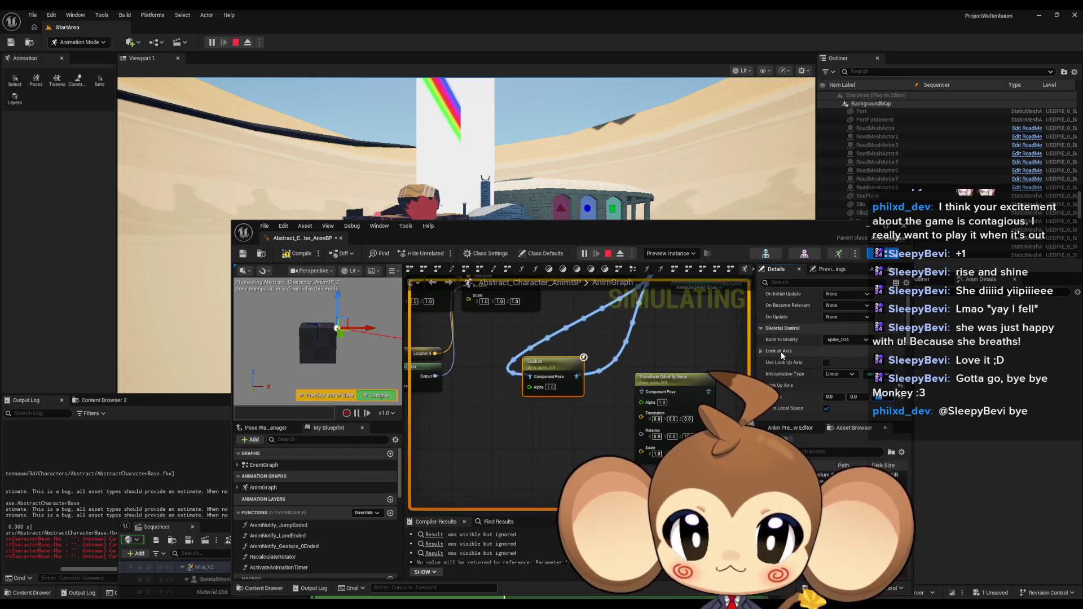
click(762, 351)
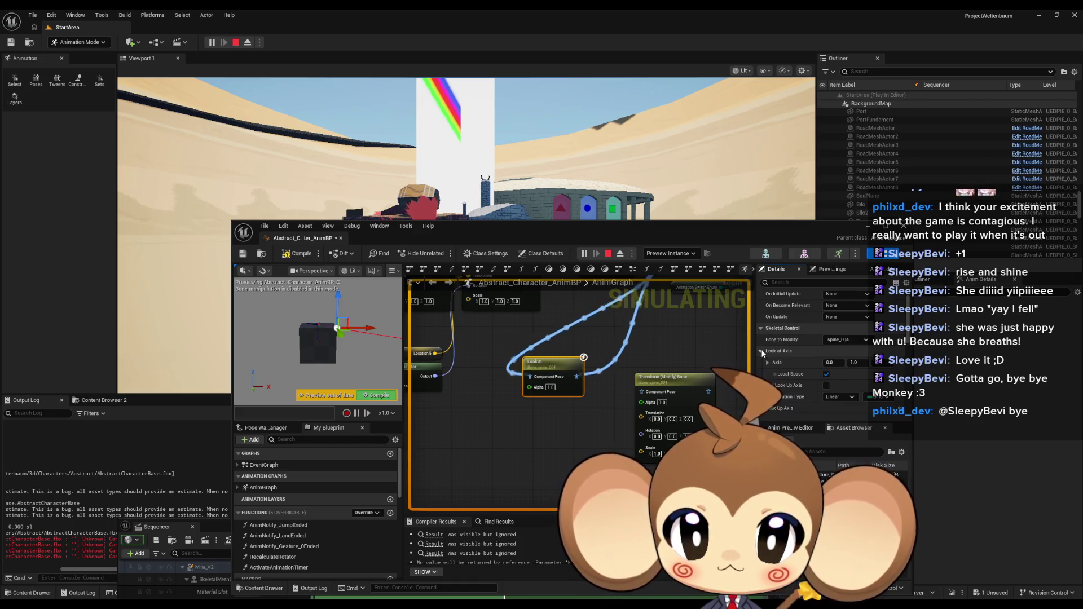
click(762, 351)
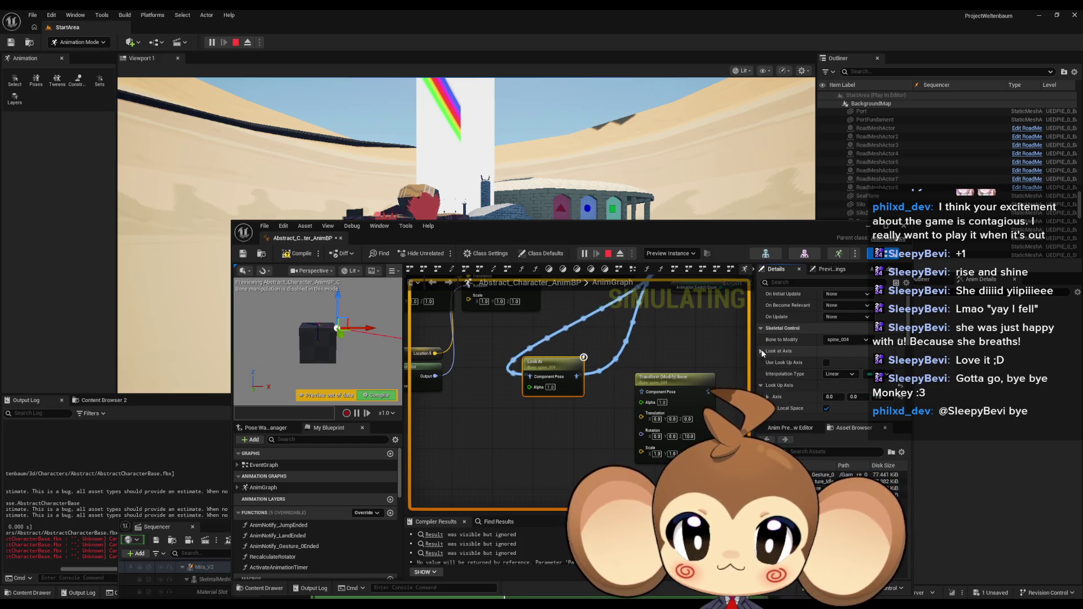
click(761, 351)
click(833, 362)
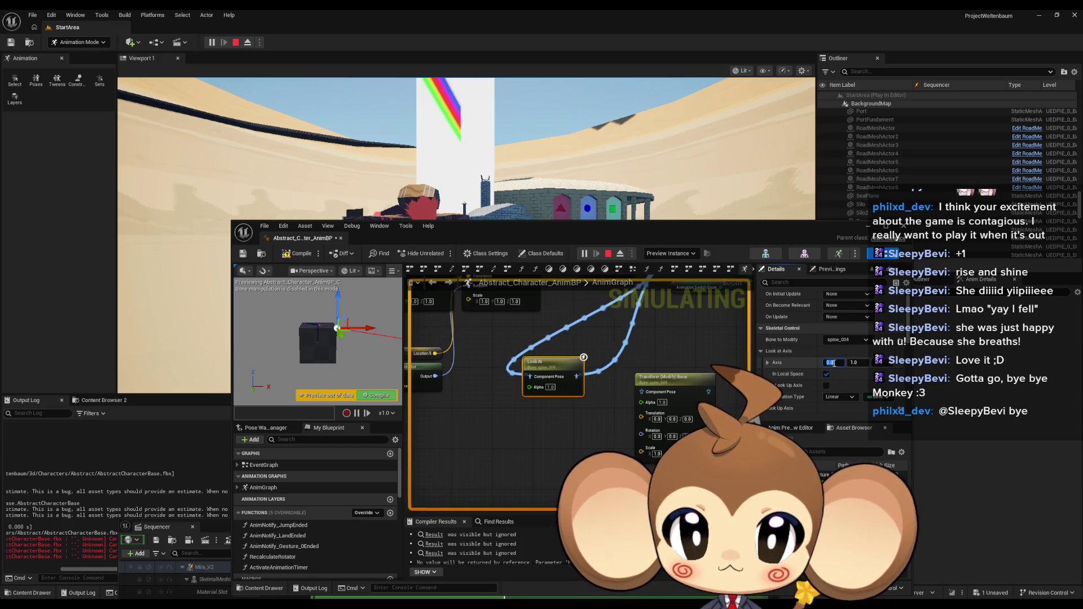
text(1.0)
drag(515, 225, 496, 321)
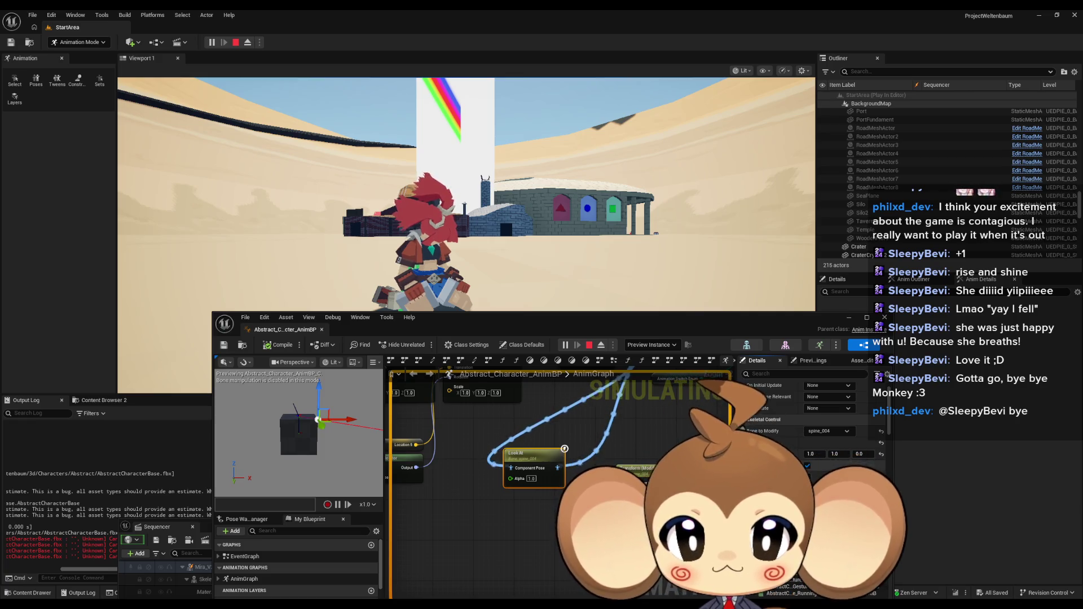
drag(838, 453, 846, 453)
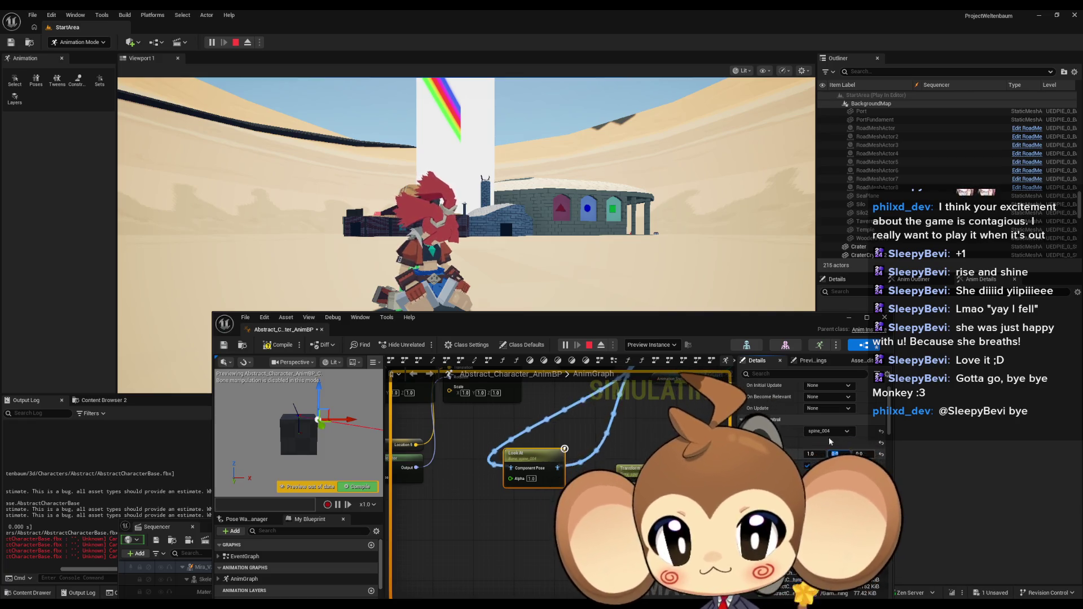
Step: Compile and save the AnimBP, check the running game, then commit the axis value and recompile
key(ctrl+s)
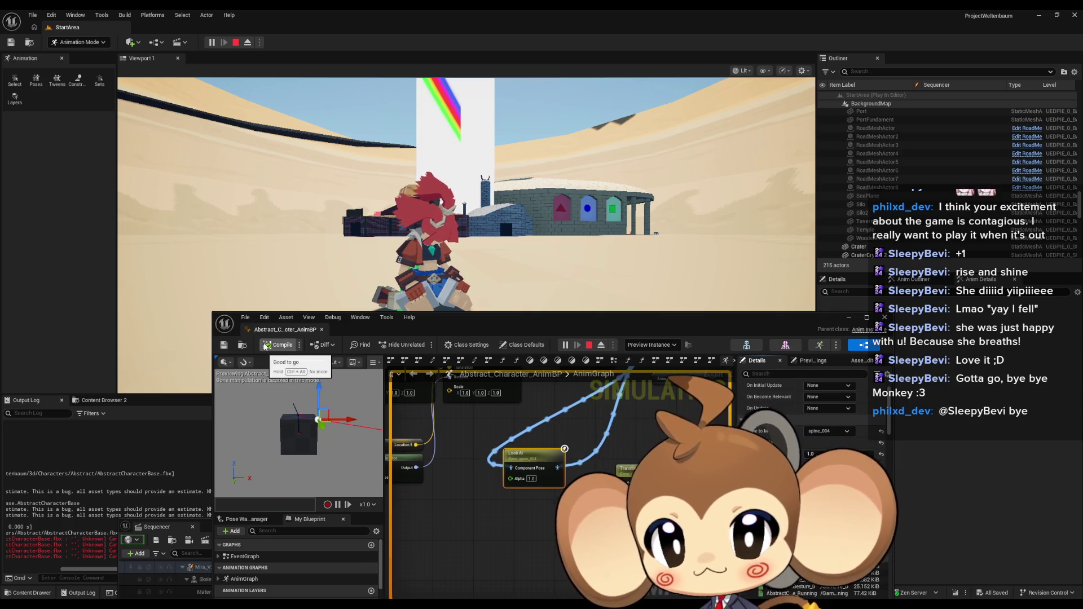
click(364, 294)
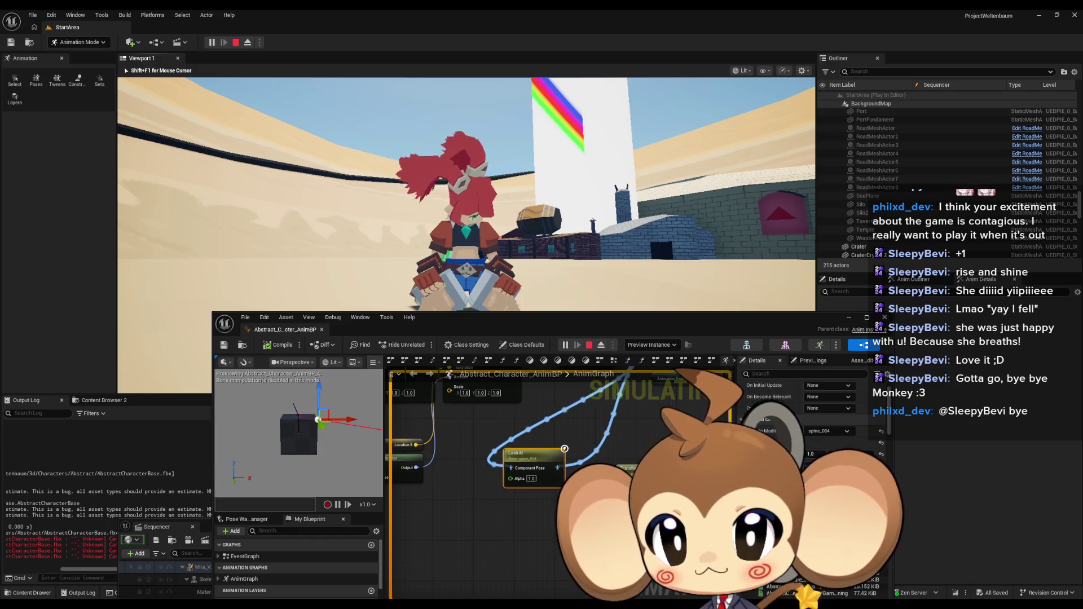
key(shift+F1)
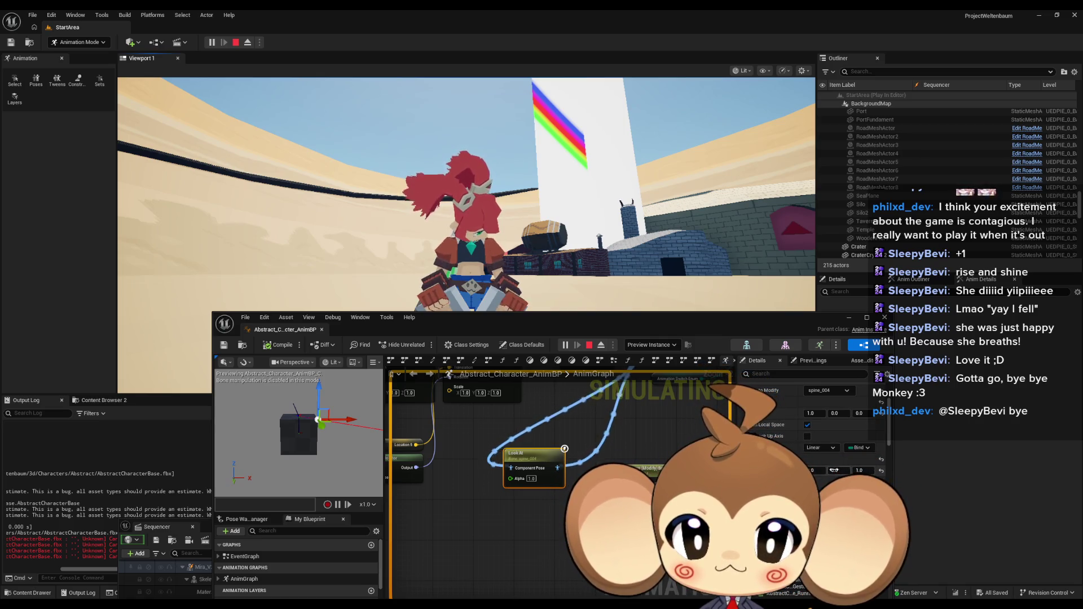
key(Return)
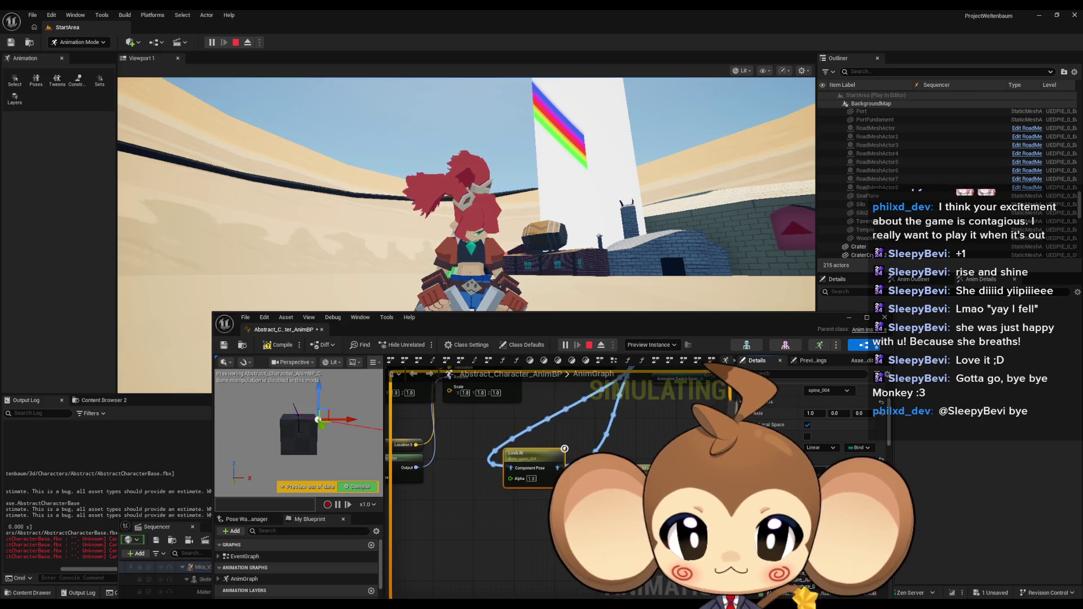
click(276, 347)
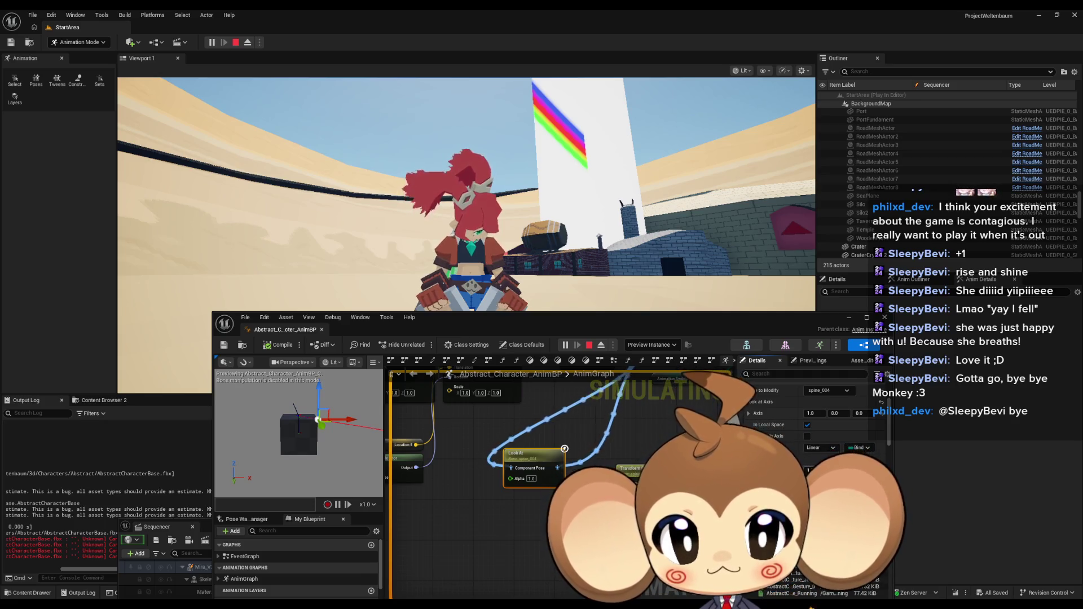
click(811, 470)
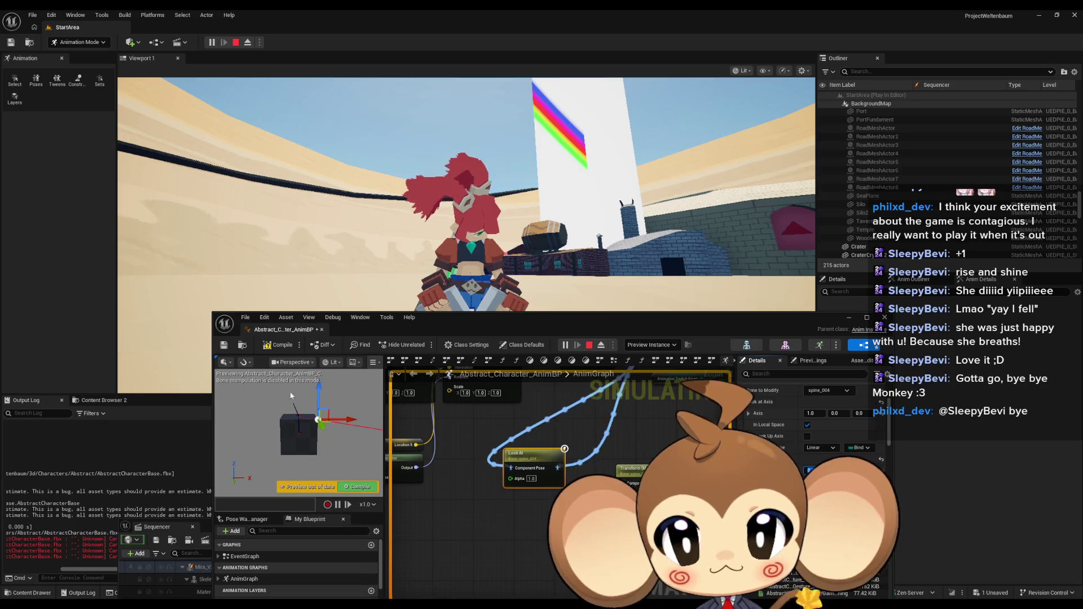
click(278, 345)
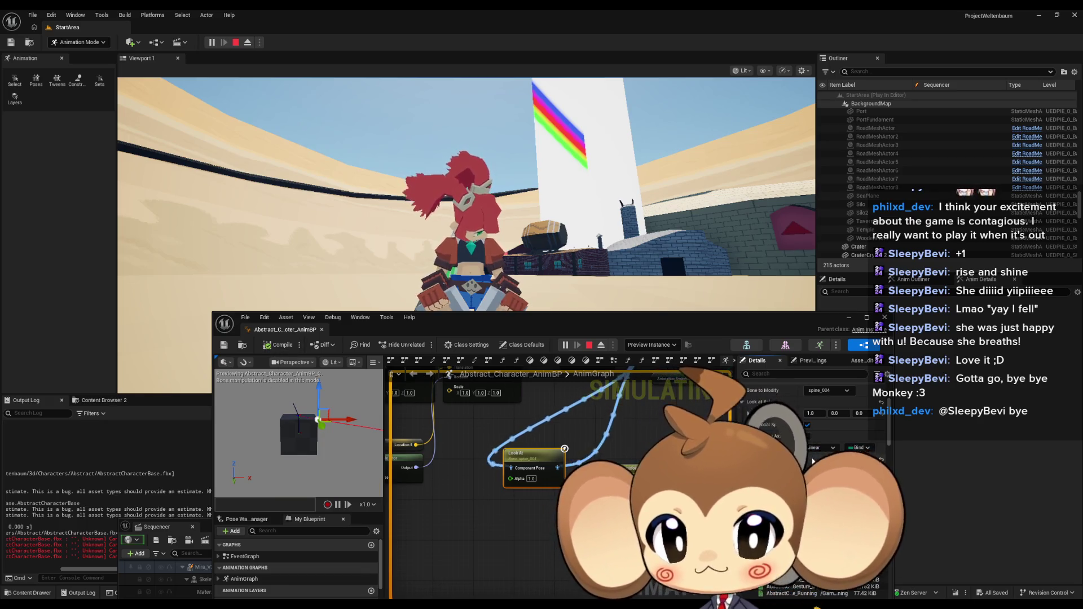
Step: Set a look-at vector field to 0, recompile the AnimBP, and return to the game view
scroll(812, 457, down, 3)
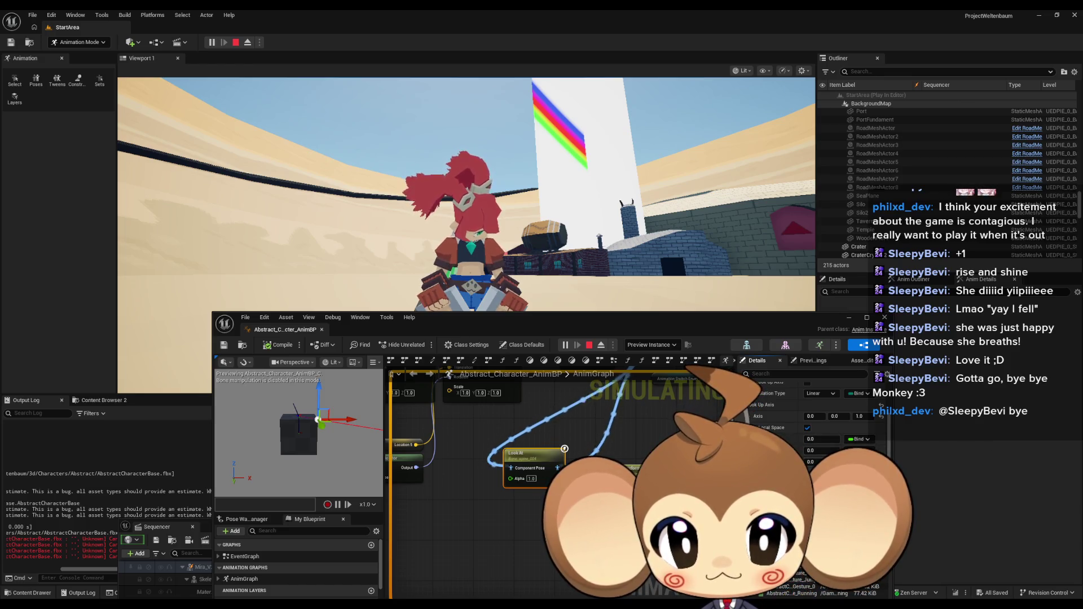
scroll(838, 448, down, 2)
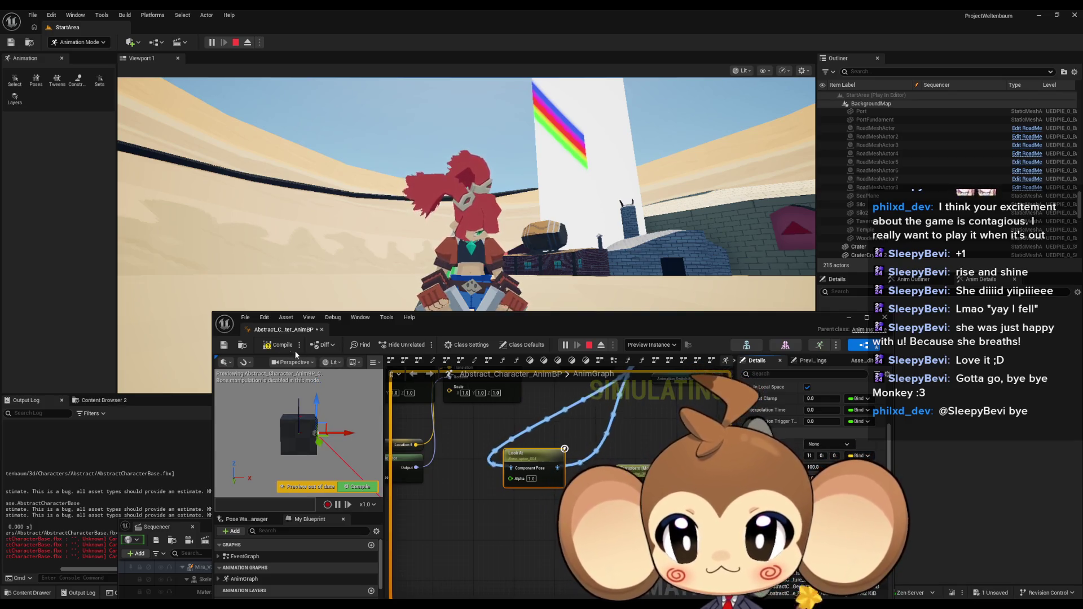
key(ctrl+s)
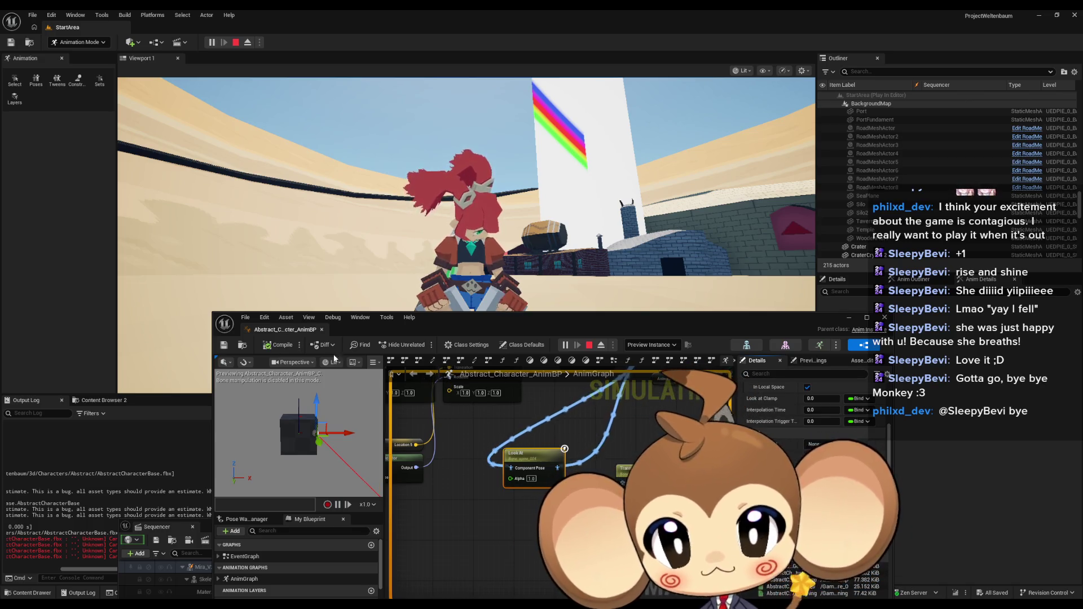
click(278, 346)
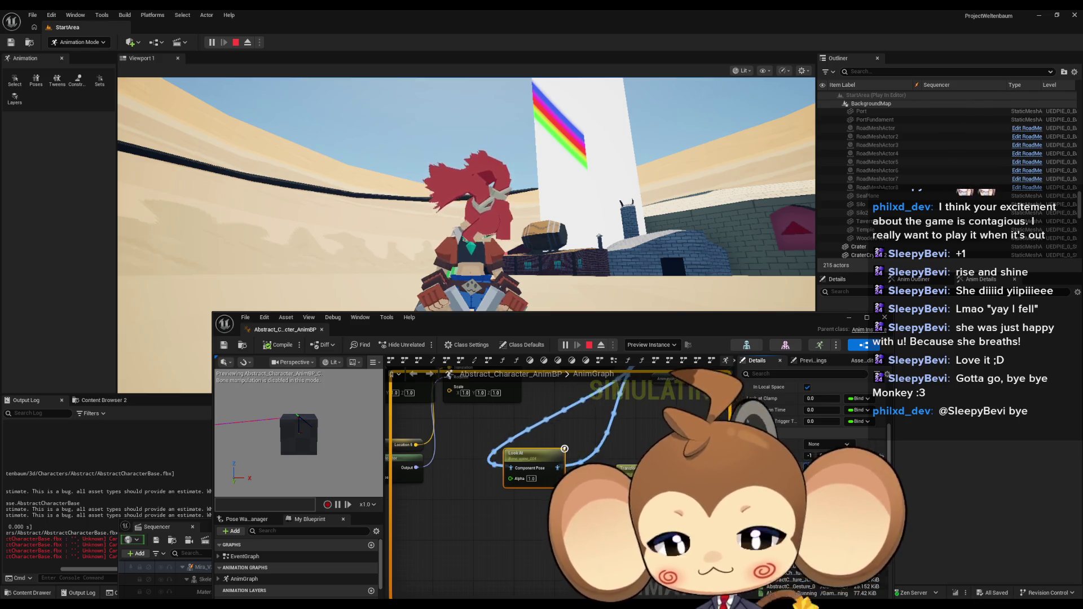
key(Return)
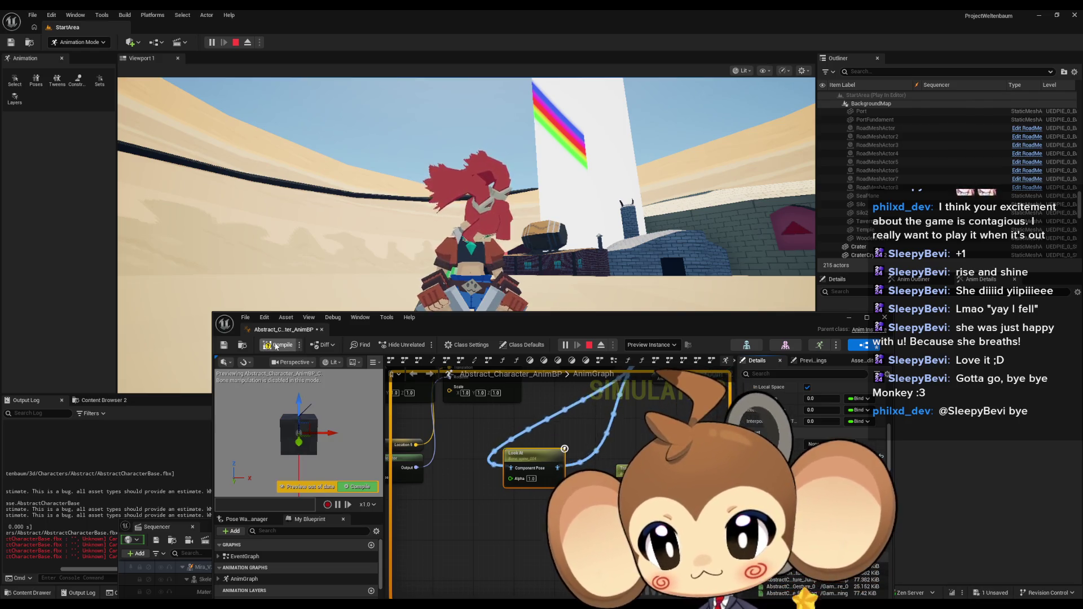
click(279, 345)
click(498, 273)
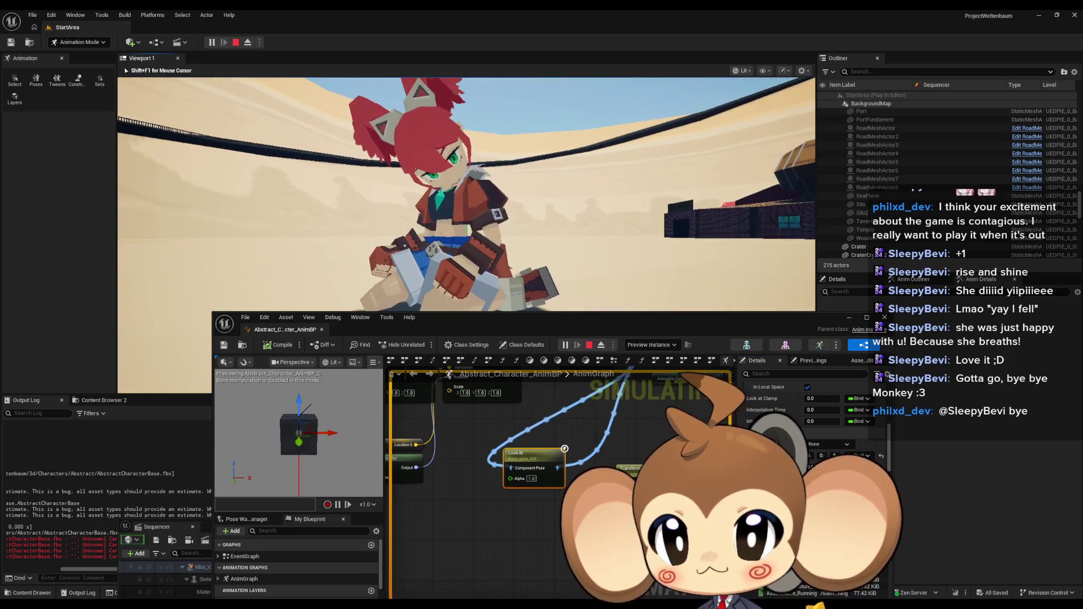
Step: Release the mouse from the game and recompile the AnimBP twice
key(shift+F1)
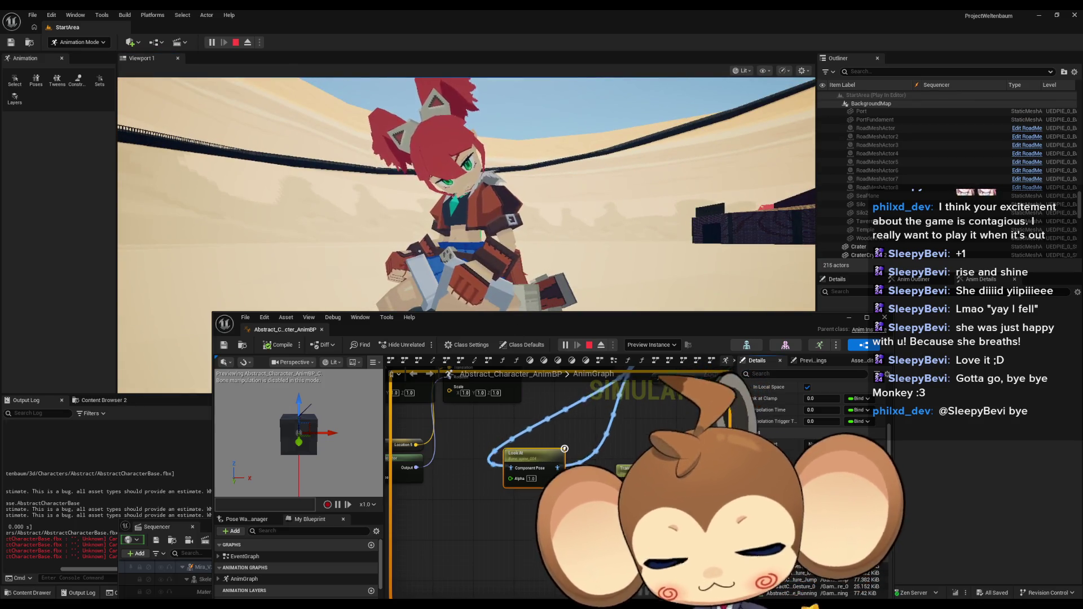
click(274, 346)
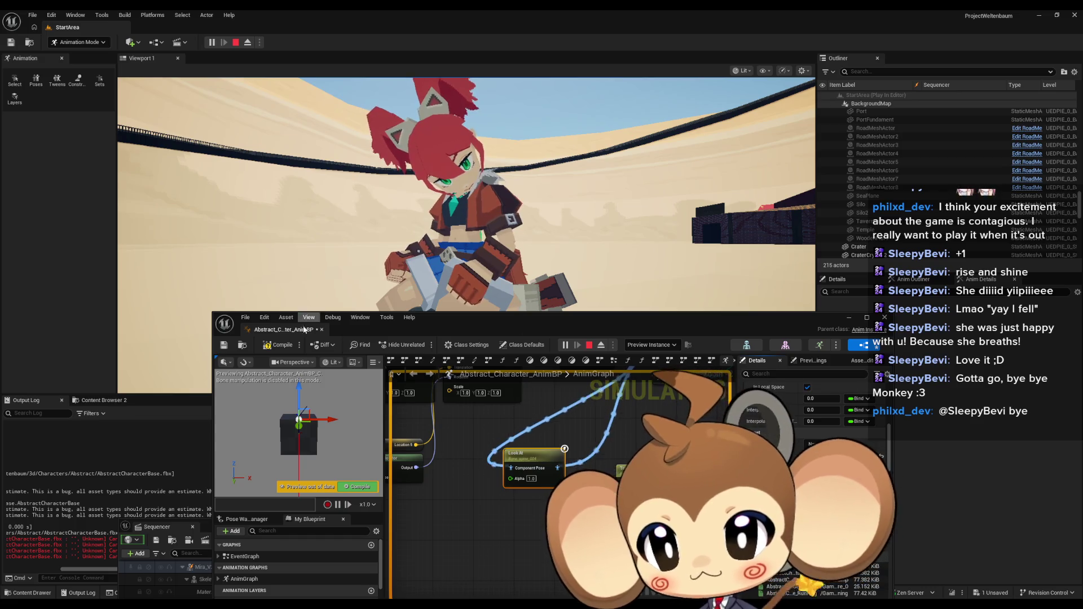
click(277, 345)
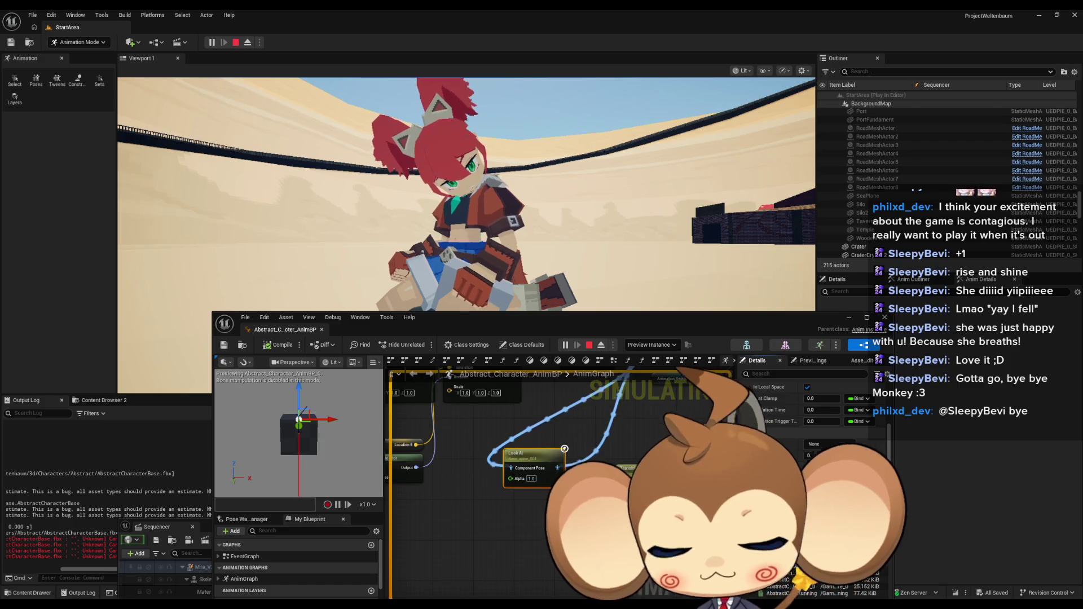
Step: Drag the Look At target coordinates, one to 0 and one higher, recompile, and check the character in play
drag(813, 467, 818, 467)
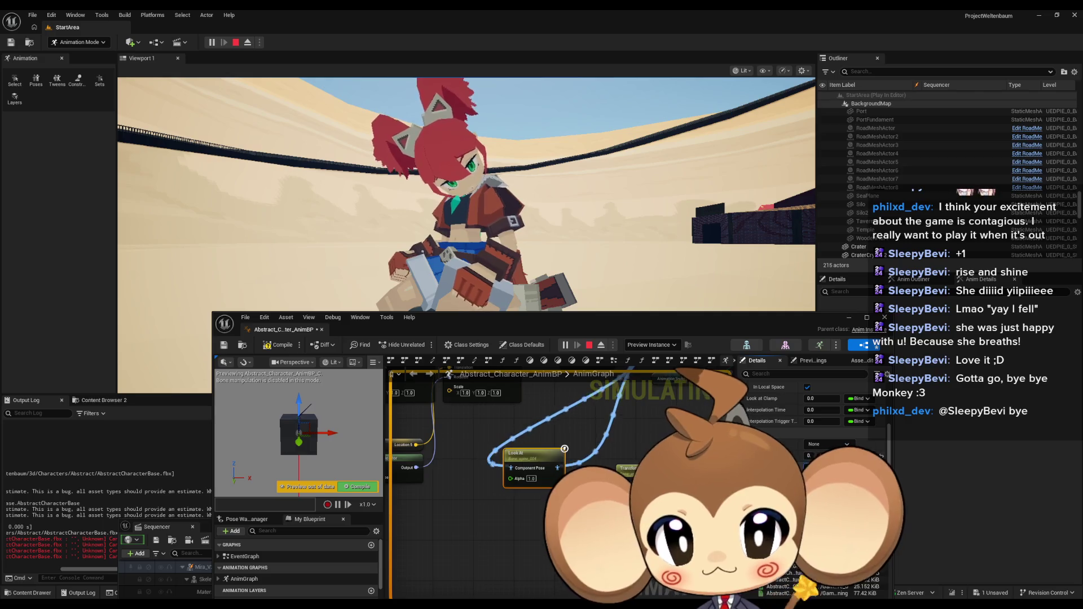
drag(810, 455, 816, 455)
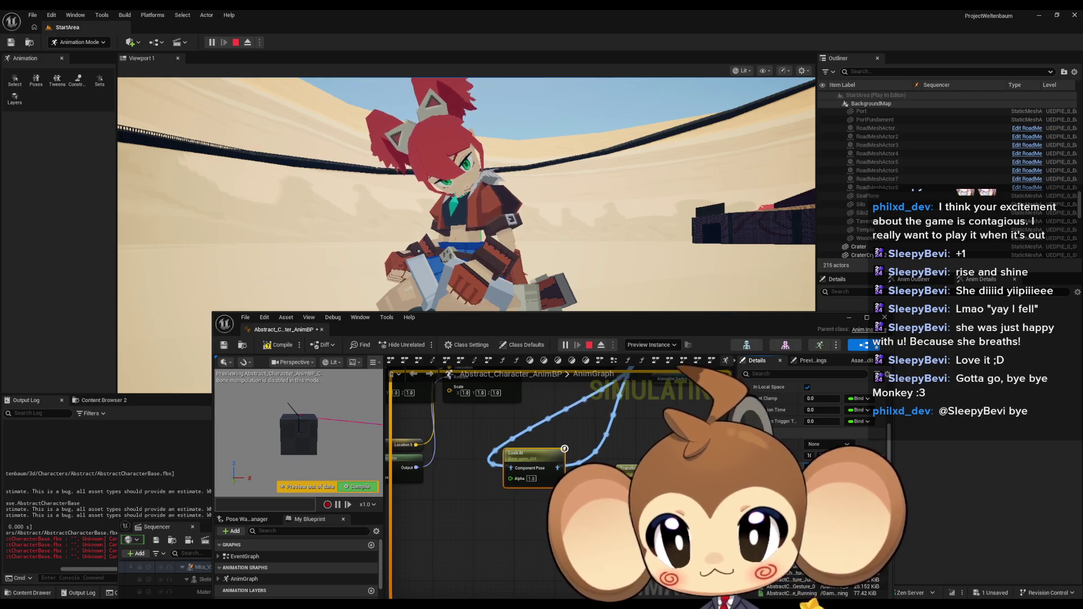
click(266, 345)
click(393, 267)
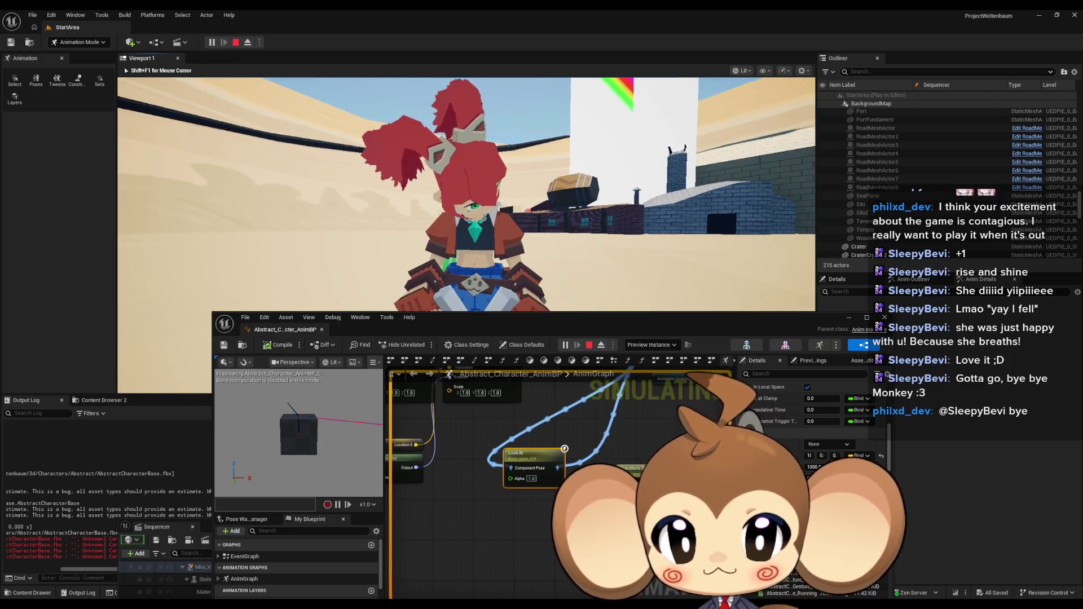
key(shift+F1)
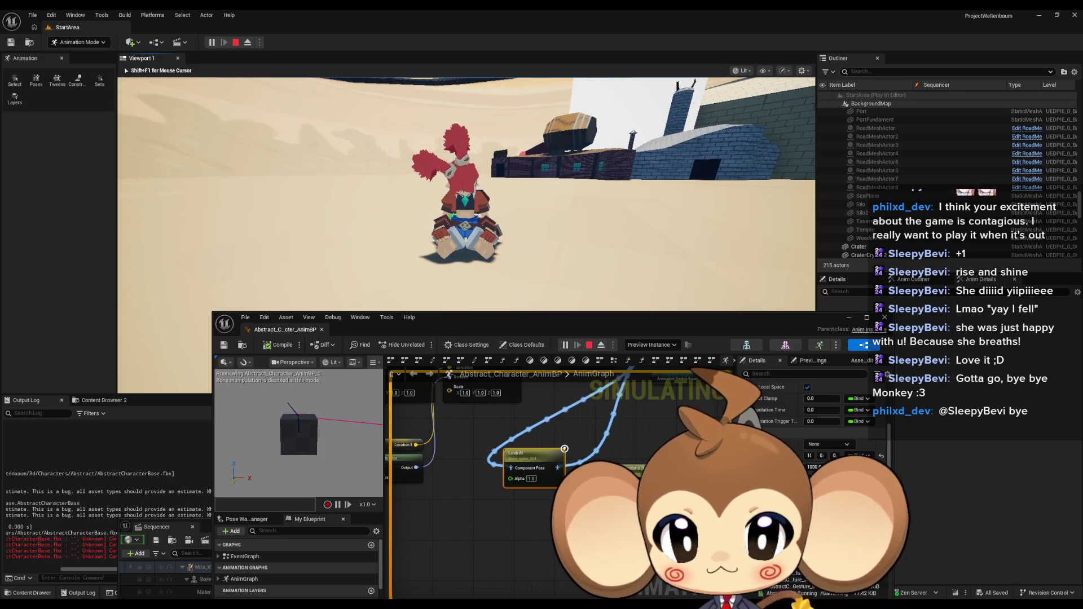
key(shift+F1)
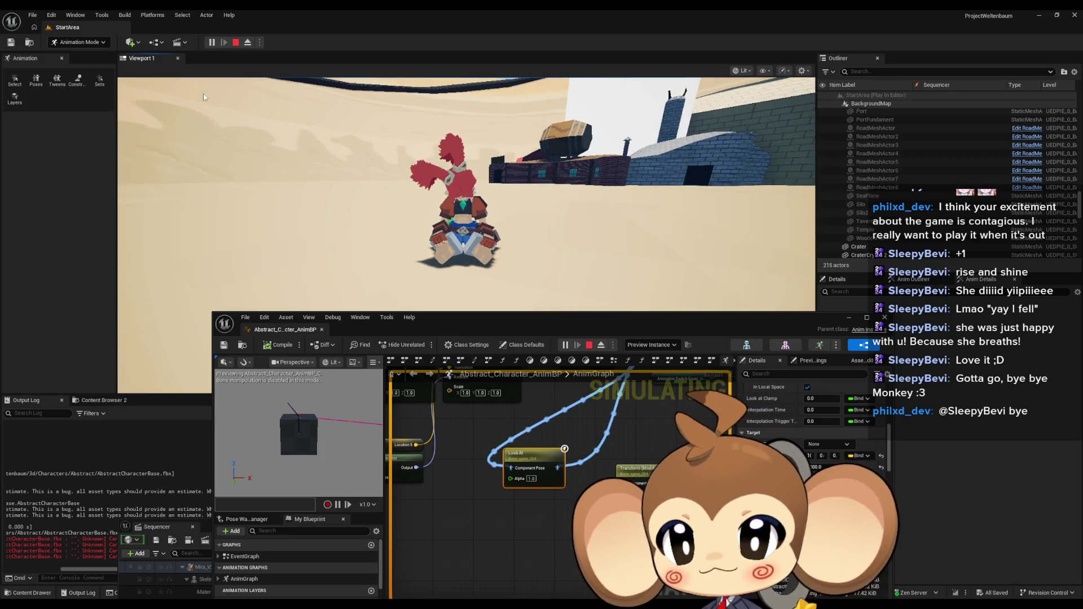
click(133, 42)
Step: Place a sphere shape actor into the running StartArea level from Quick Add
mouse_move(157, 123)
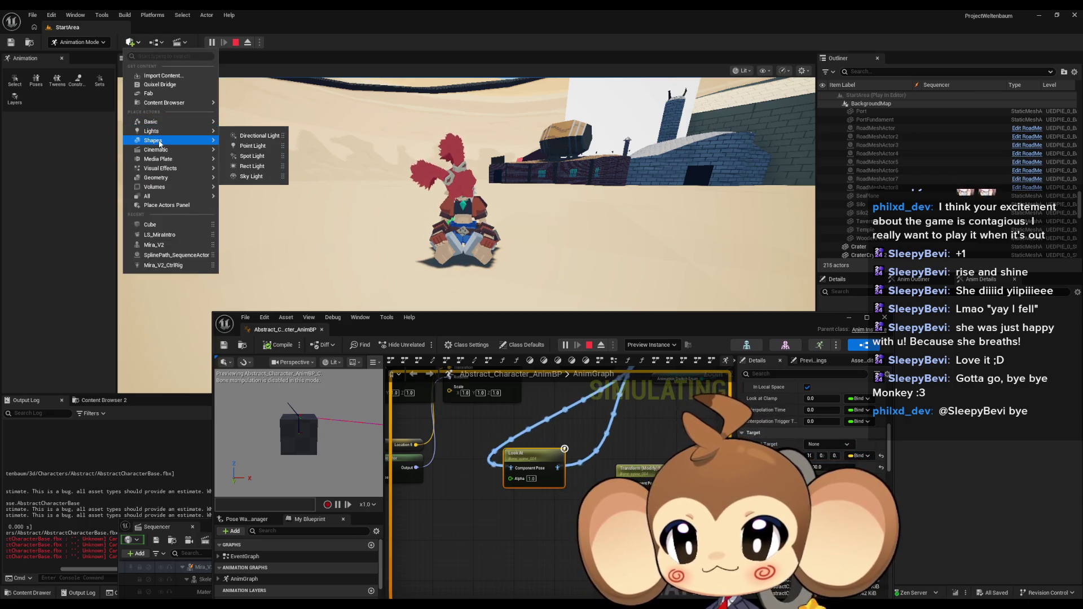
click(254, 153)
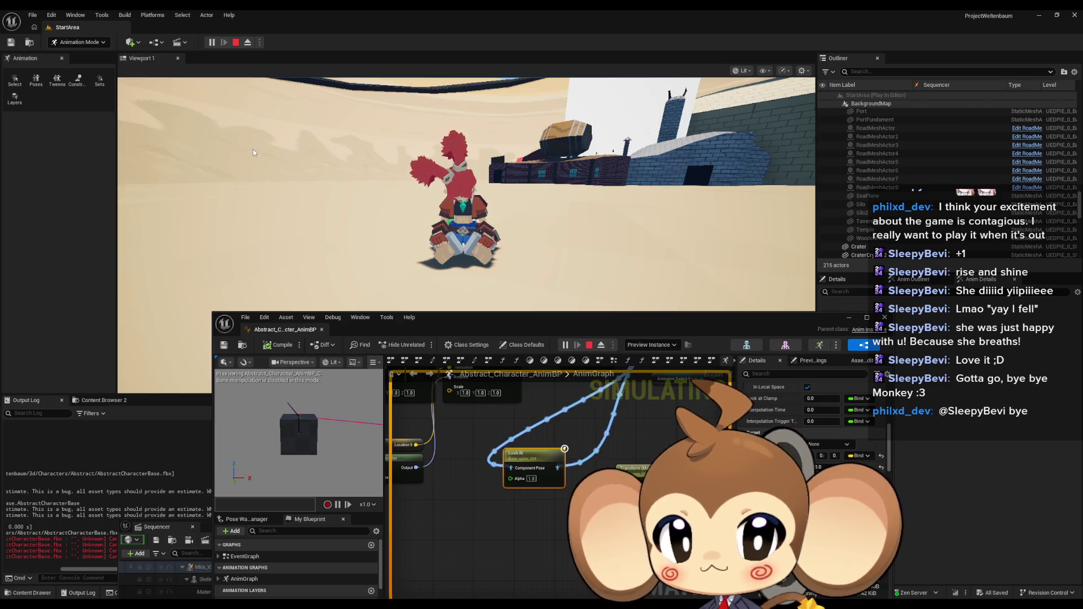
scroll(912, 206, down, 5)
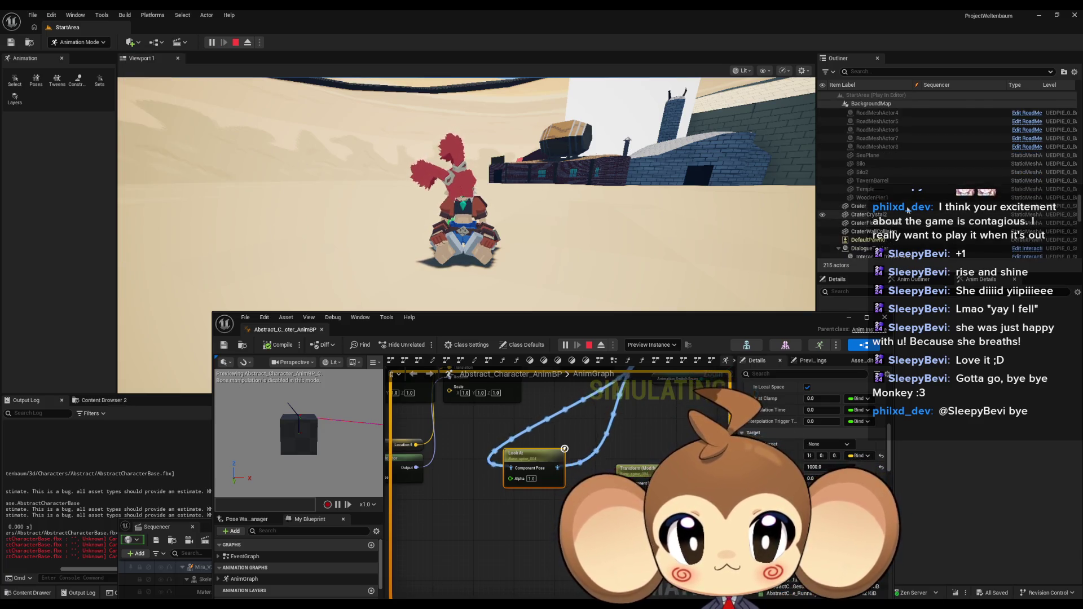
scroll(934, 192, down, 6)
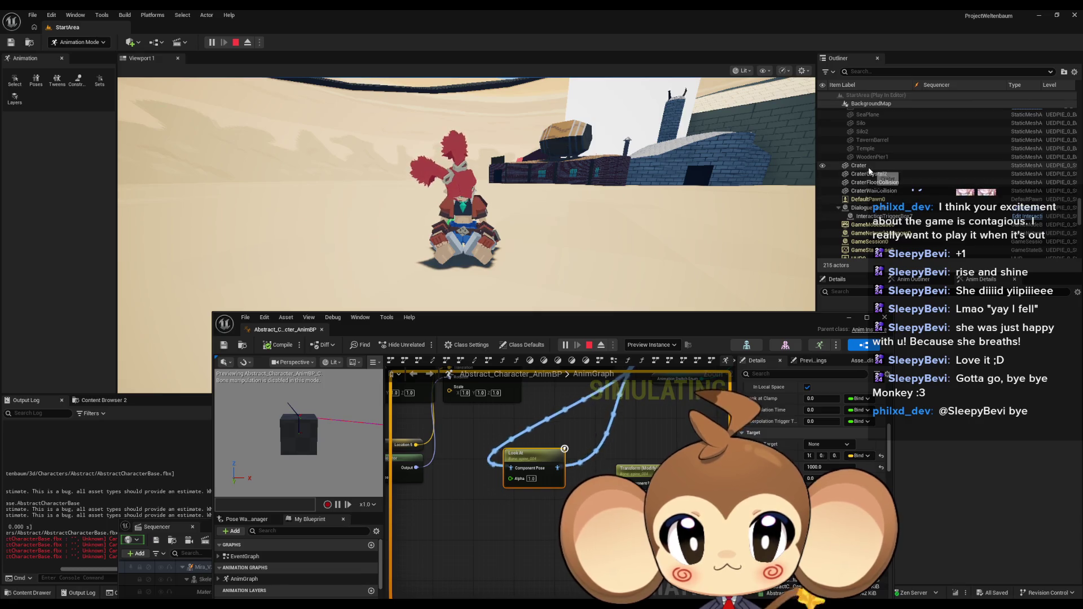
drag(1079, 220, 1074, 100)
scroll(1075, 100, down, 8)
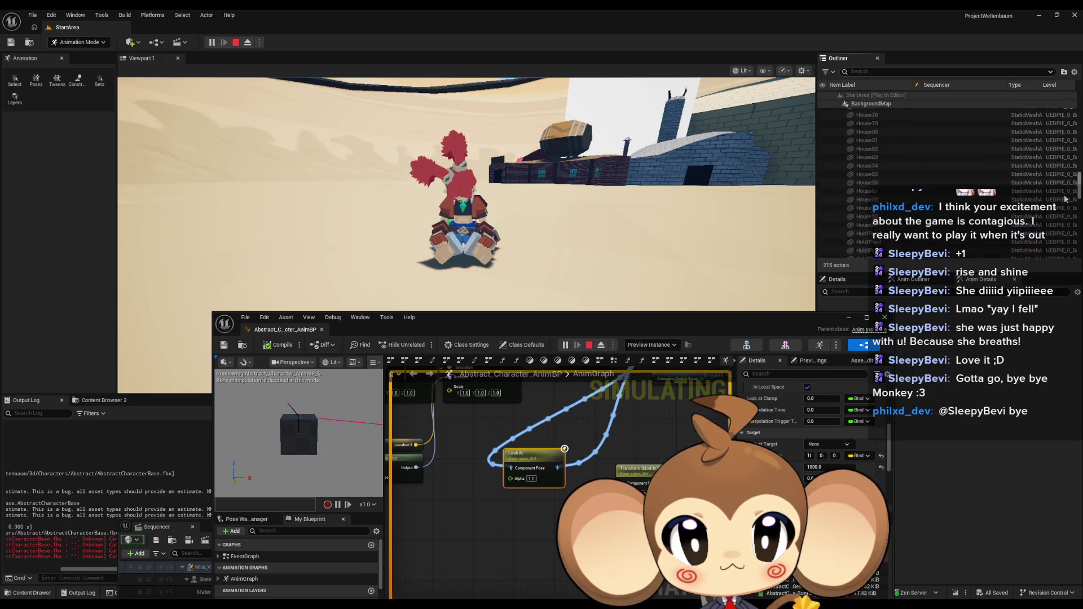
Step: Eject from the game view, dismiss the Quick Add menu, and select the DefaultPawn sphere
click(466, 186)
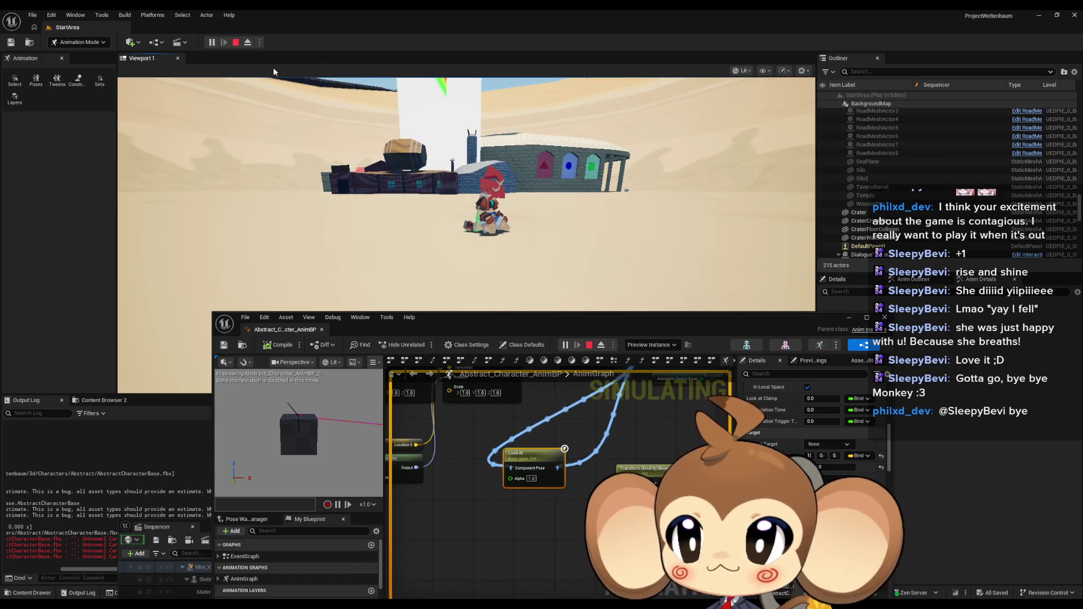
click(248, 42)
click(131, 42)
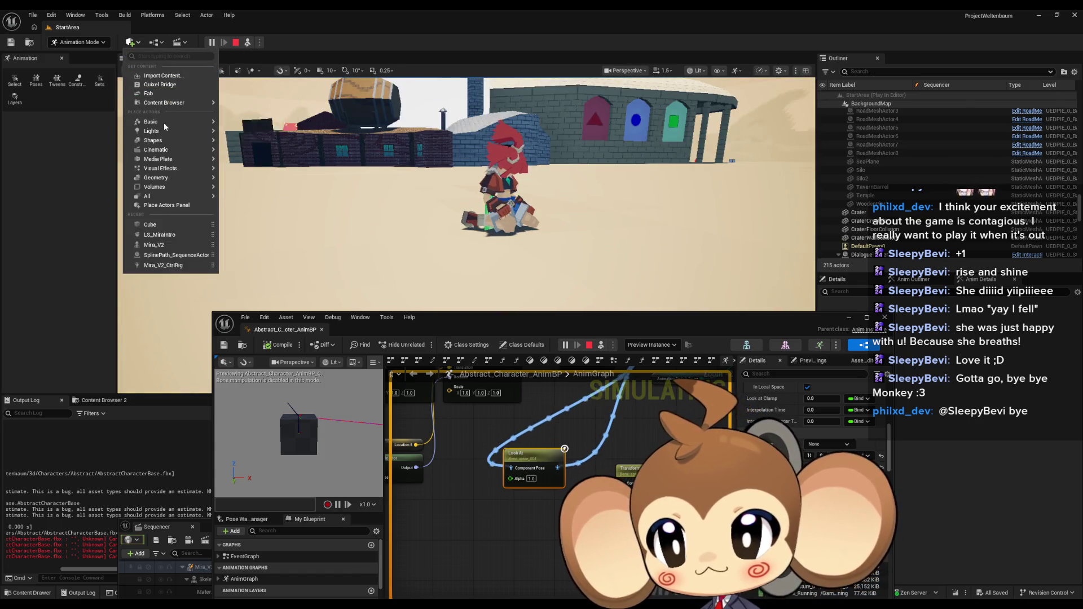
mouse_move(157, 152)
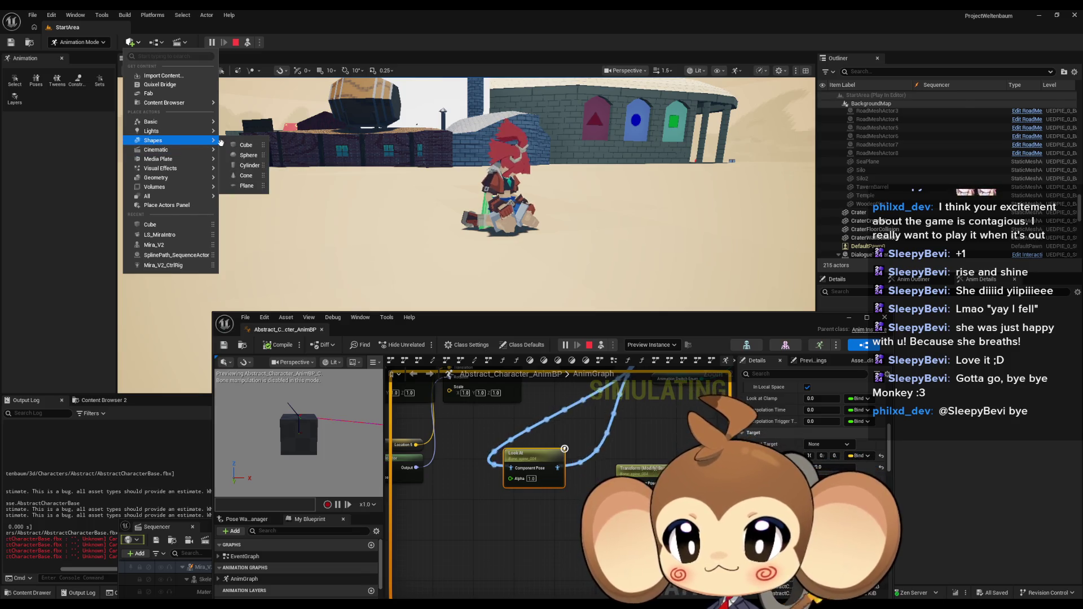
click(240, 147)
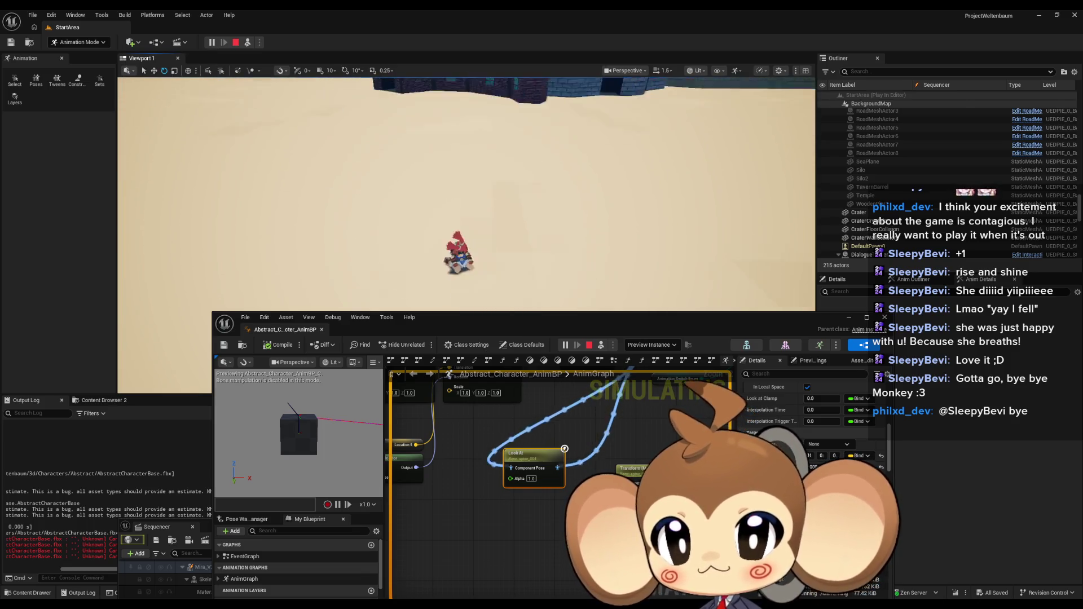
click(335, 198)
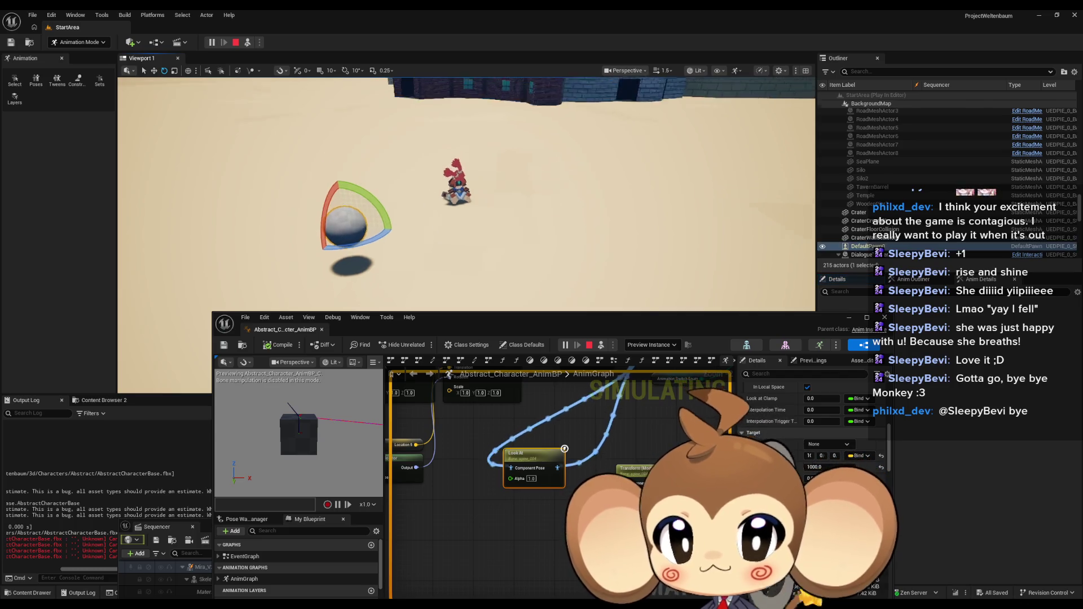
Step: Reset the sphere's location and set its X location to 1000
drag(787, 330, 689, 357)
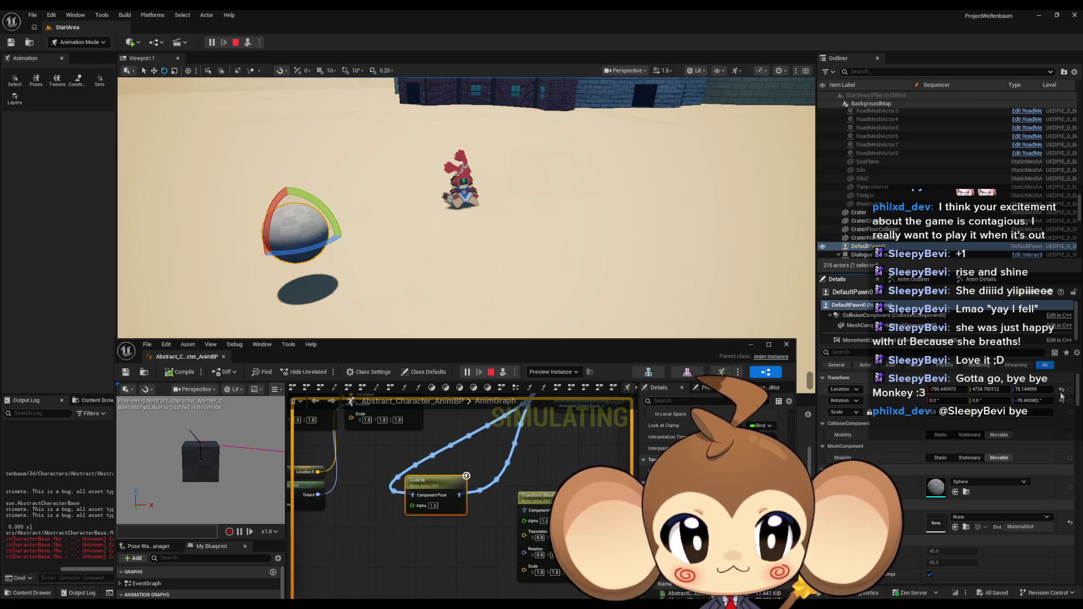
click(1062, 390)
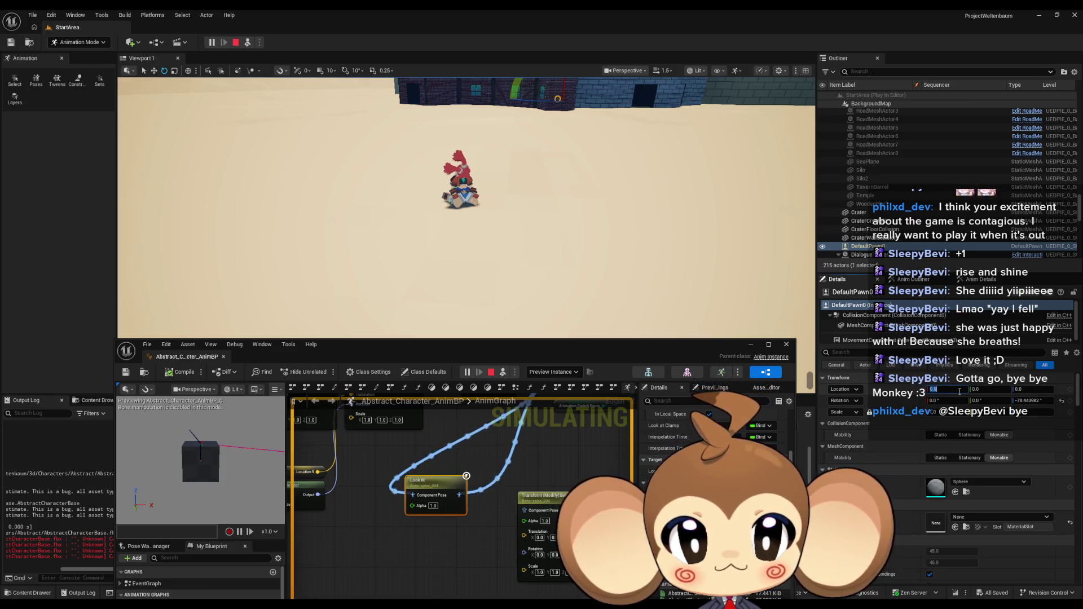
text(0)
key(Return)
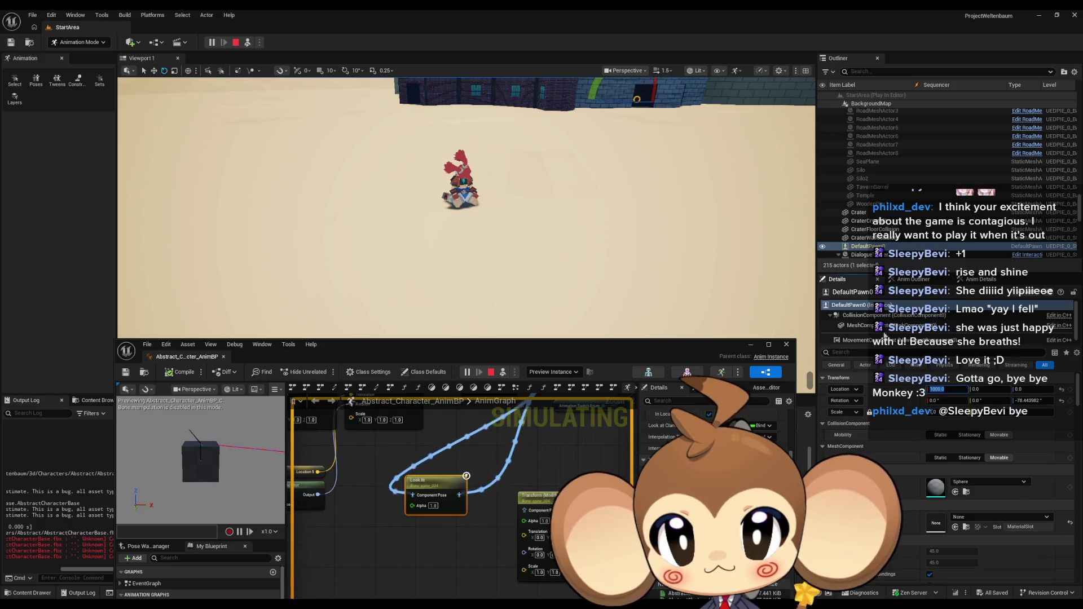
Step: Switch to the Move tool, frame the sphere with F, edit its Y location, and recompile
click(154, 71)
mouse_move(706, 208)
mouse_down()
mouse_move(641, 153)
mouse_move(138, 168)
mouse_up()
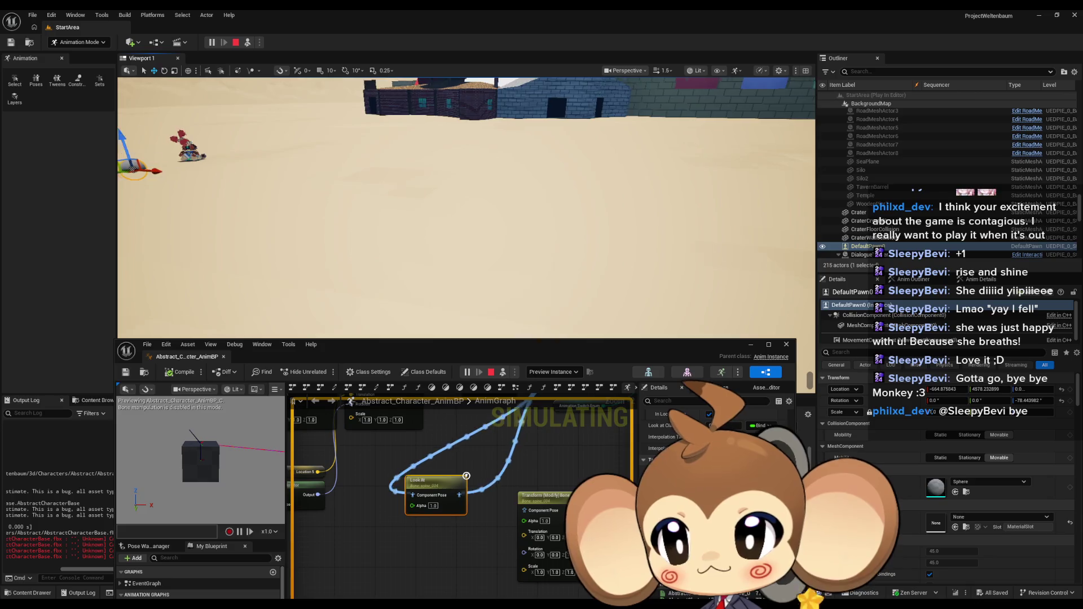
key(f)
drag(254, 168, 254, 168)
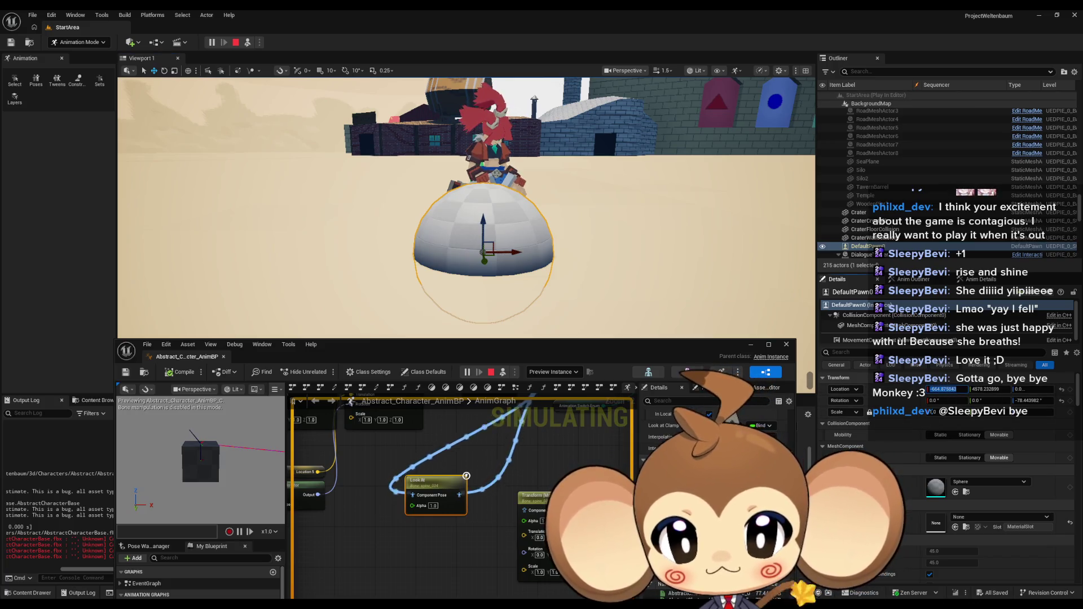
click(991, 390)
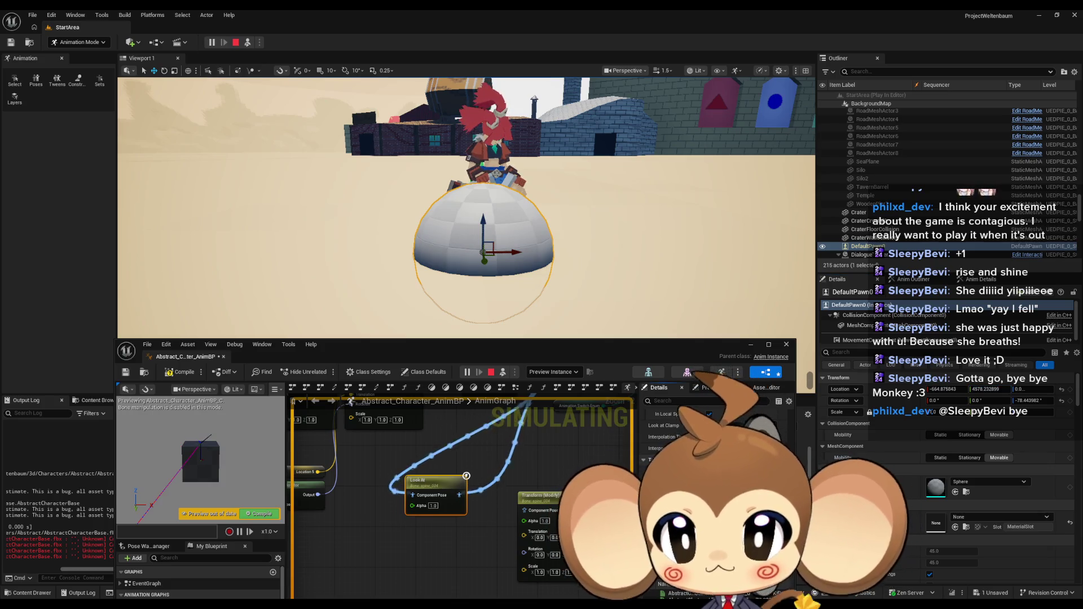
click(182, 372)
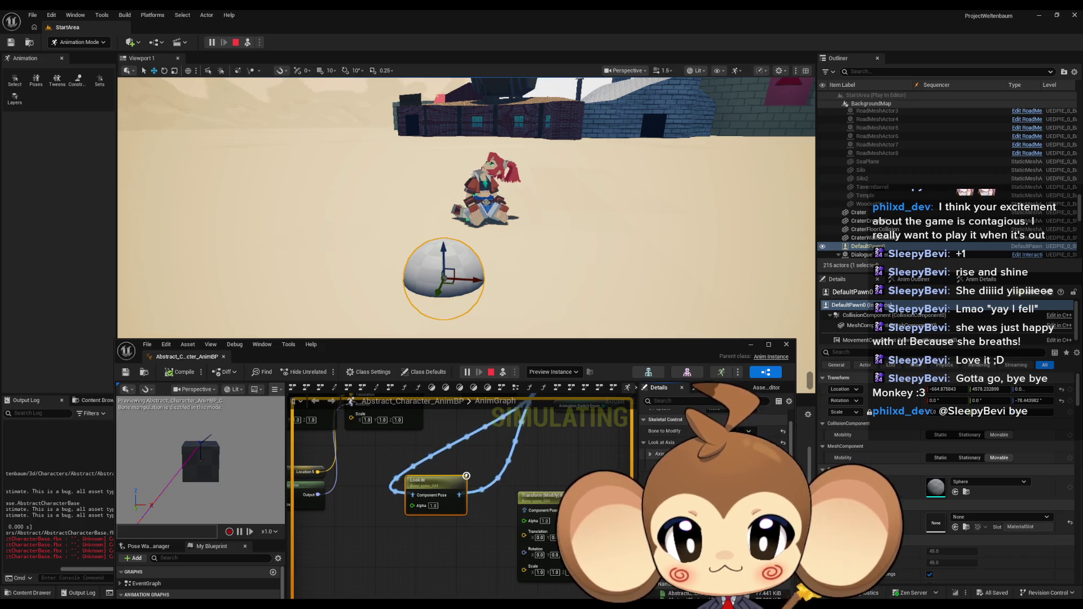
Step: Commit several Look At setting edits, compiling and saving the AnimBP after each
key(Return)
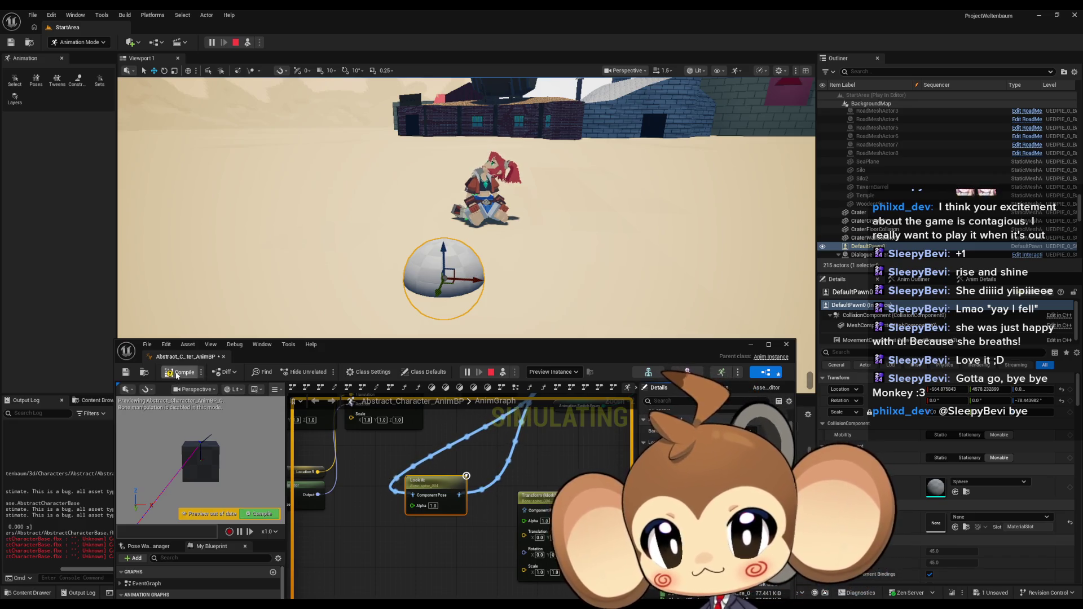
click(177, 373)
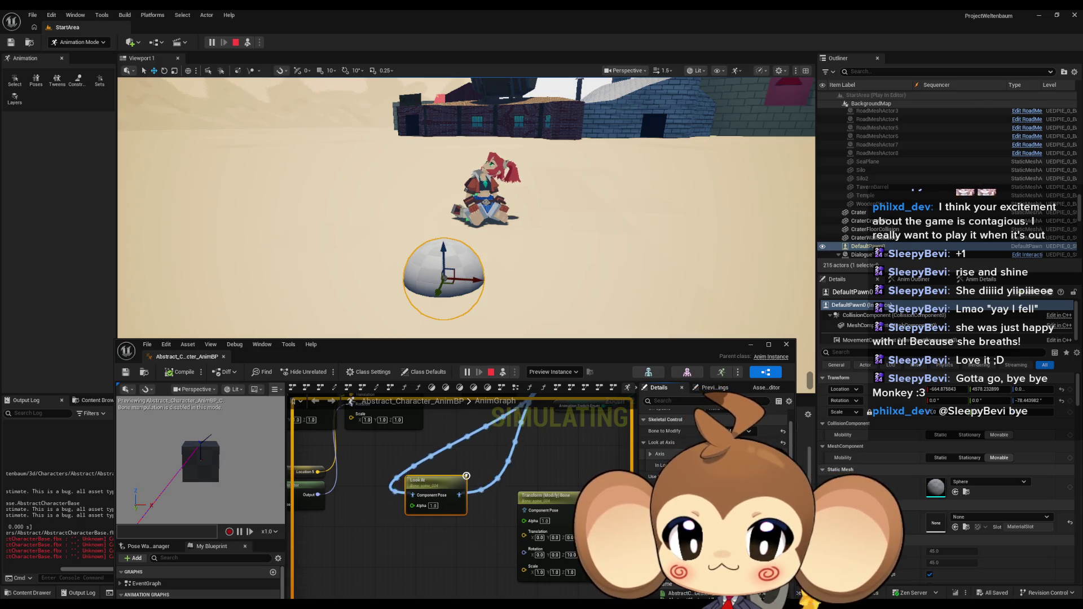
key(Return)
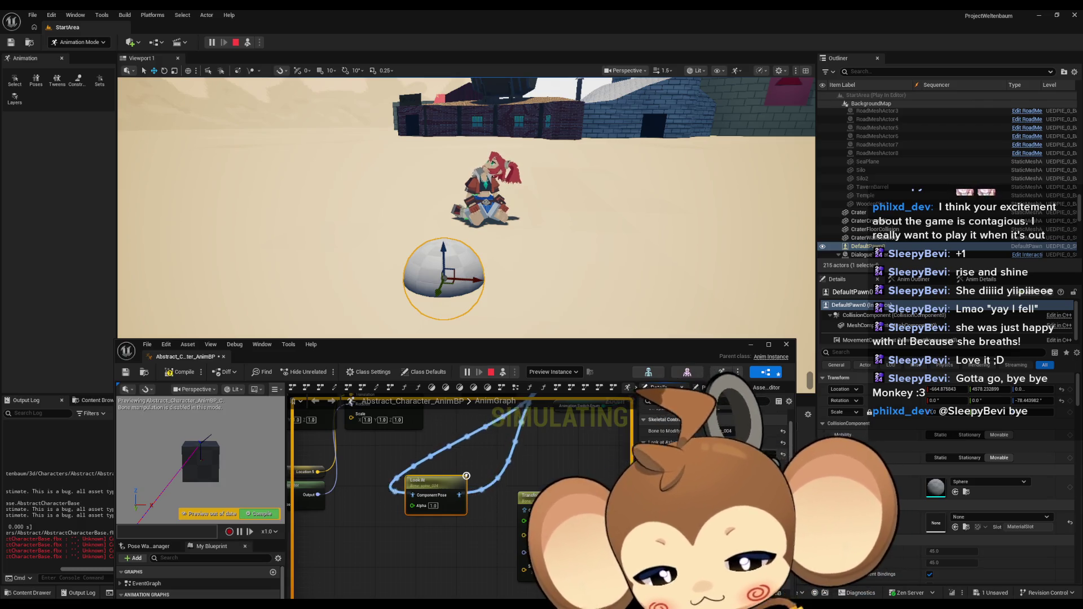
click(180, 372)
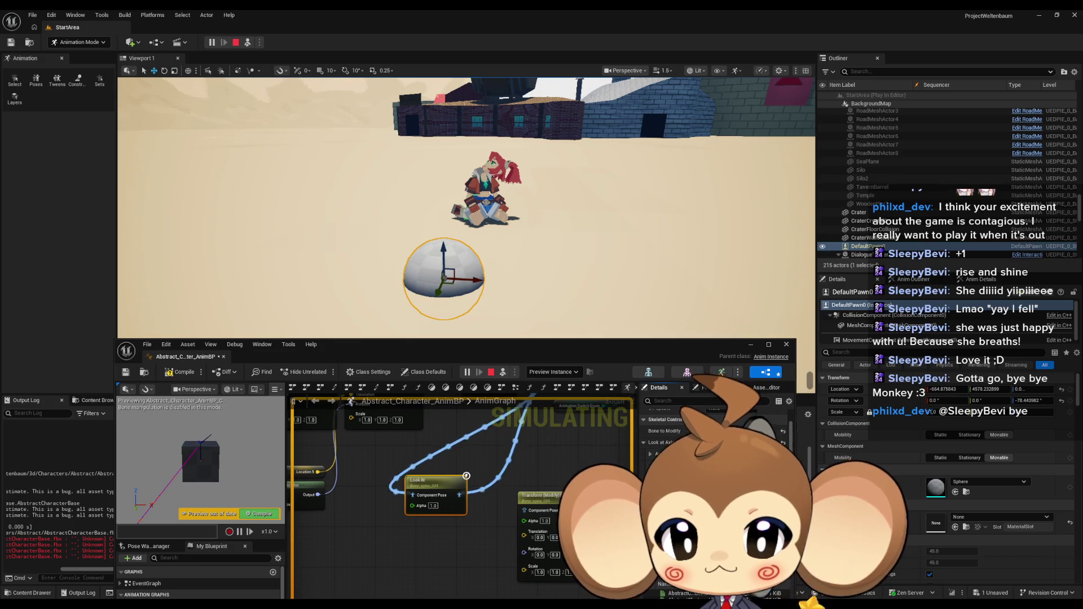
key(ctrl+s)
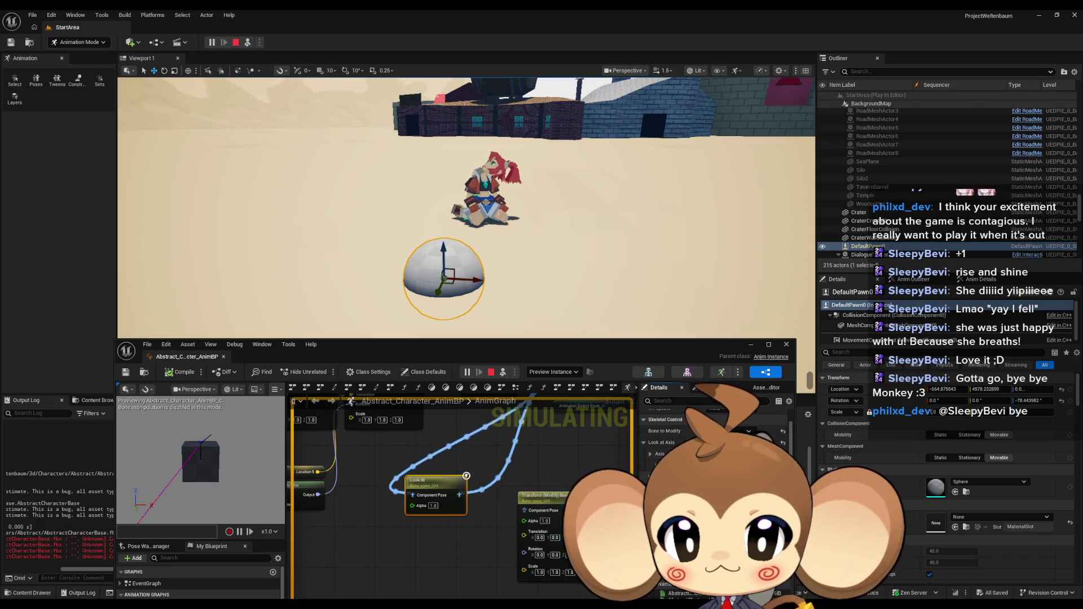
key(Return)
click(181, 372)
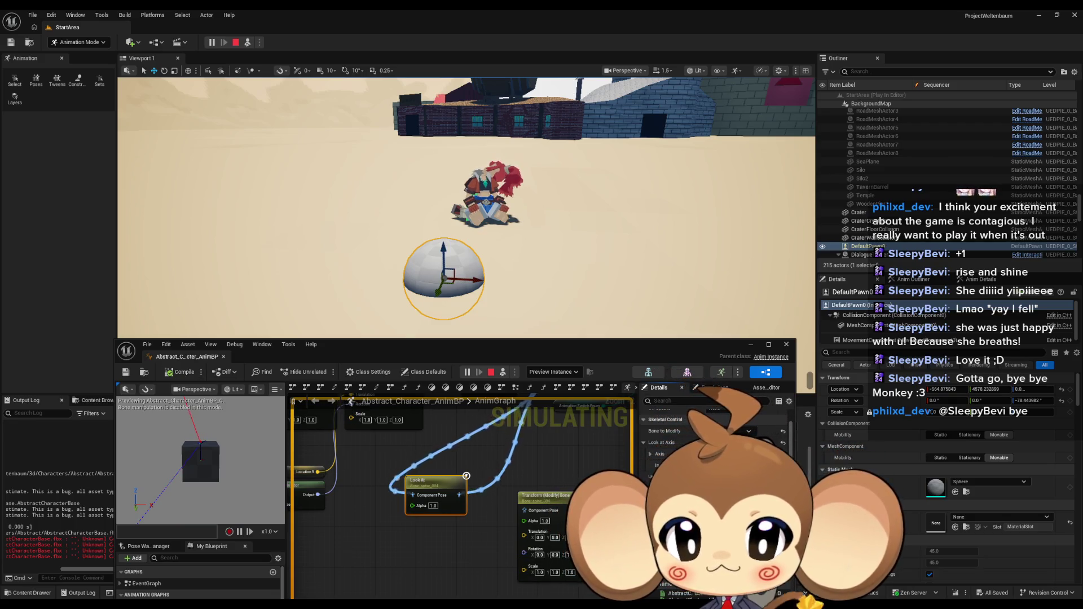
key(Return)
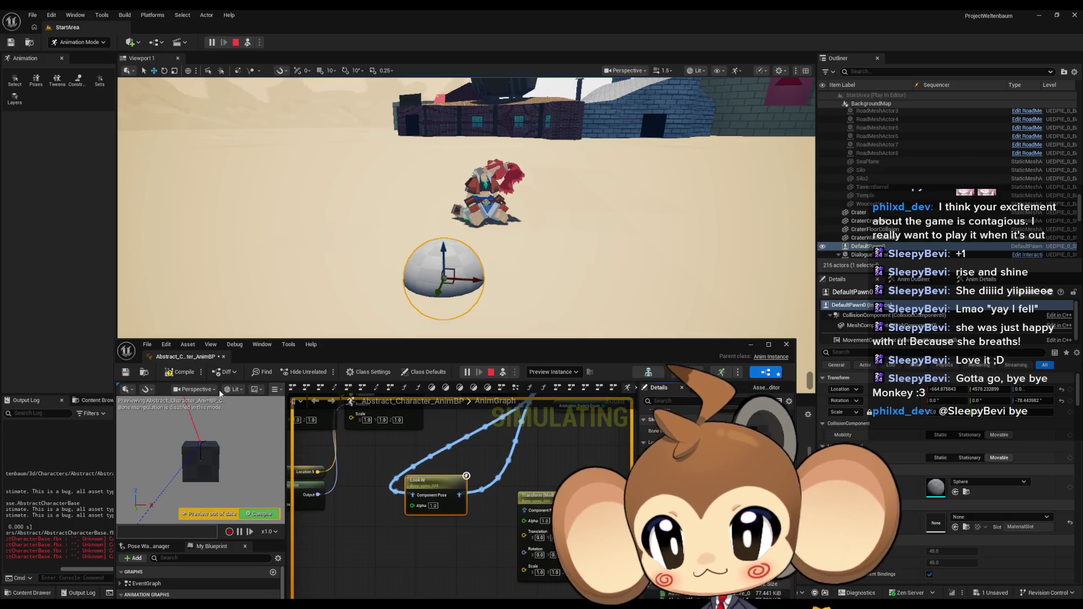
Step: Undo recent Look At changes, including the rotated bone, recompiling with F7 and Compile
key(F7)
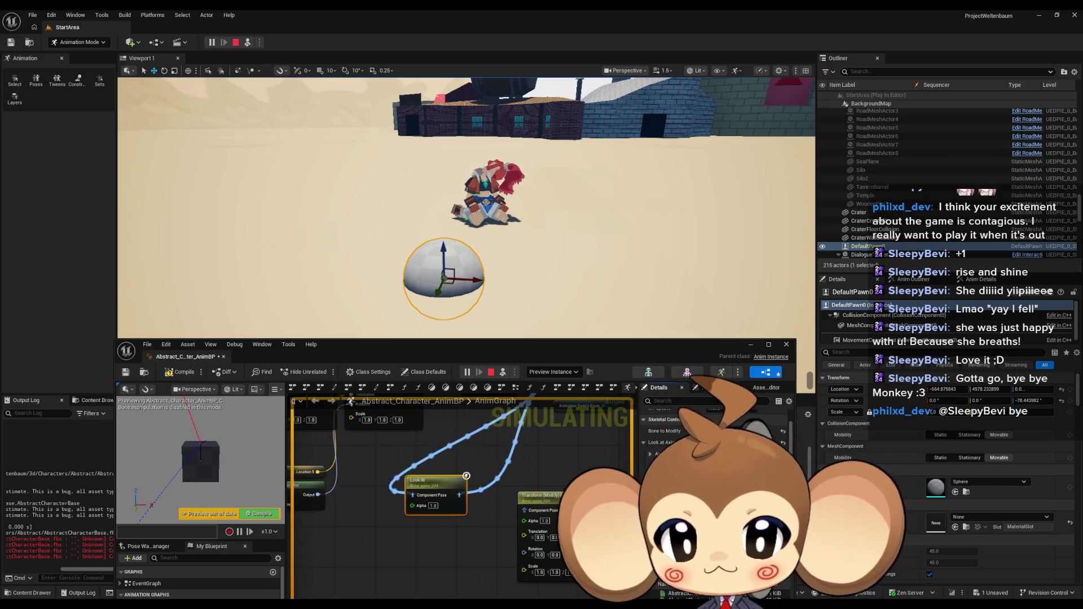
key(Return)
key(F7)
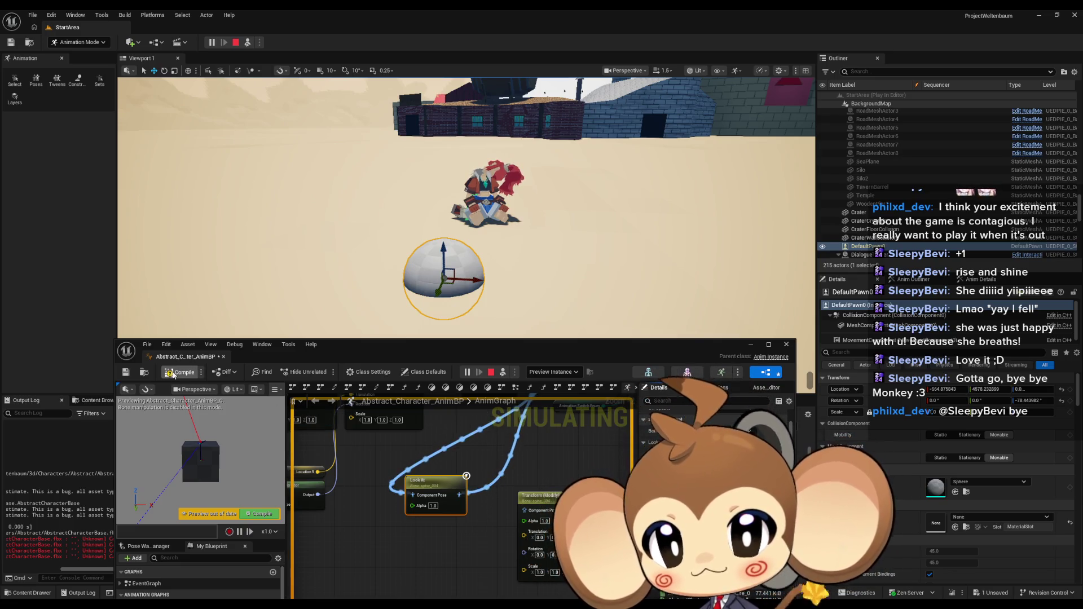
key(ctrl+z)
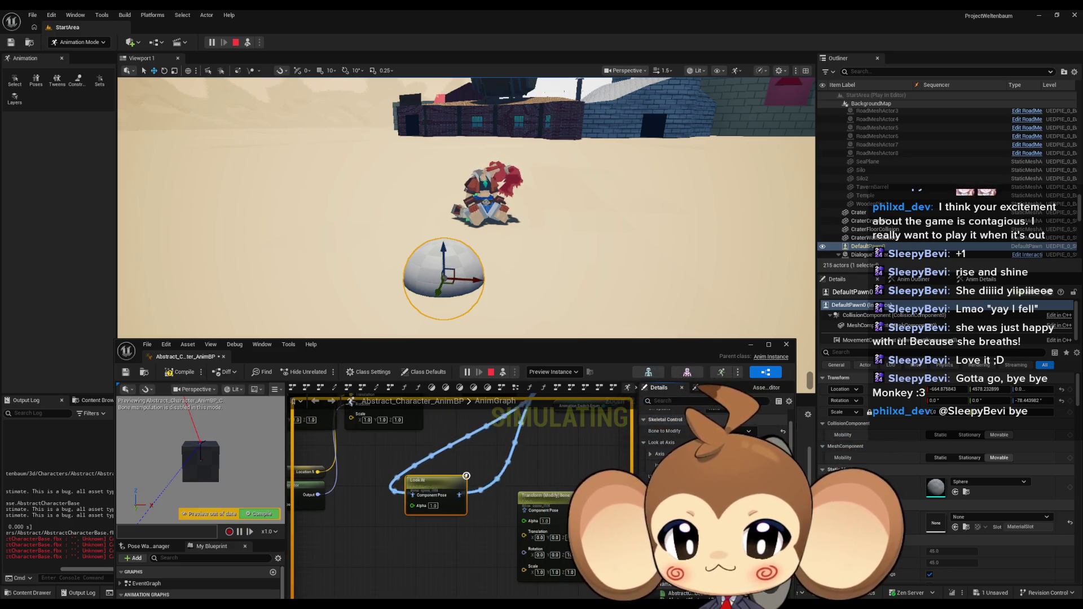
click(180, 370)
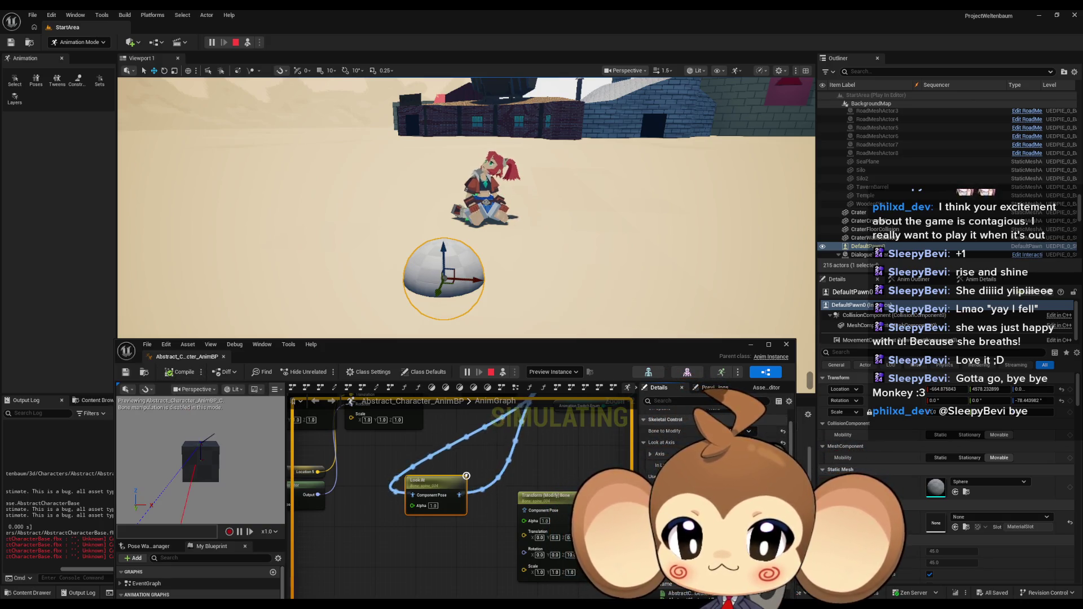
key(ctrl+z)
click(184, 373)
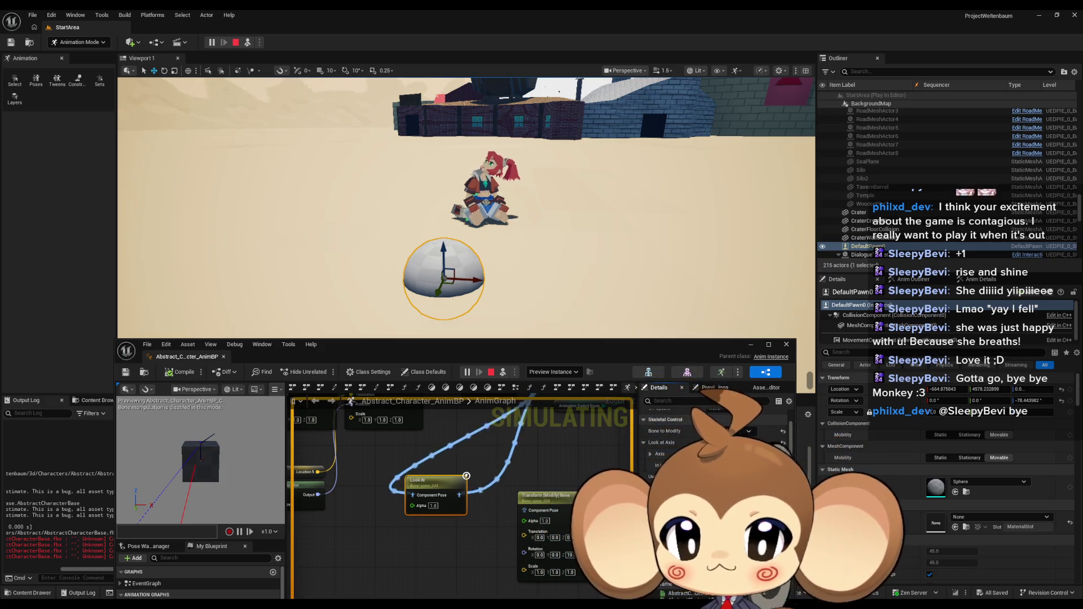
key(ctrl+z)
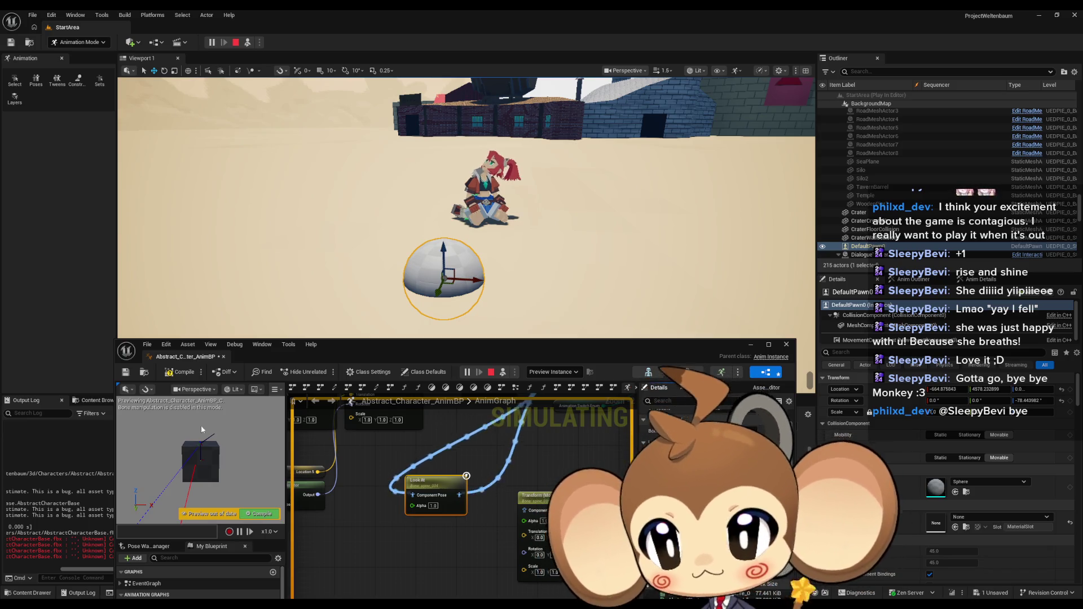
key(F7)
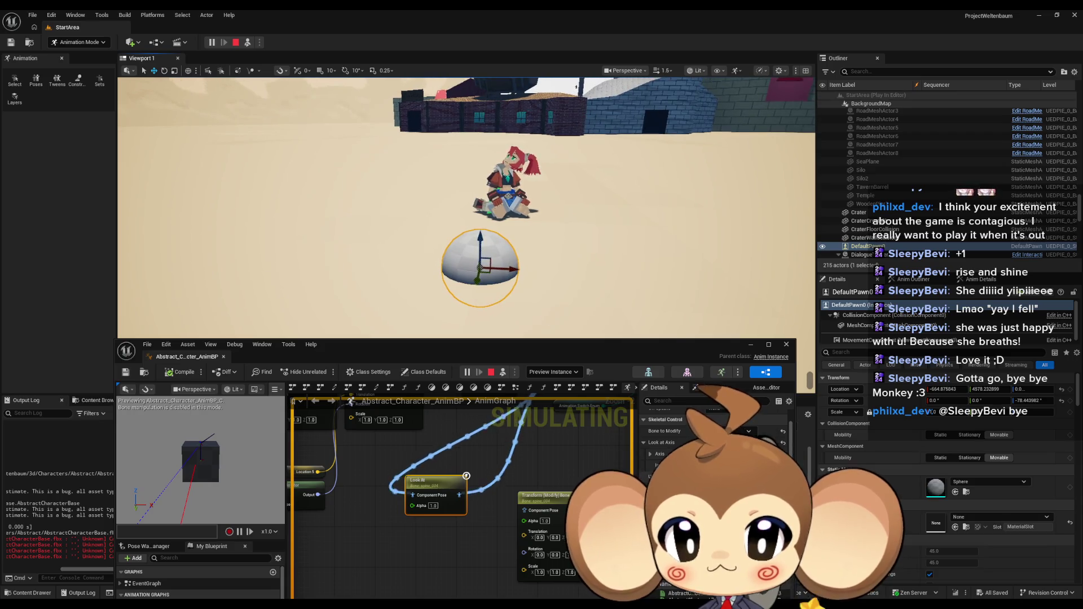
Step: Slide the sphere target right, edit its X location, recompile, and save
scroll(716, 452, down, 2)
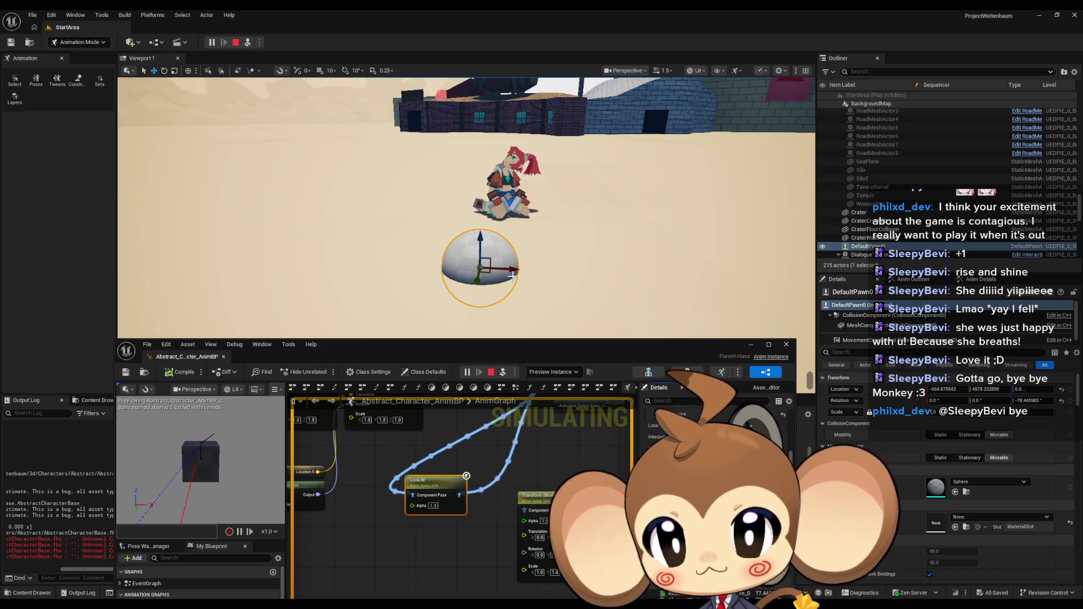
drag(512, 275, 738, 281)
click(939, 390)
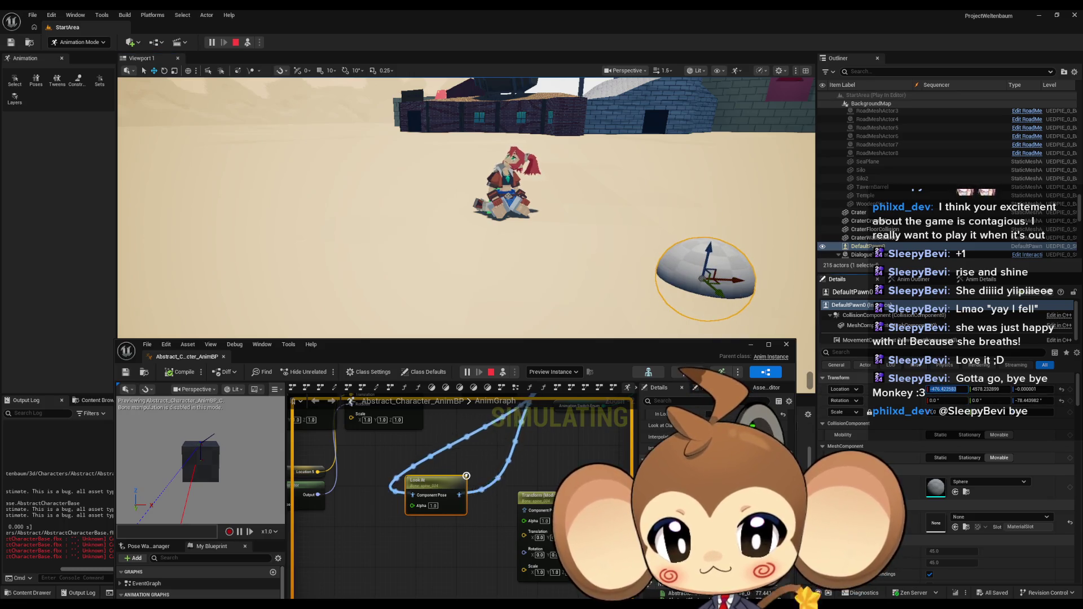
click(180, 374)
drag(395, 254, 381, 229)
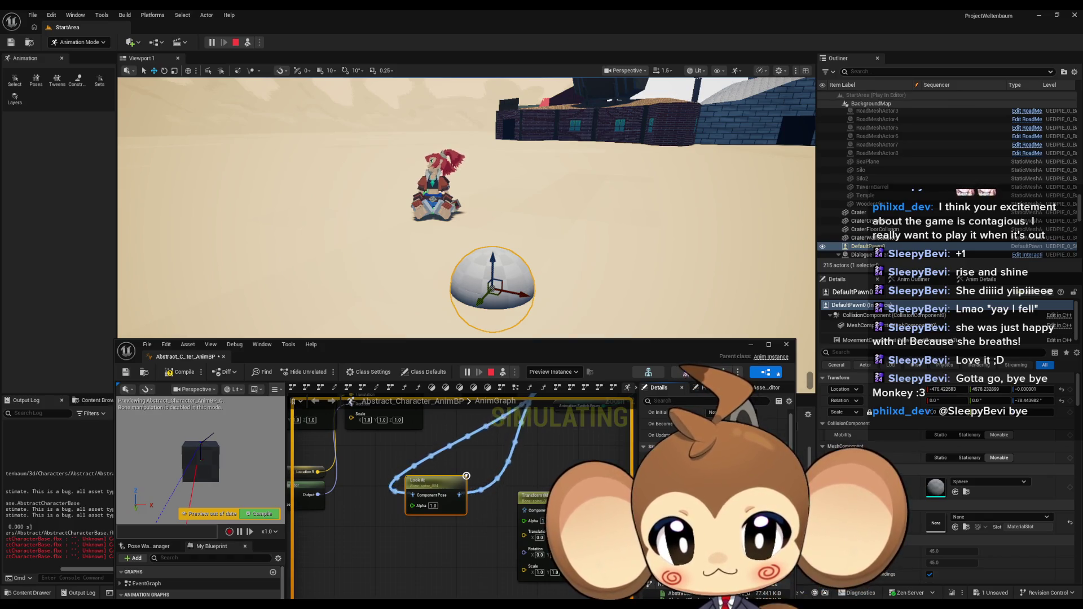
key(ctrl+s)
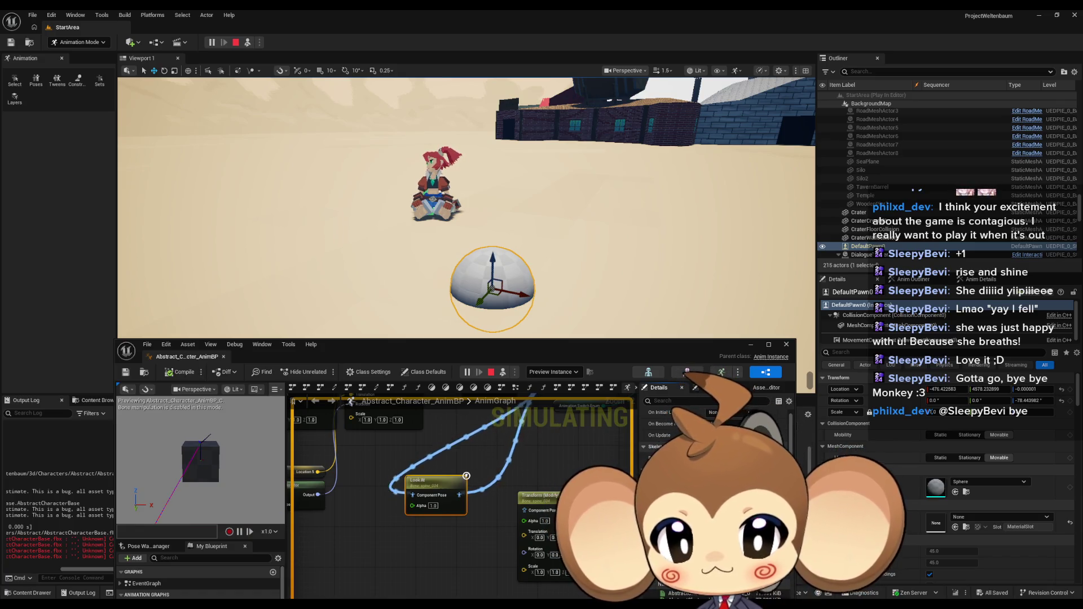
Step: Undo two more AnimBP edits, recompiling after each, then stop the play session
key(ctrl+z)
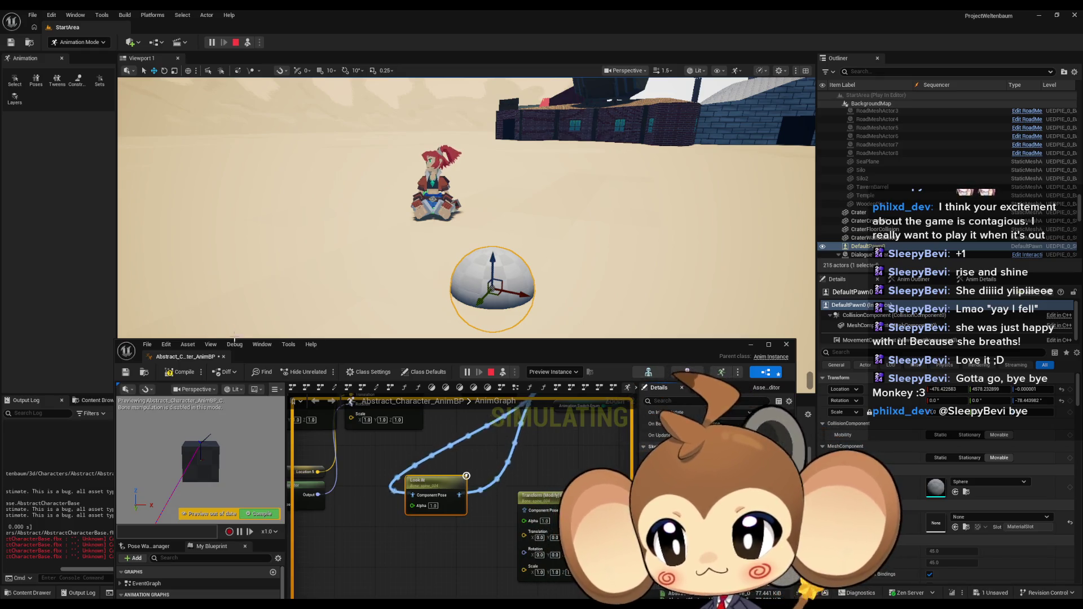
click(176, 376)
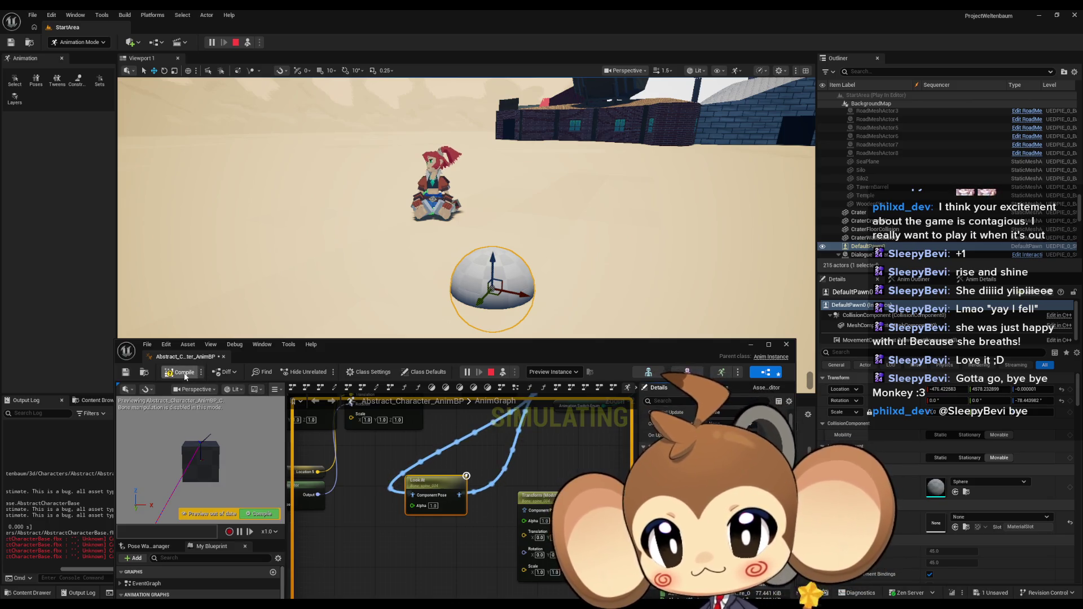
key(ctrl+z)
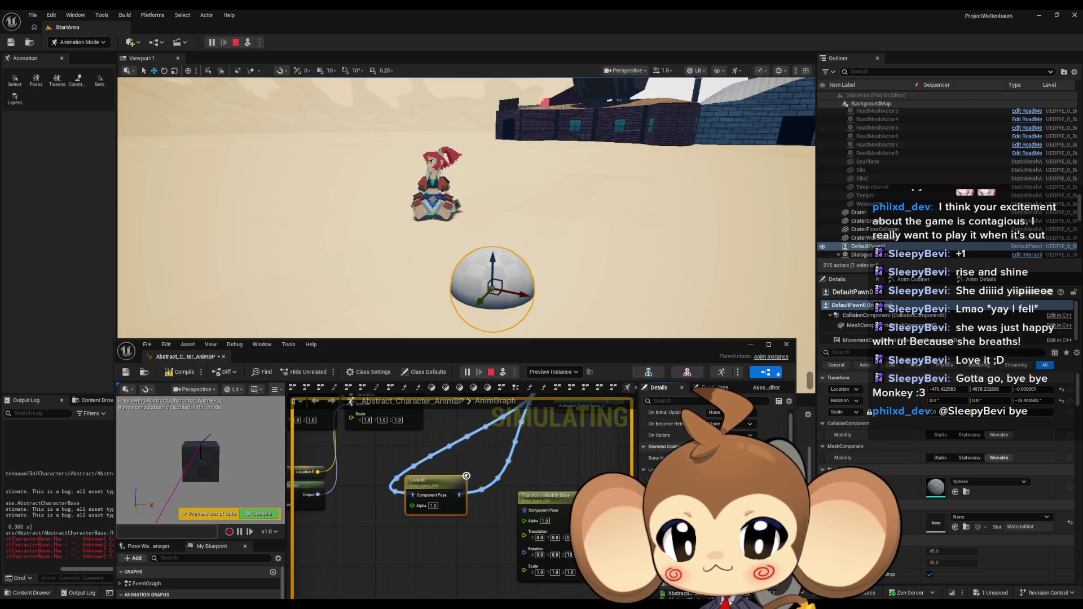
click(180, 372)
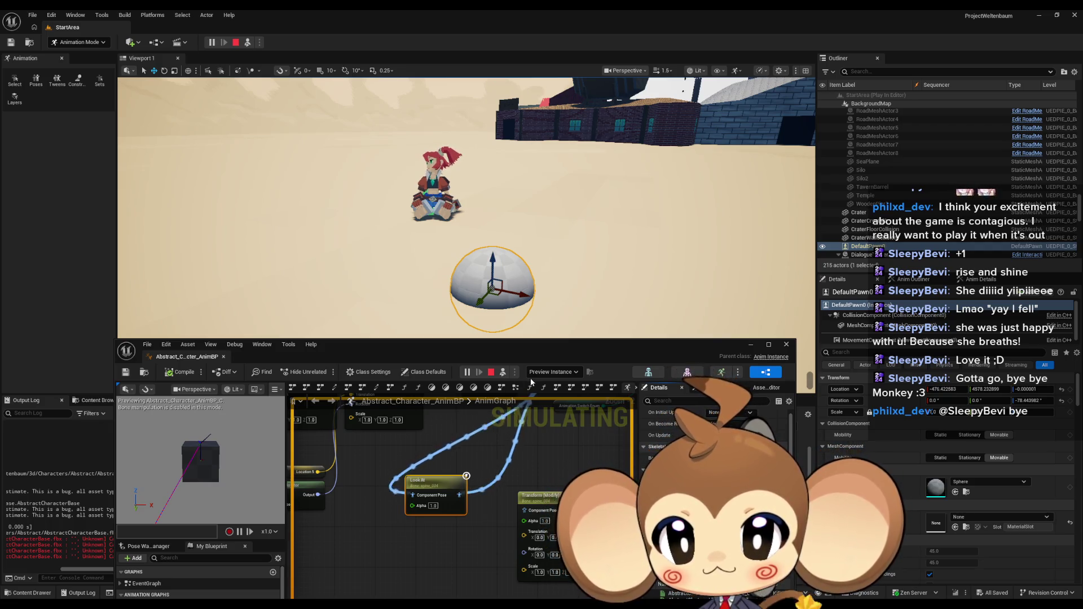
click(491, 374)
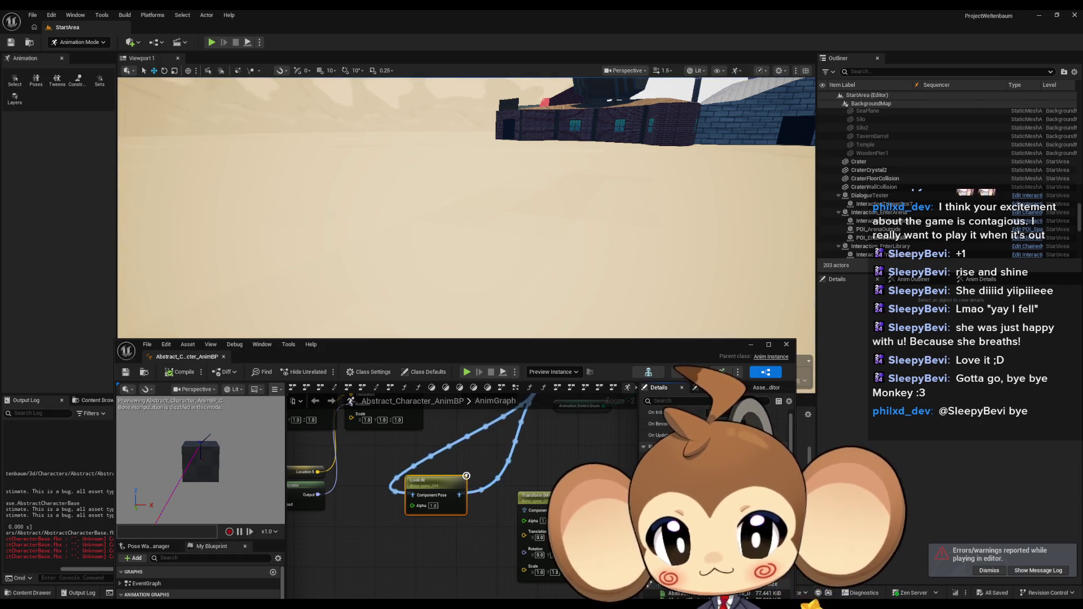
Step: Maximize the Animation Blueprint editor and pan the AnimGraph to show the blend and output nodes
double_click(550, 344)
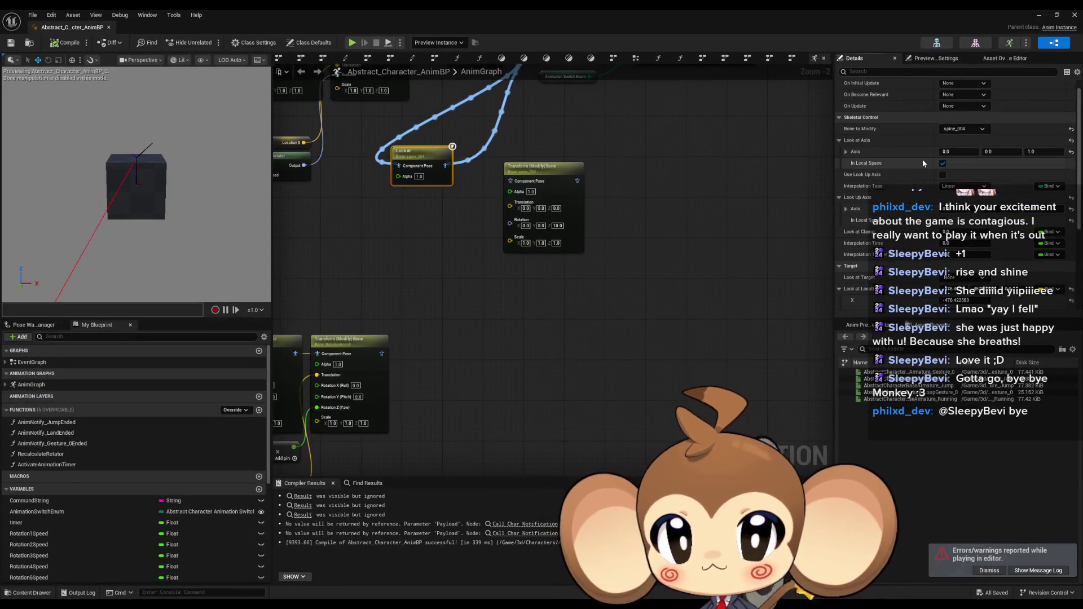
mouse_move(564, 85)
mouse_down()
mouse_move(459, 185)
mouse_move(532, 184)
mouse_up()
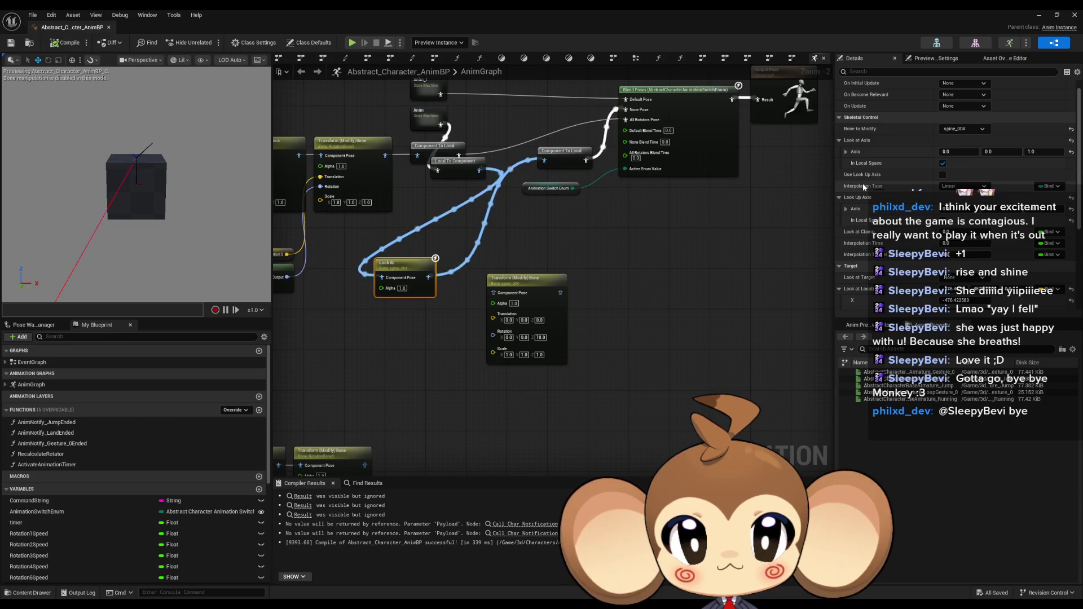
mouse_move(856, 234)
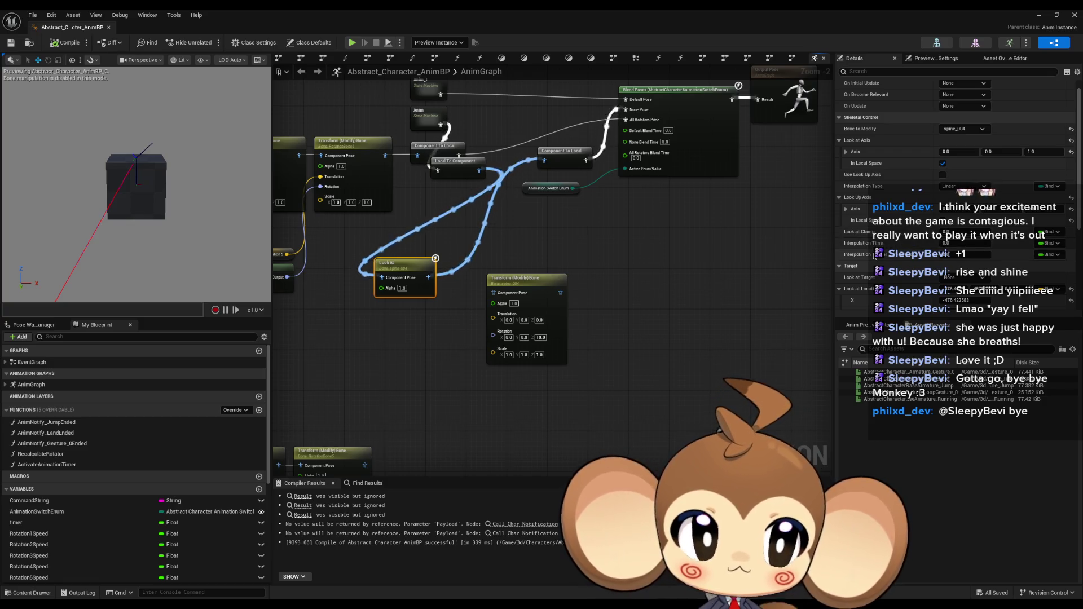
scroll(869, 259, down, 2)
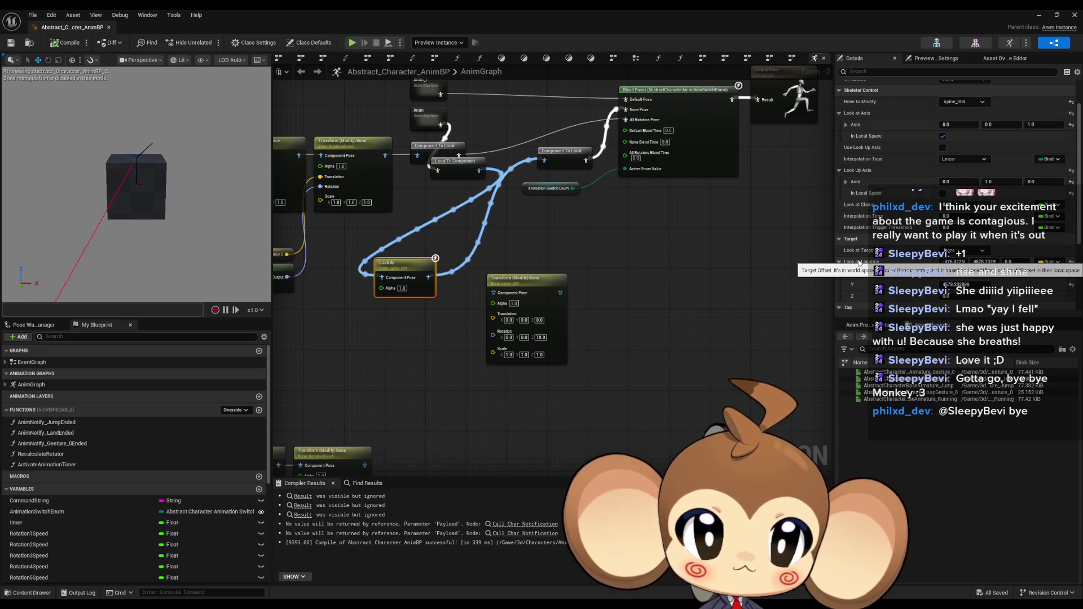
scroll(860, 263, down, 3)
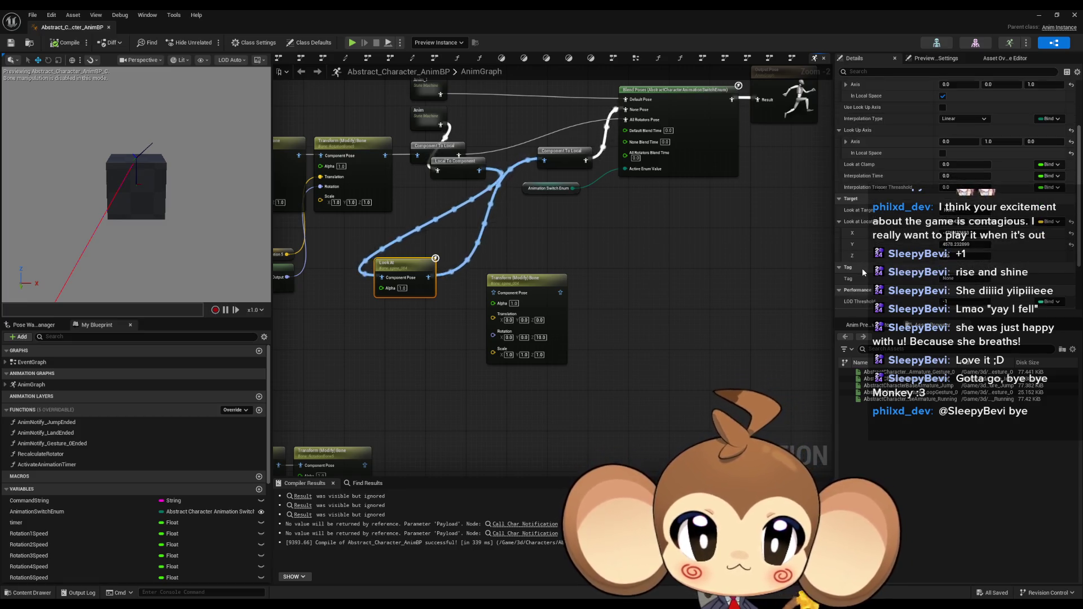
scroll(861, 272, up, 3)
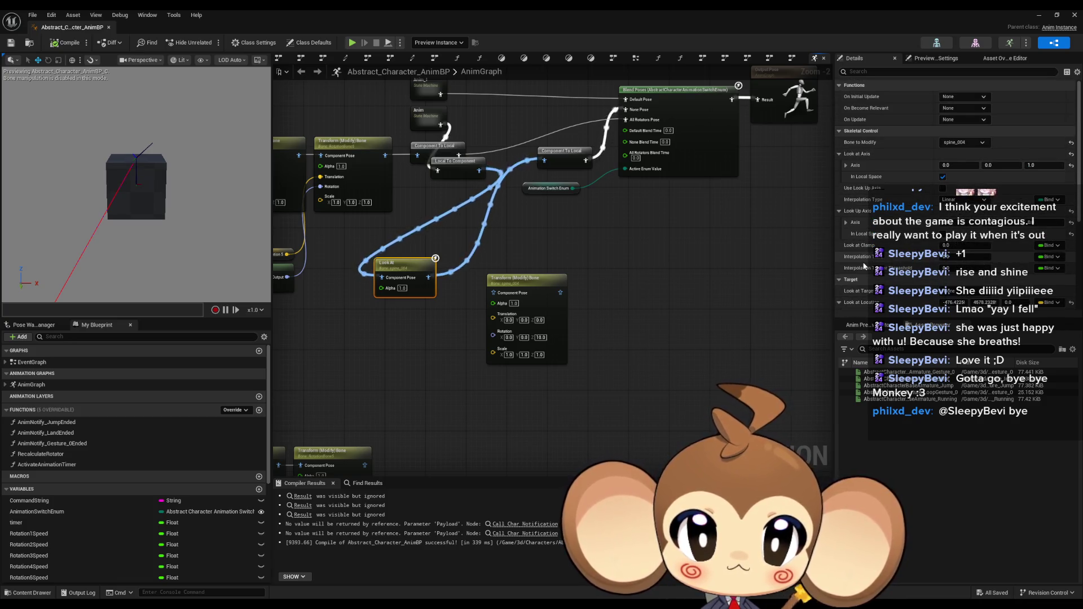
scroll(865, 267, down, 1)
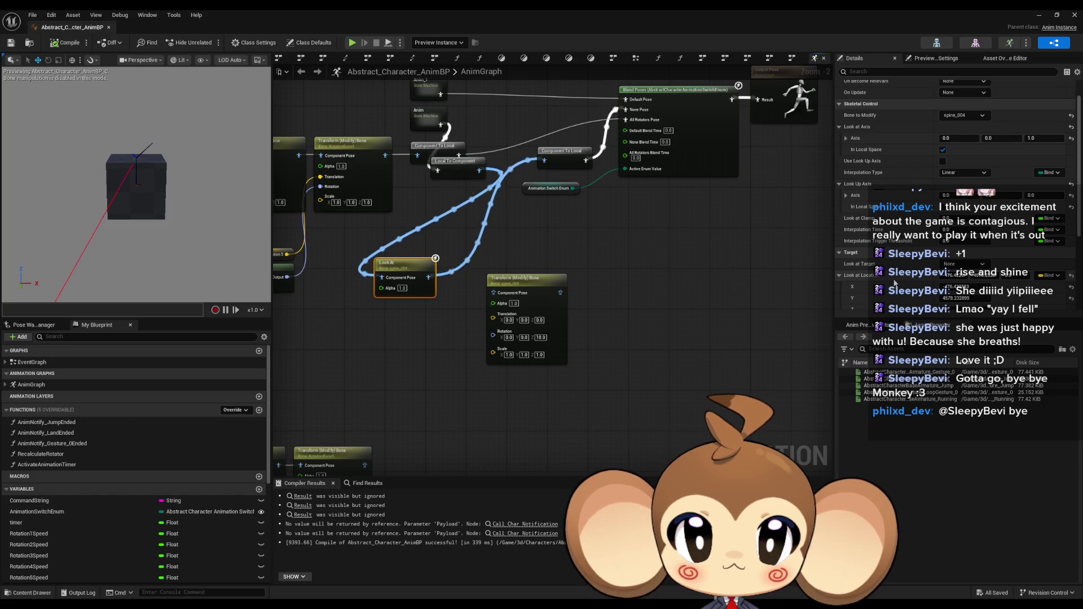
scroll(894, 283, up, 1)
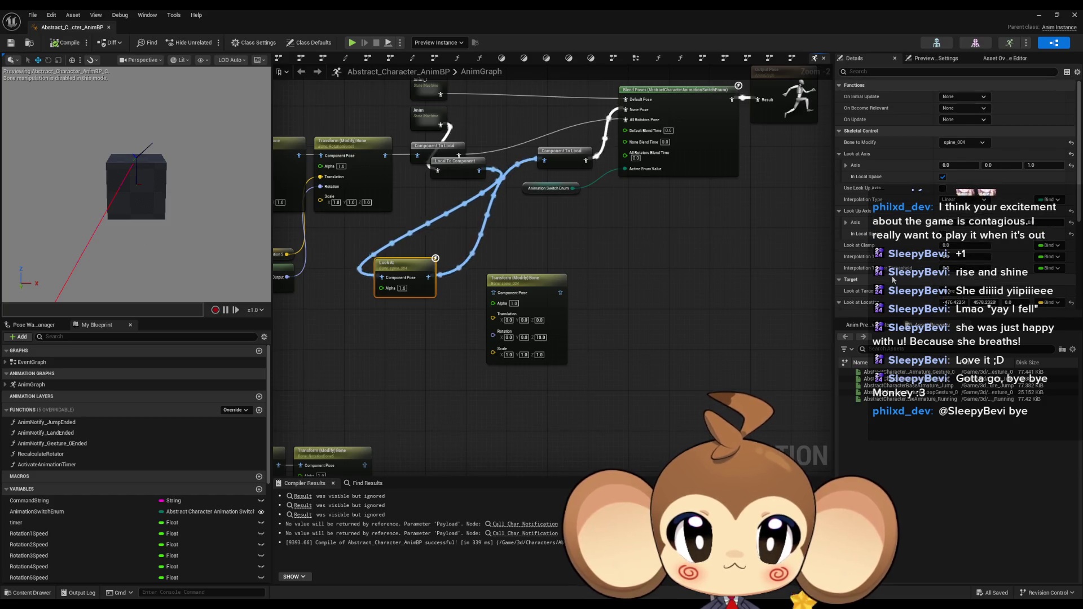
Step: Filter the Look At Details by 'bone', then check the Look at Target bone list without changing it
click(887, 68)
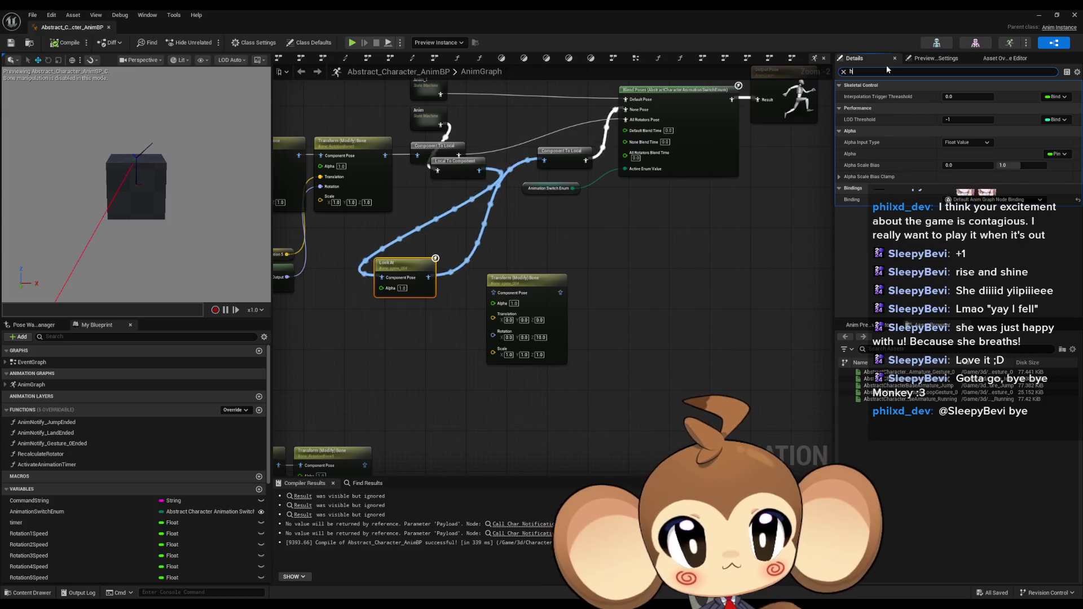
text(bone)
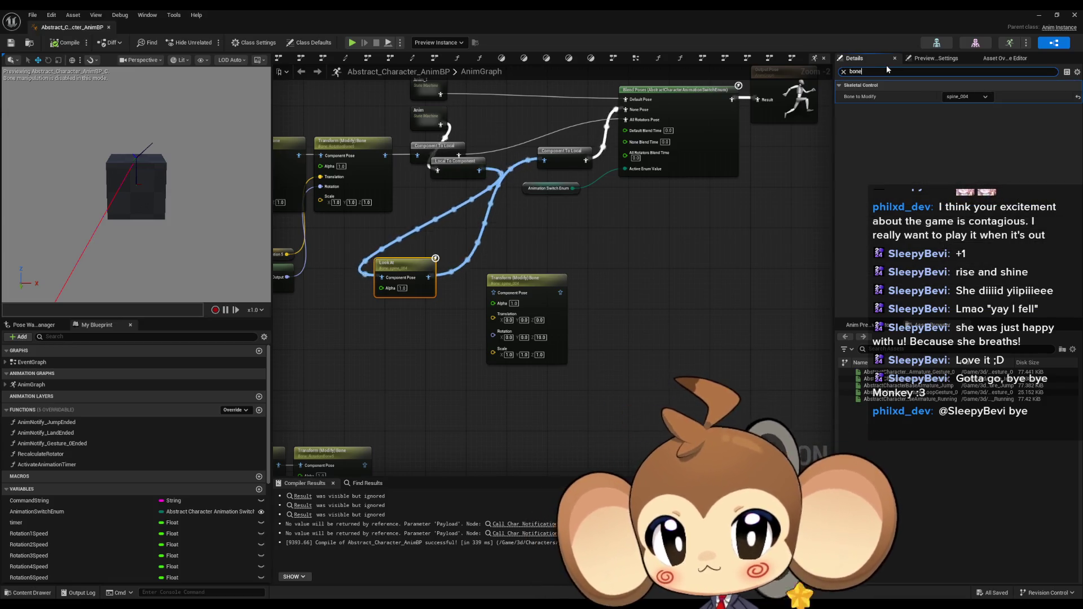
key(Escape)
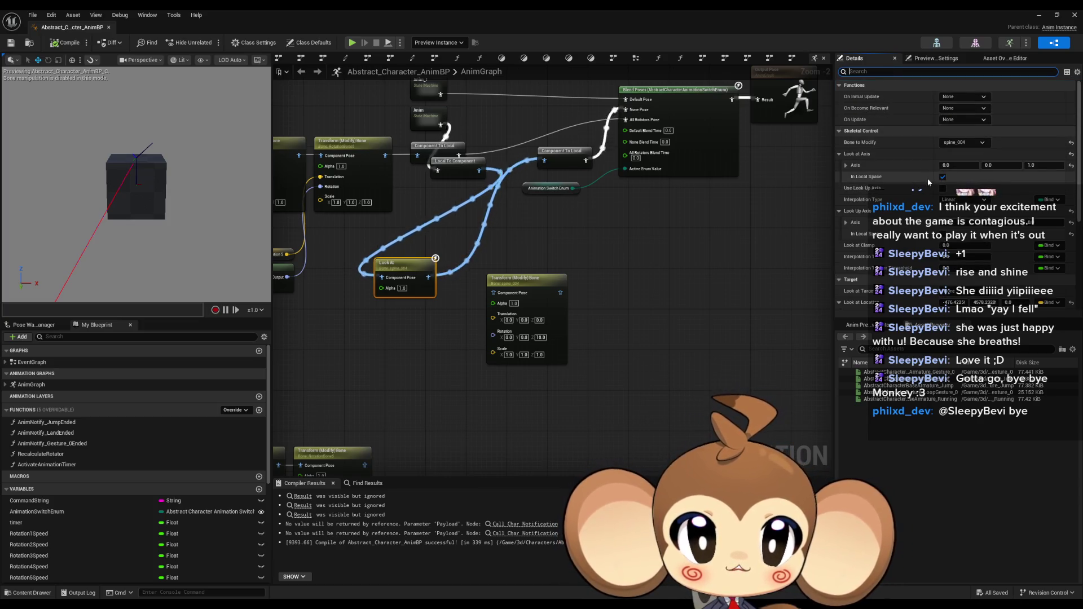
scroll(926, 178, down, 3)
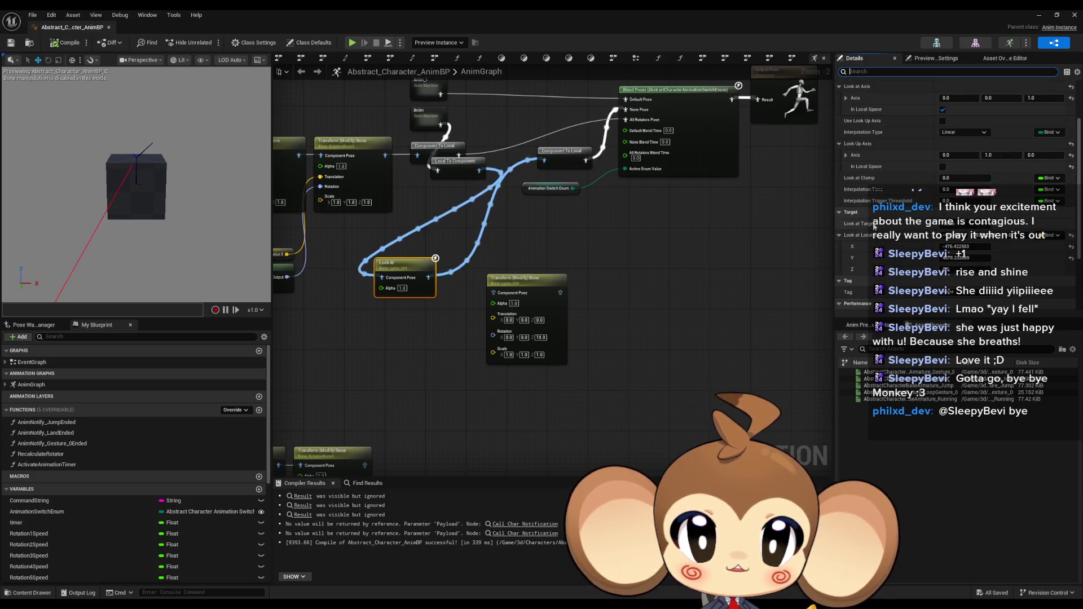
click(967, 227)
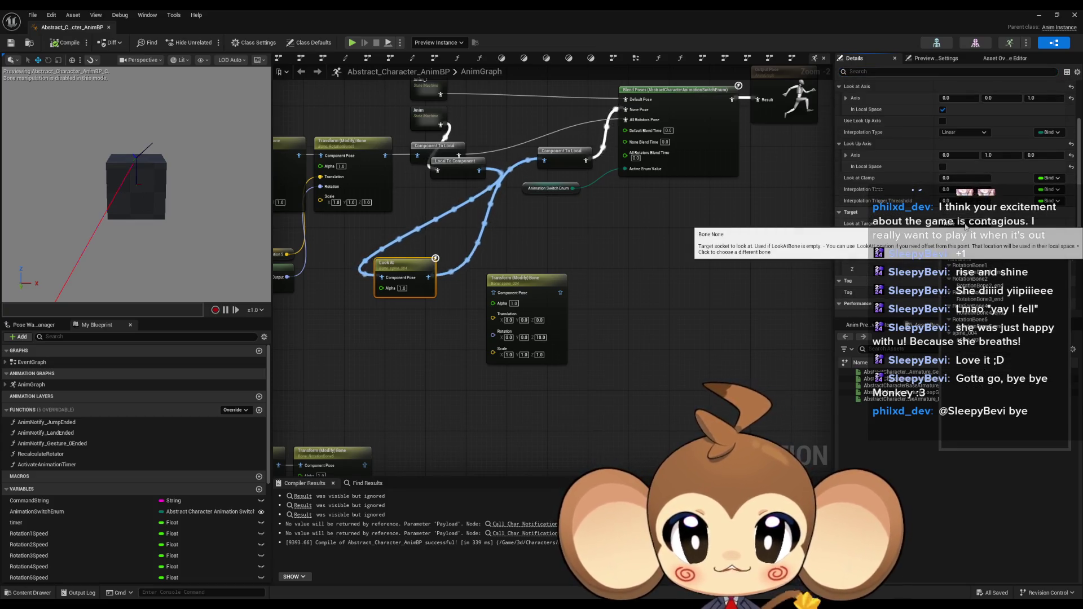
click(895, 226)
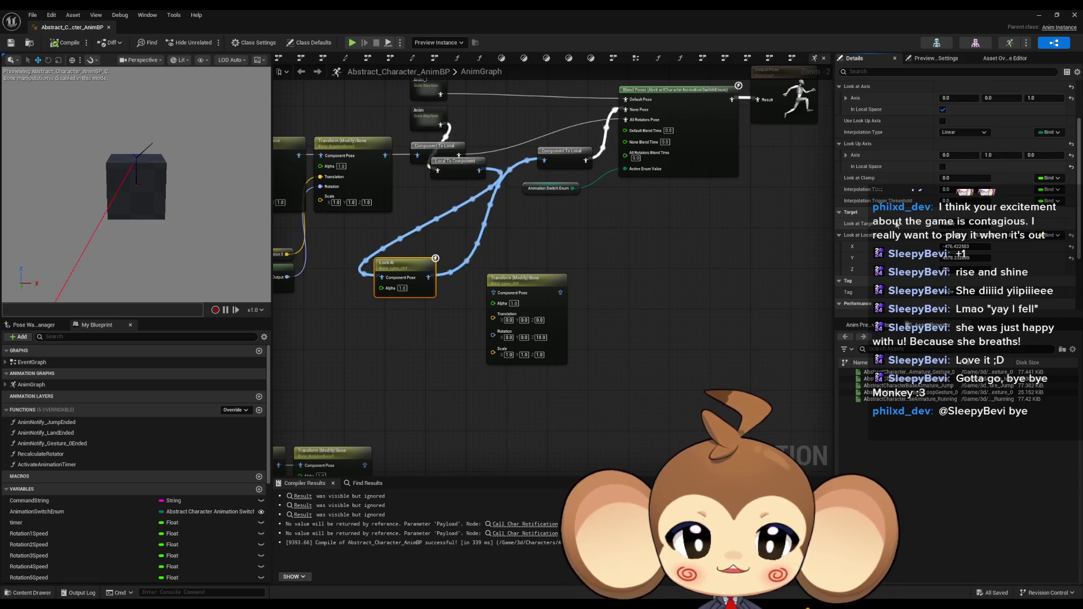
Step: Review the Look At axis settings, orbit the preview, and restore the AnimBP to a smaller window
scroll(897, 226, down, 1)
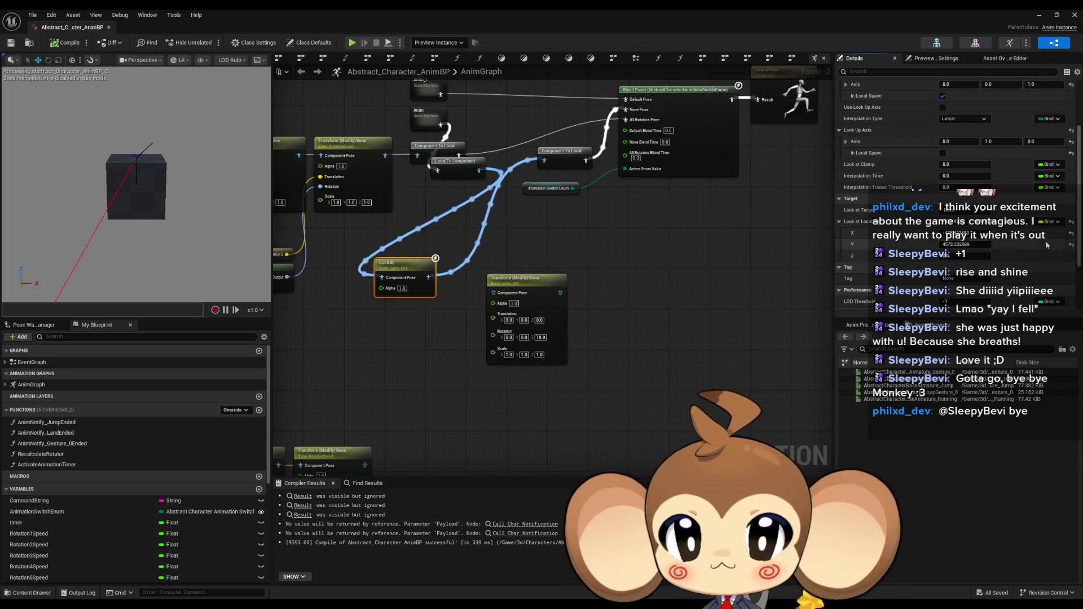
scroll(857, 211, up, 1)
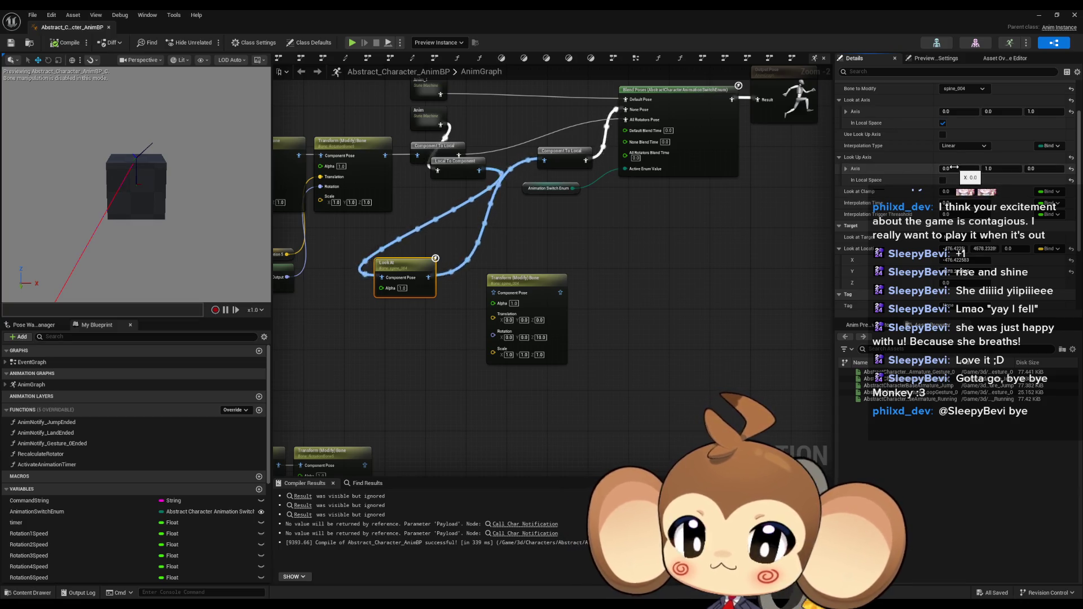
drag(136, 186, 254, 186)
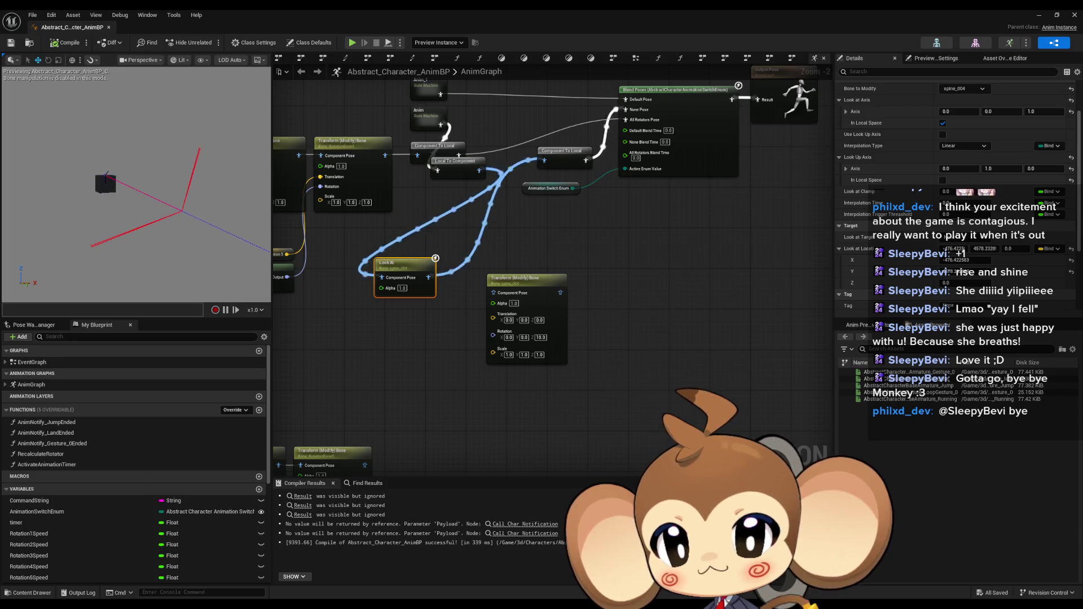
mouse_move(960, 20)
mouse_down()
mouse_move(637, 294)
mouse_move(637, 350)
mouse_move(536, 101)
mouse_move(281, 241)
mouse_move(322, 262)
mouse_up()
Step: Open the Mira_Version2 skeletal mesh from Characters > Mira and view its skeleton full-screen
click(667, 426)
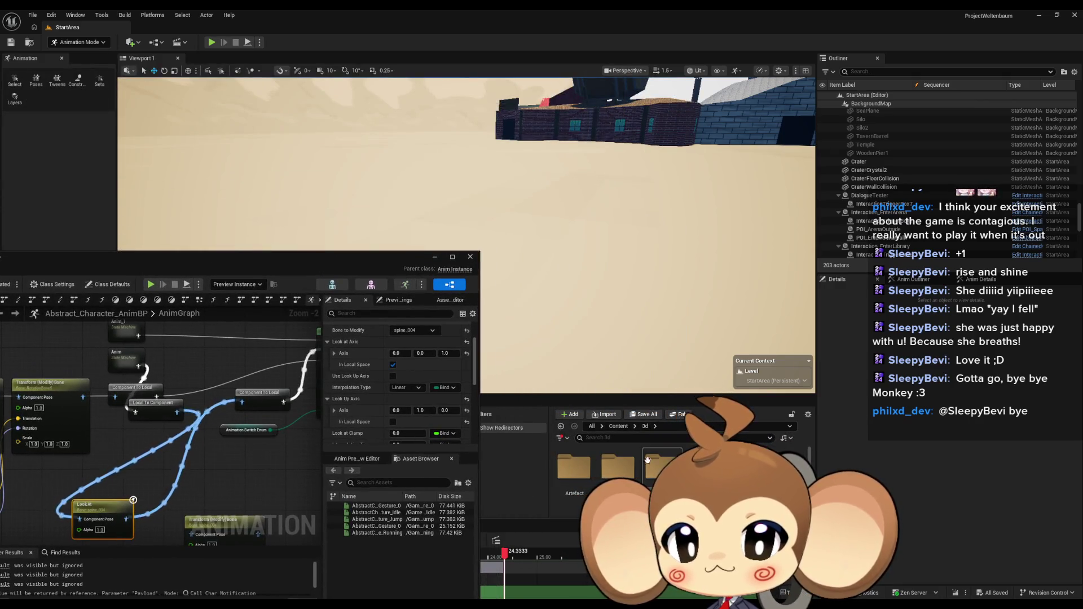
double_click(619, 467)
double_click(618, 467)
double_click(662, 469)
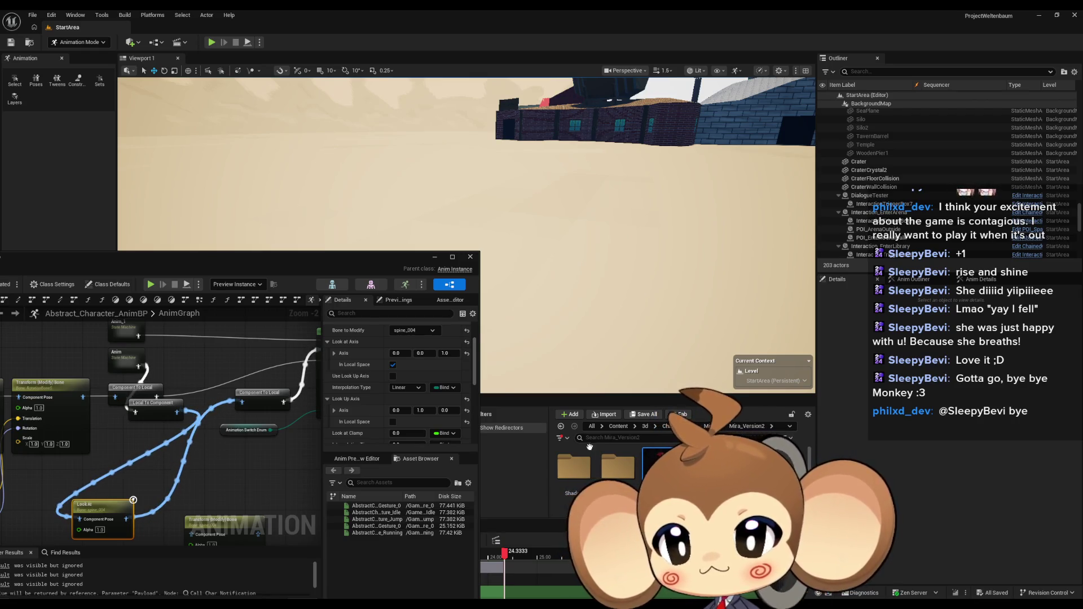
click(301, 284)
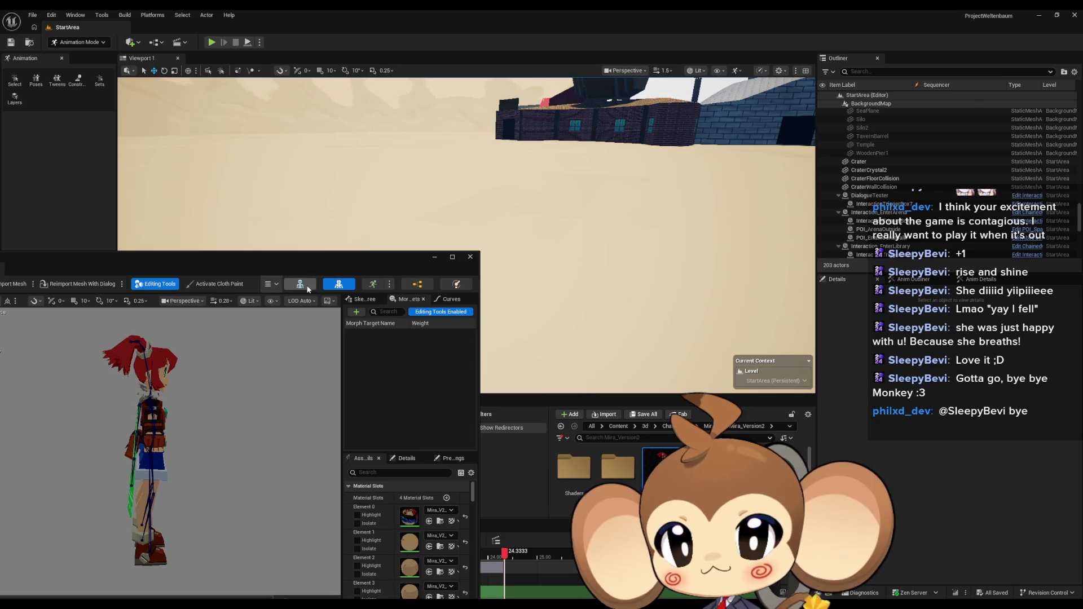
double_click(281, 264)
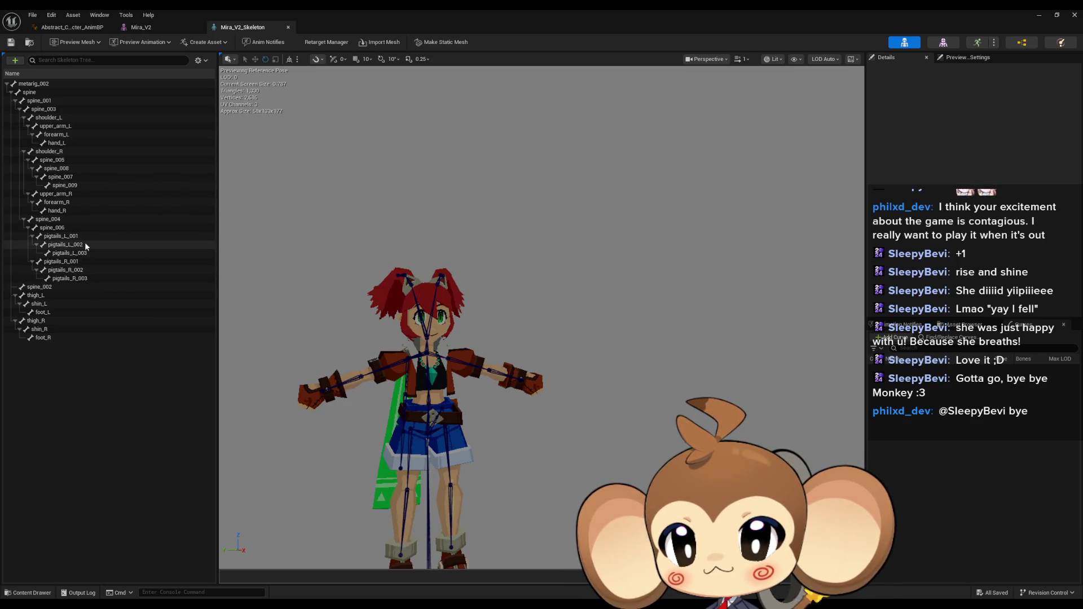
Step: Frame the spine_006 bone, compare it with spine_004, then return to the AnimBP
click(58, 228)
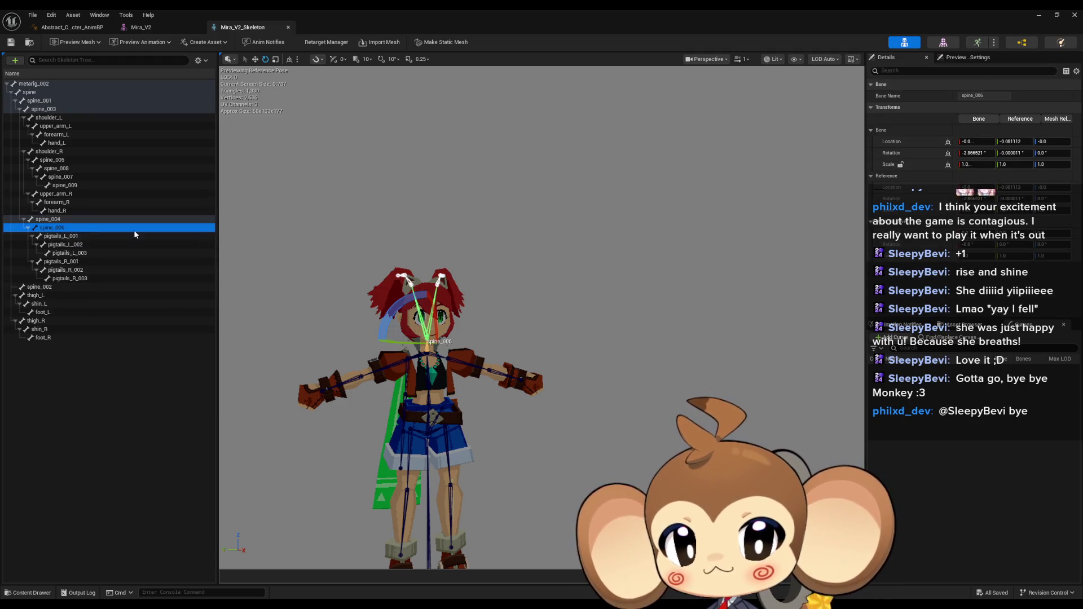
key(f)
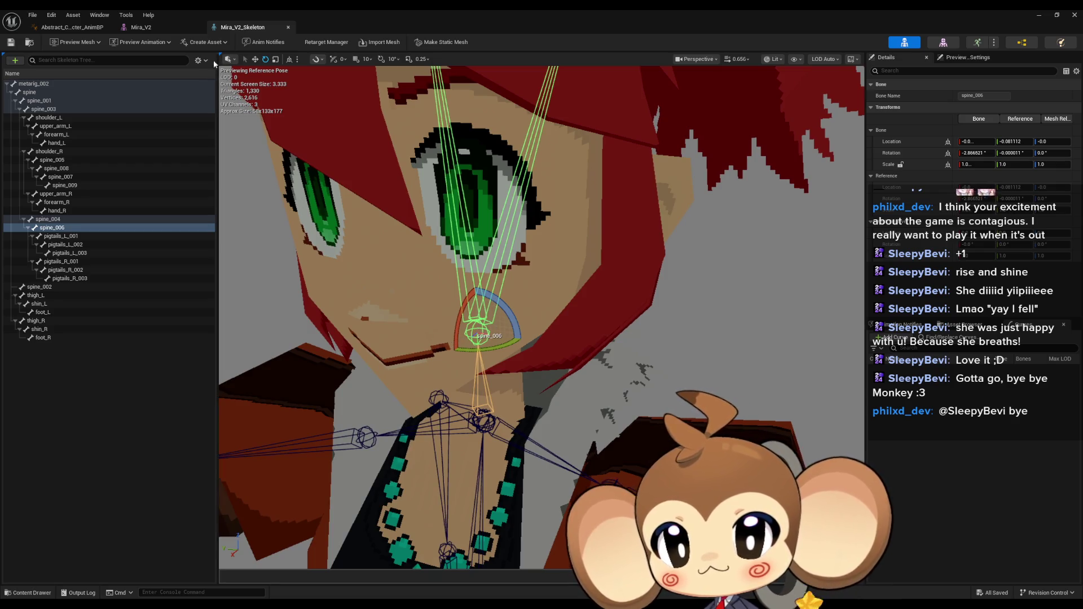
click(64, 220)
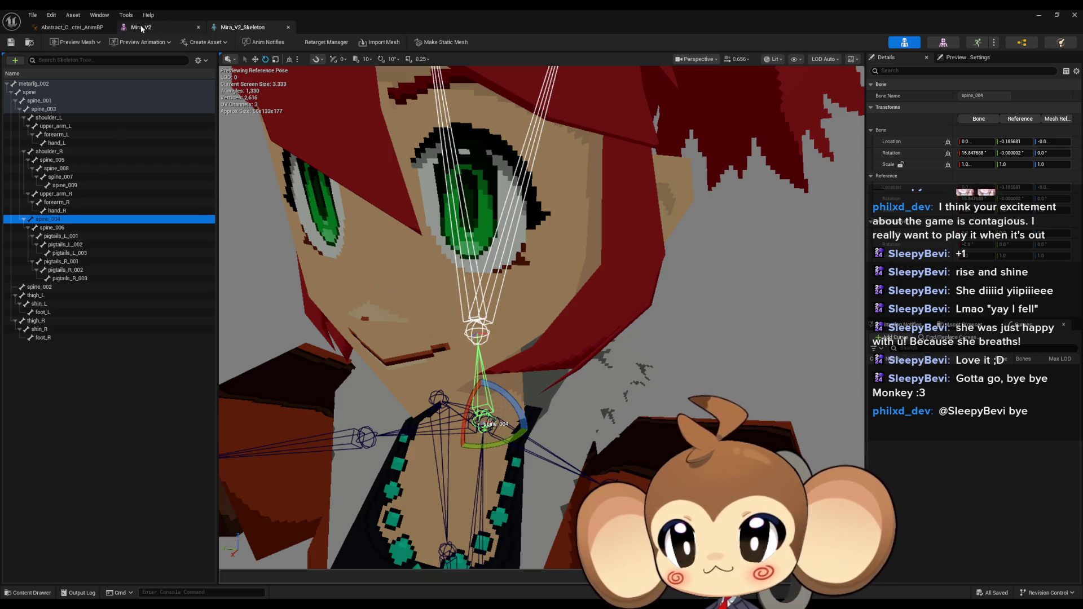
click(70, 27)
scroll(991, 224, up, 3)
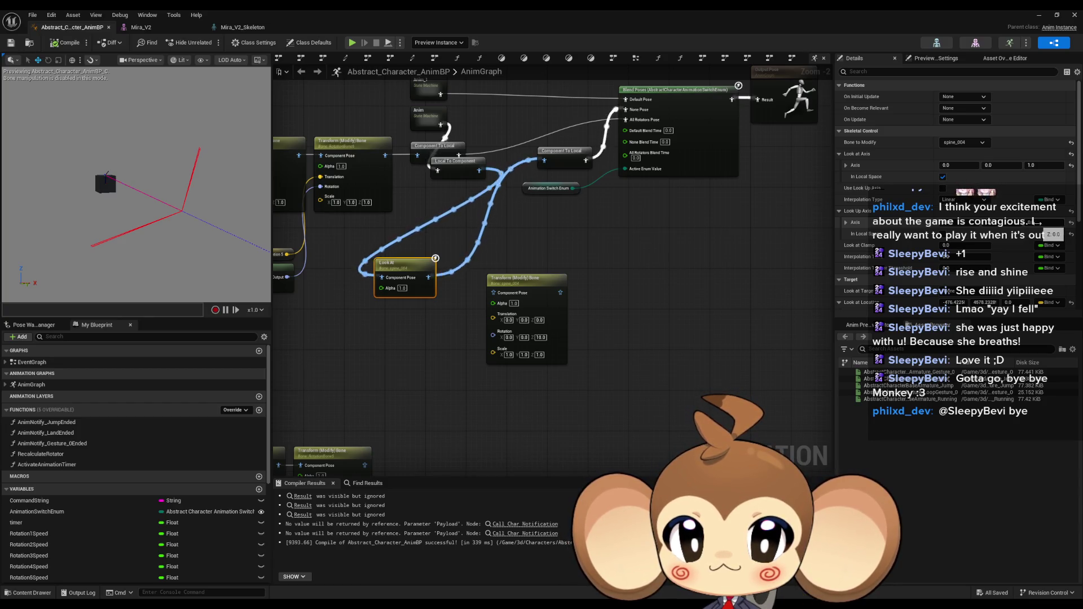
Step: Enable Use Look Up Axis on the Look At node, compile and save, then minimize the AnimBP editor
click(1026, 210)
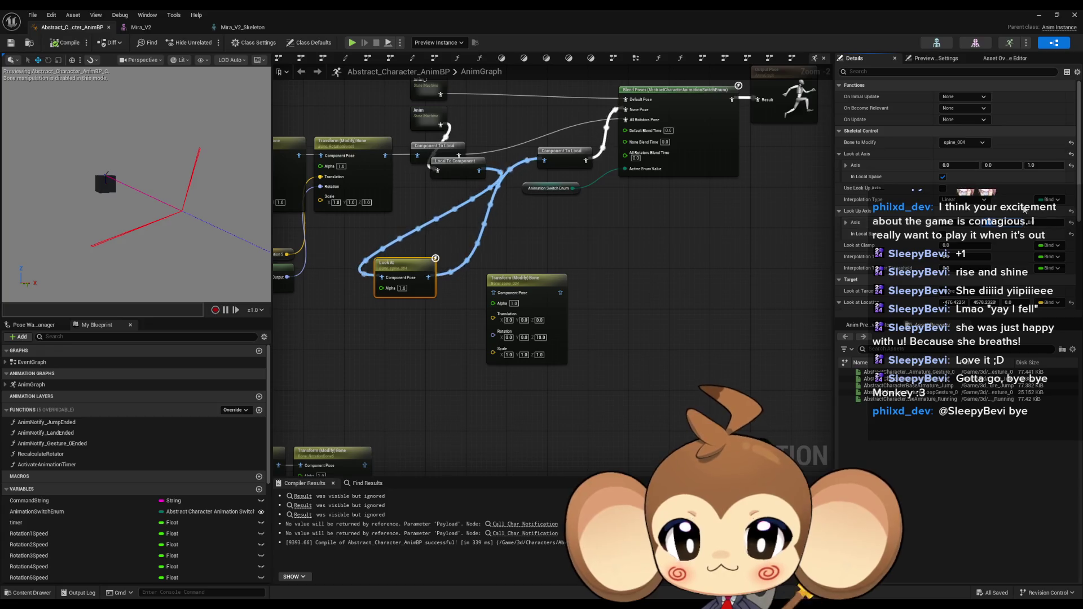
click(1026, 209)
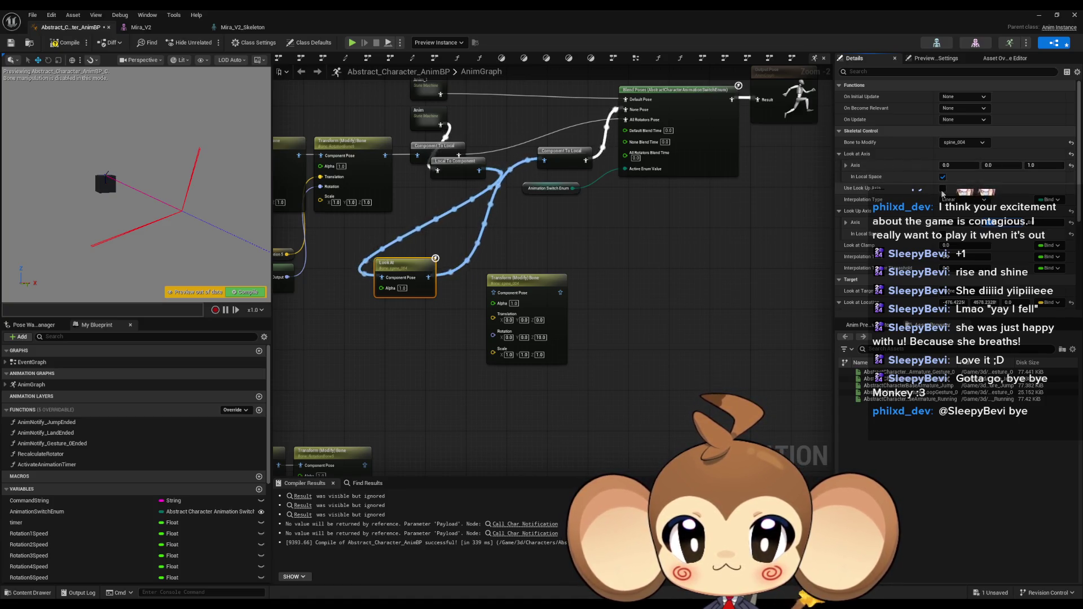
click(942, 189)
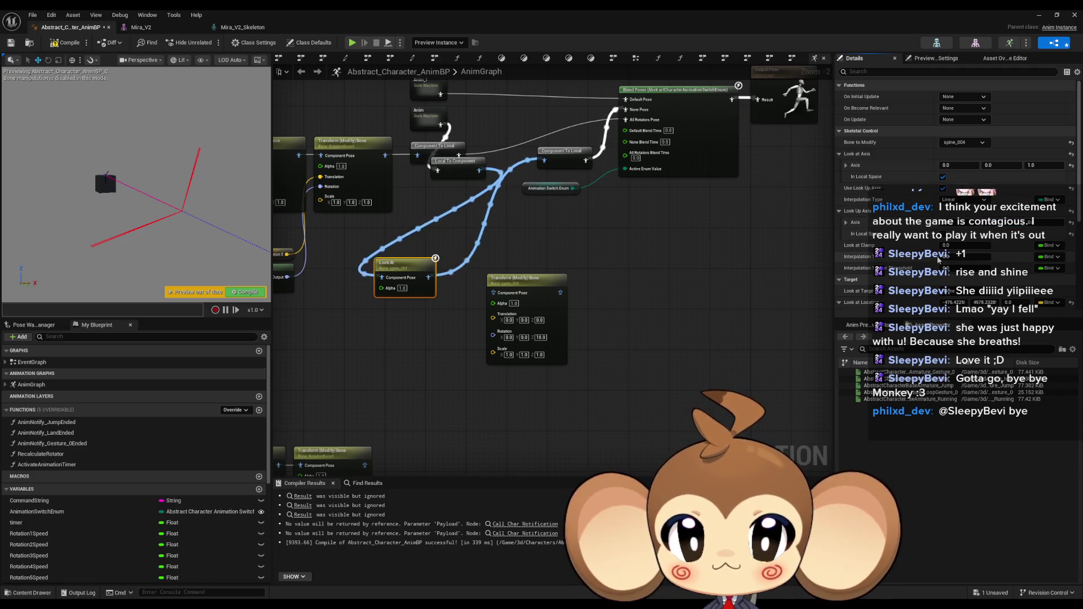
scroll(1003, 269, down, 1)
scroll(1004, 269, down, 1)
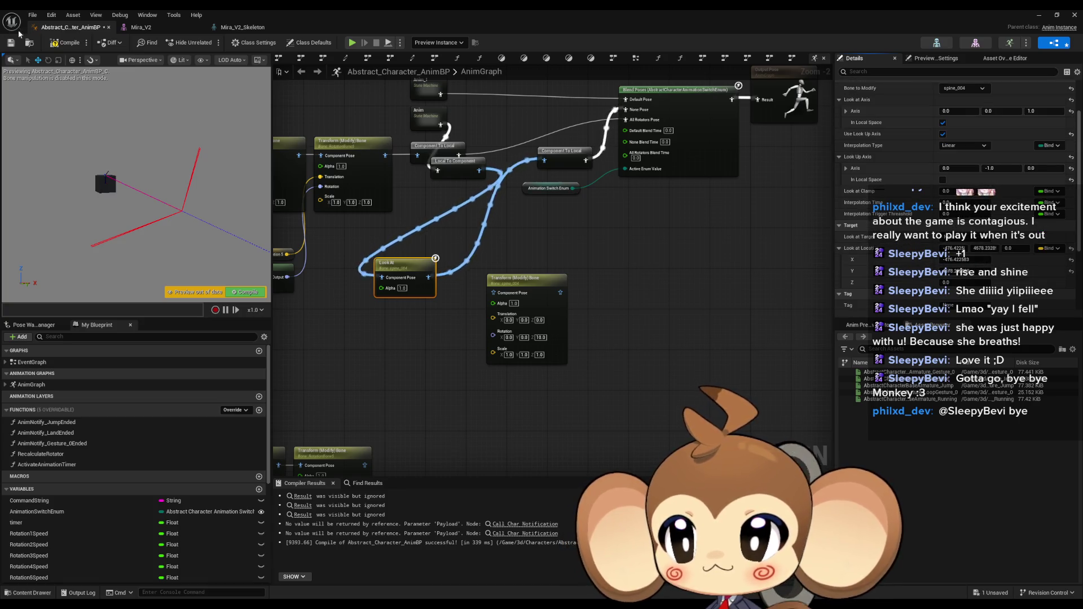
click(62, 42)
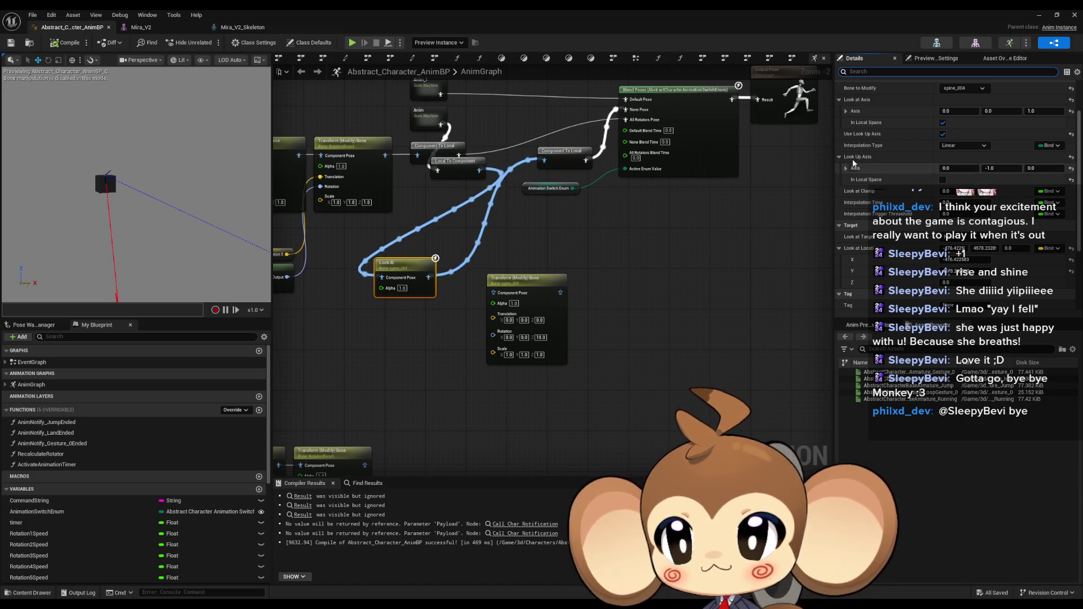
click(1040, 17)
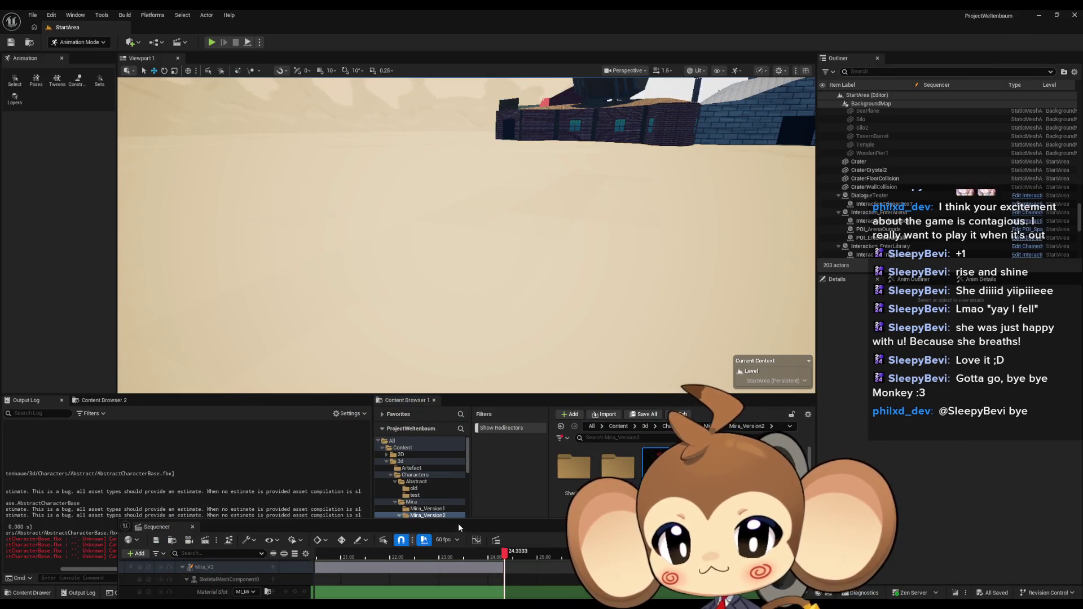
Step: Raise the Sequencer window, play the StartArea level, free the mouse, and switch to the AnimBP
drag(459, 523, 516, 250)
click(231, 467)
key(alt+p)
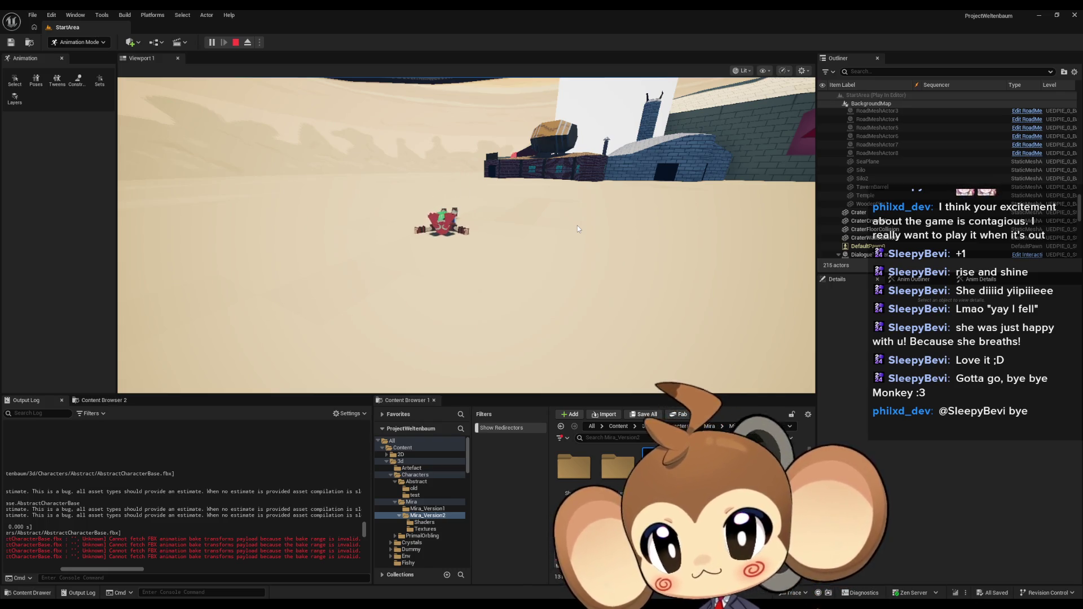
click(577, 225)
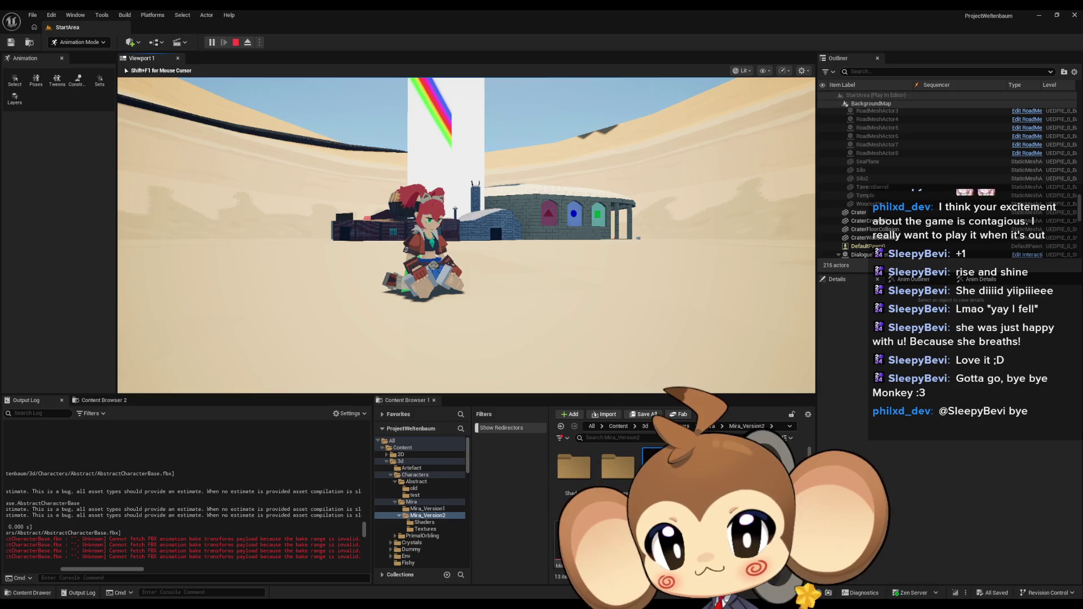
key(shift+F1)
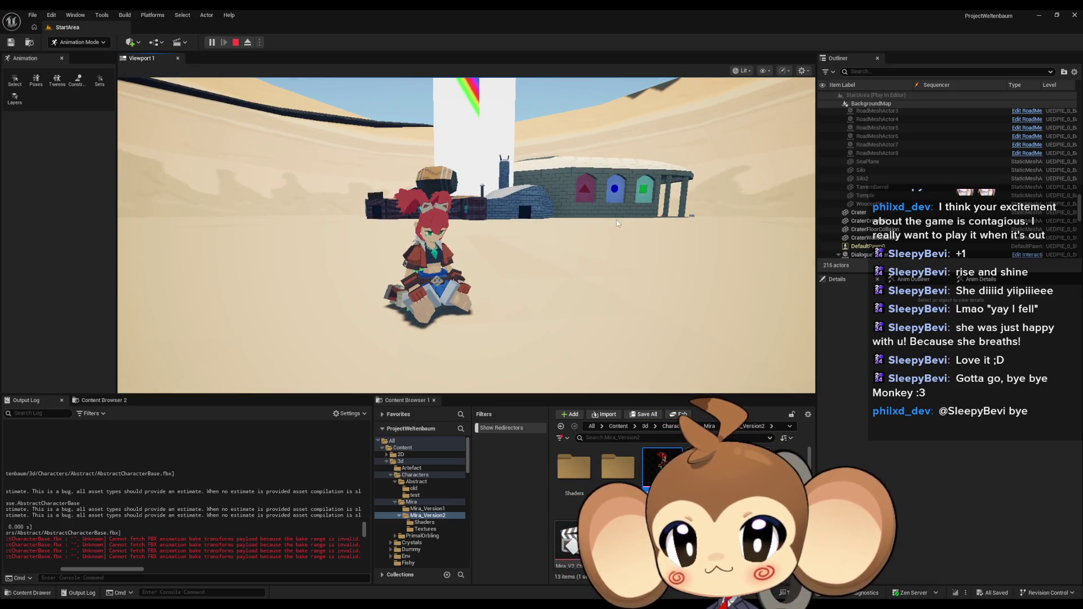
key(alt+Tab)
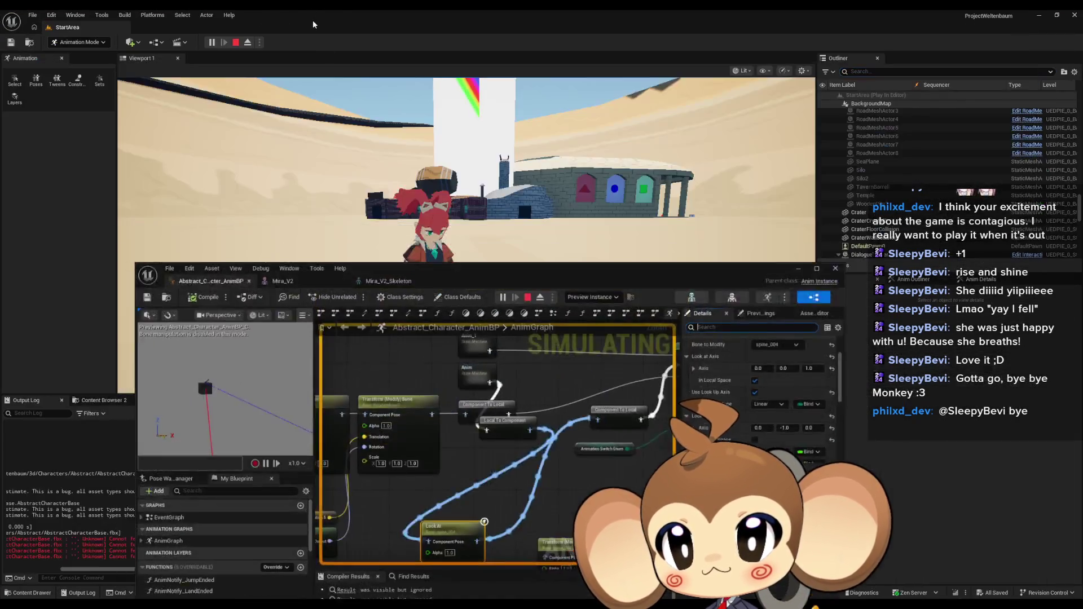
Step: Set Look at Location X to -600 and recompile, then try 100 and recompile
double_click(316, 14)
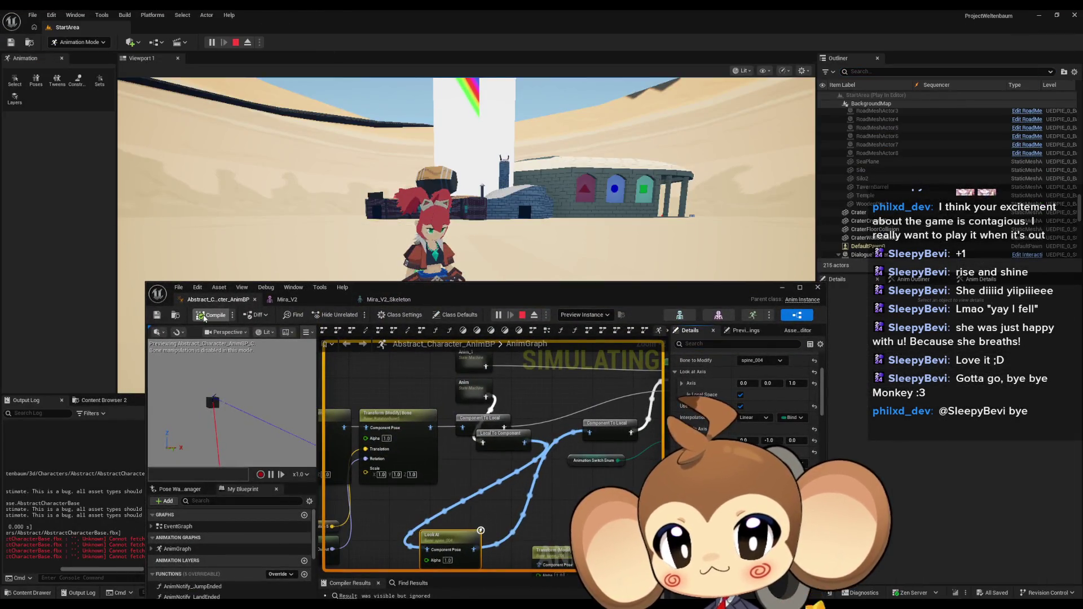
scroll(769, 423, down, 5)
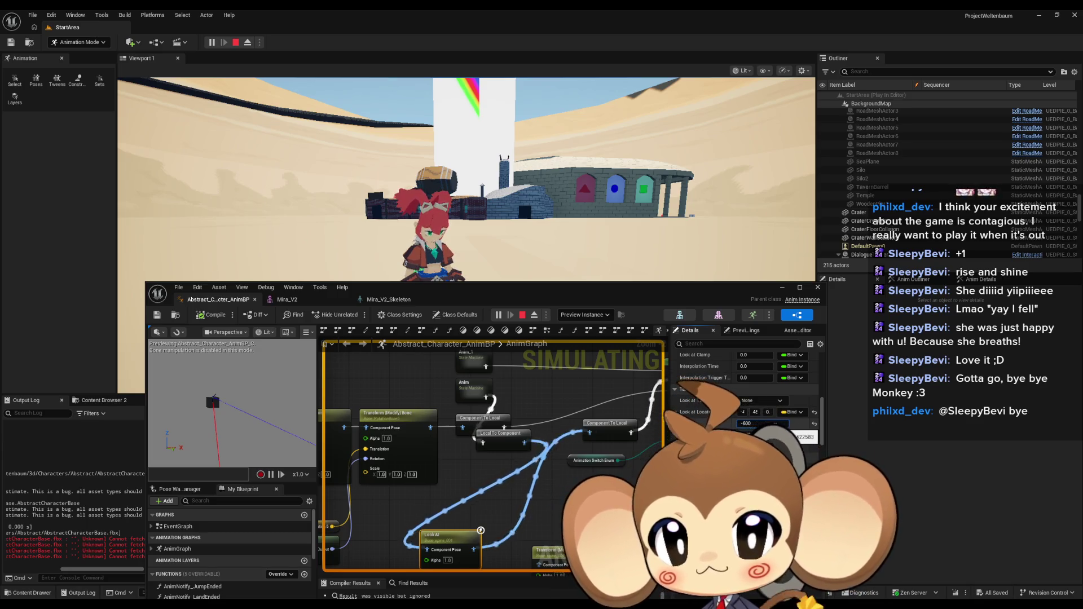
key(Return)
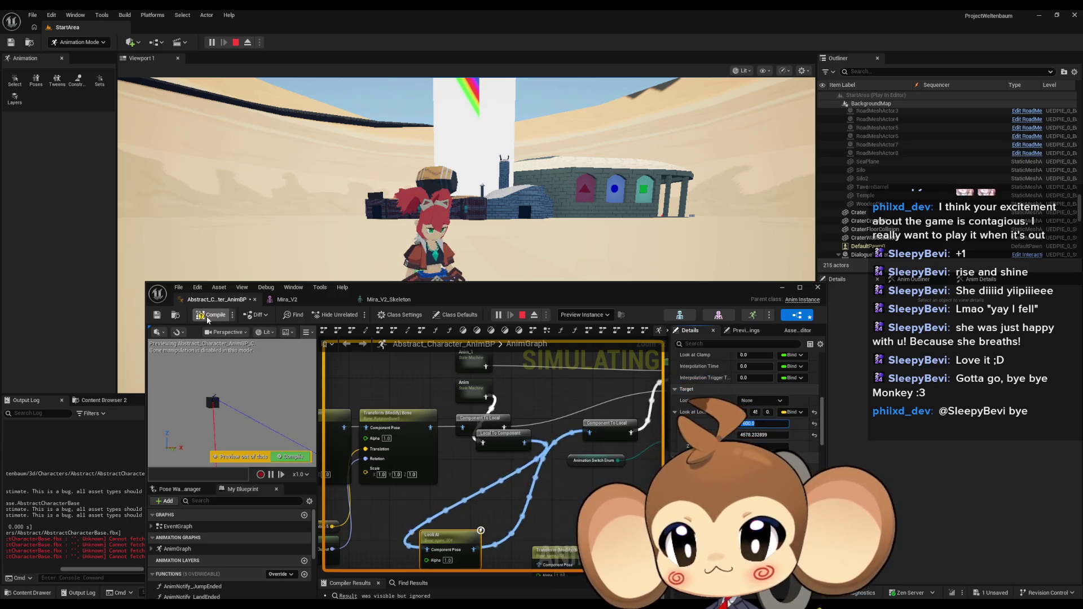
click(208, 319)
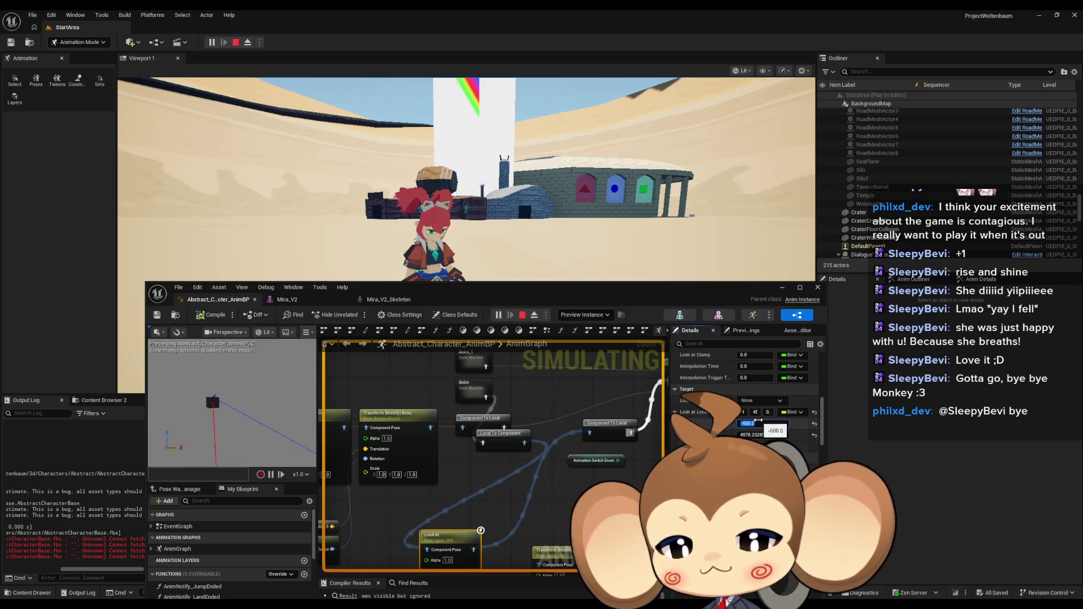
text(0)
key(Return)
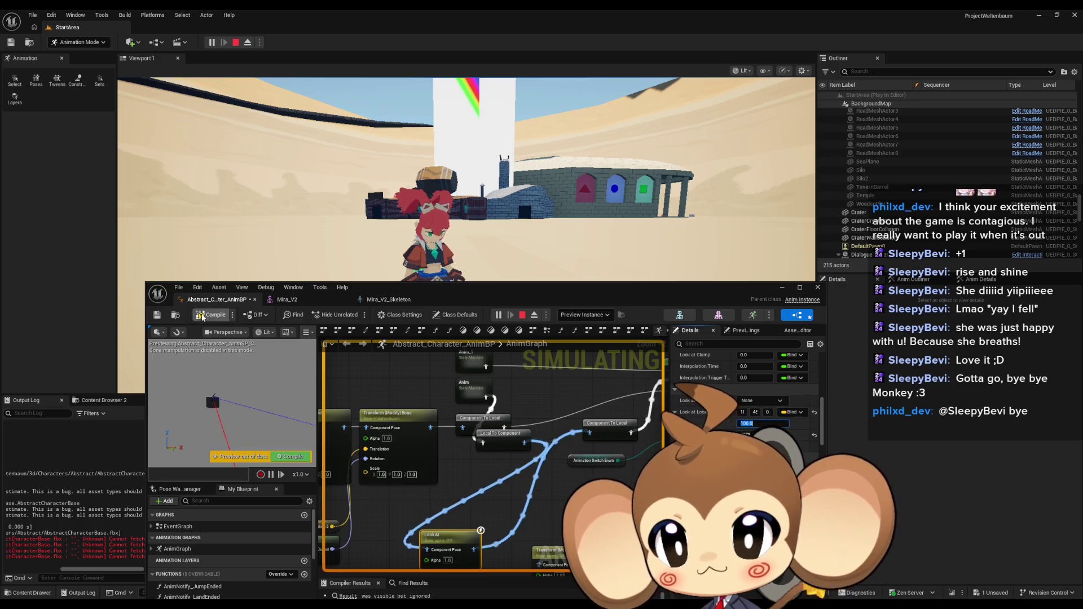
click(265, 237)
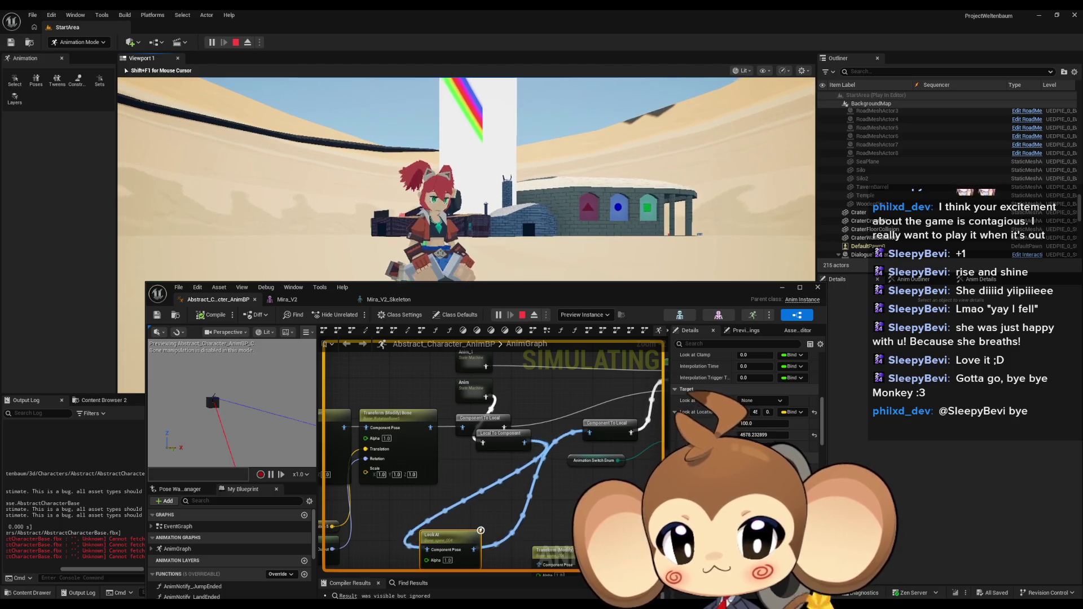
key(shift+F1)
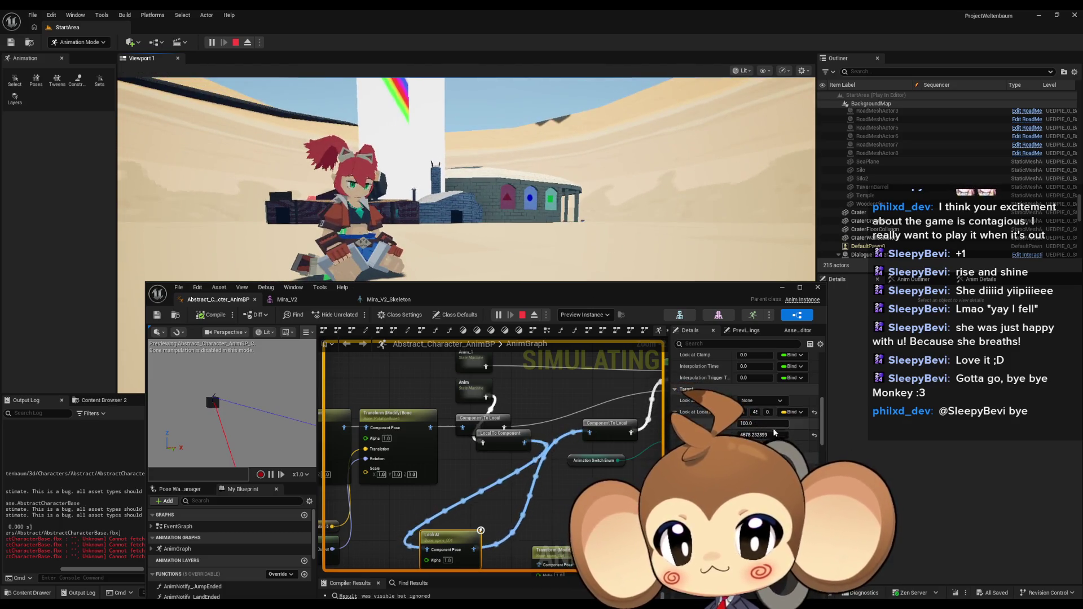
Step: Return Look at Location X to -600, recompile, and go back to the game view
scroll(752, 429, up, 3)
scroll(768, 427, up, 3)
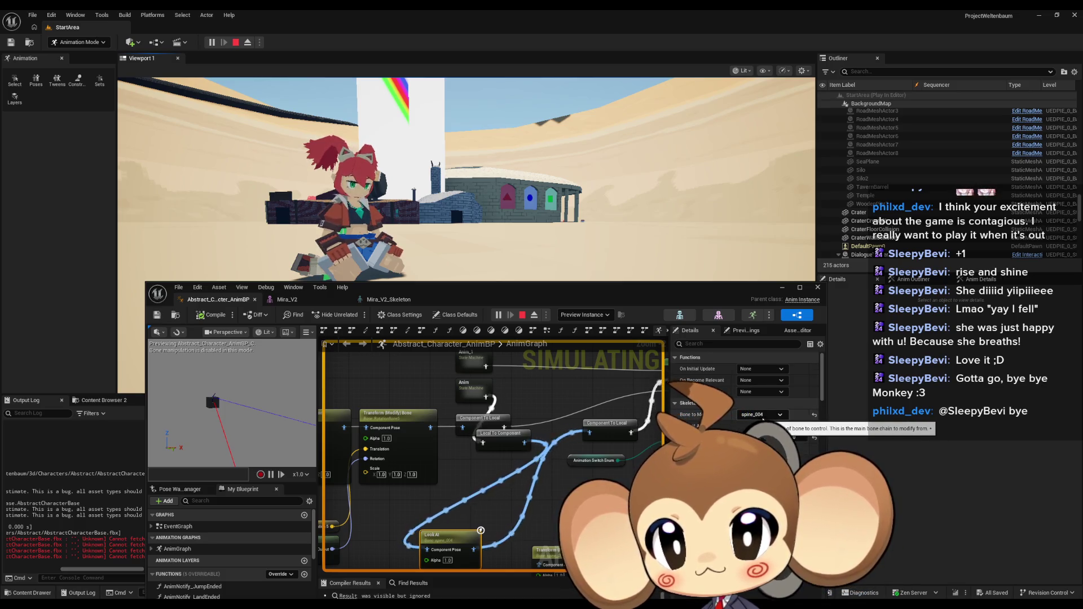
scroll(768, 422, down, 2)
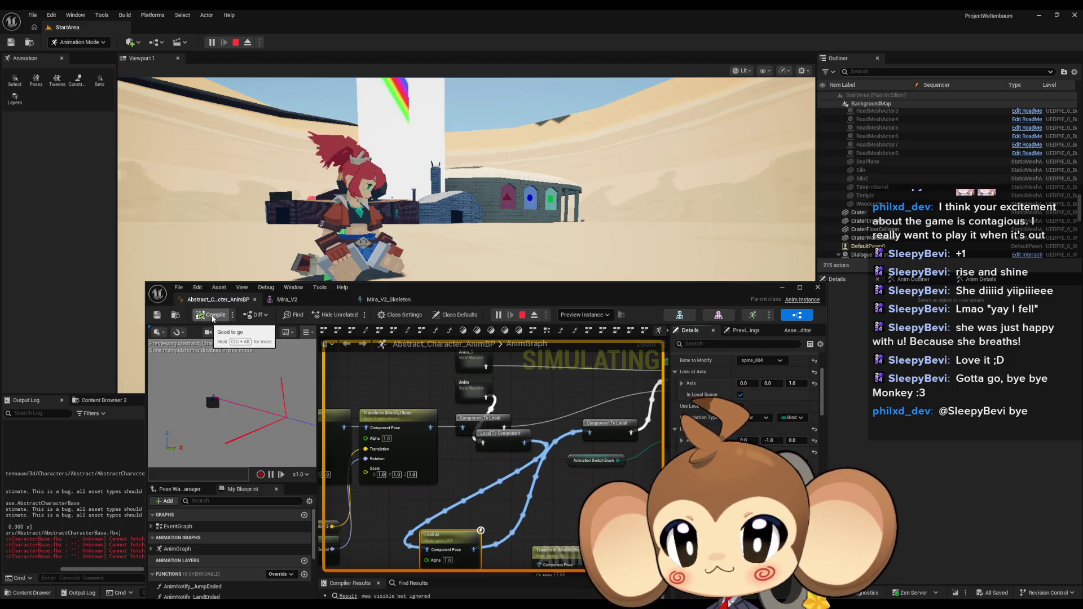
scroll(755, 421, down, 3)
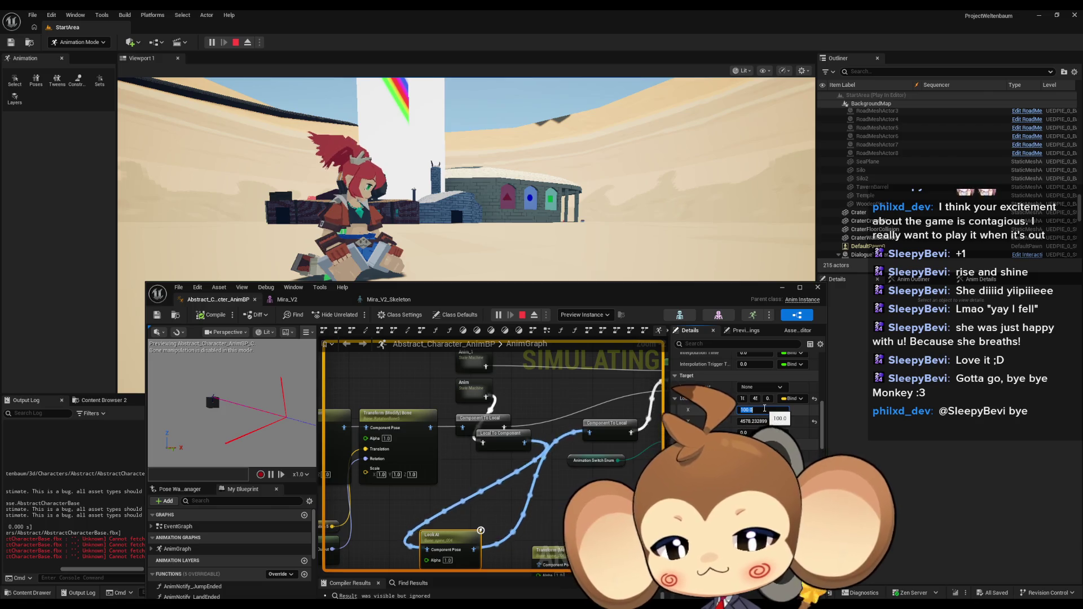
text(00)
key(Return)
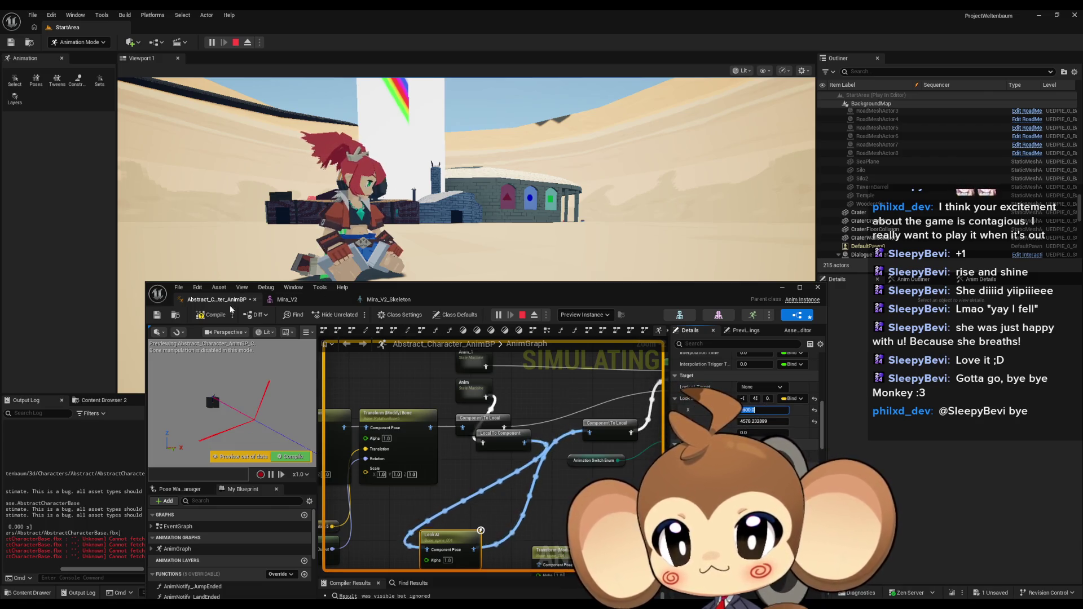
click(207, 317)
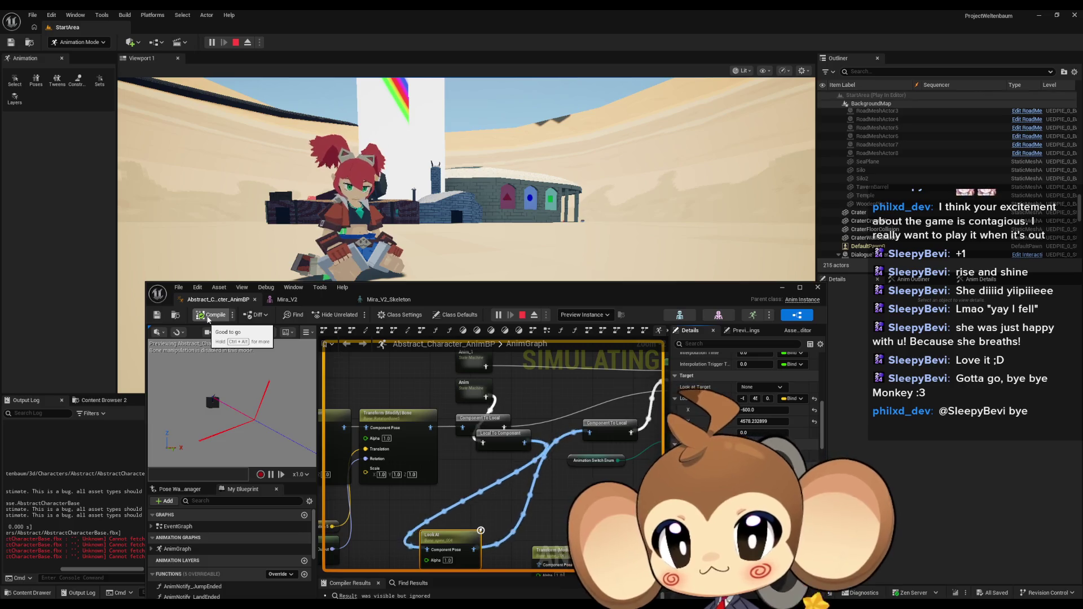
click(395, 180)
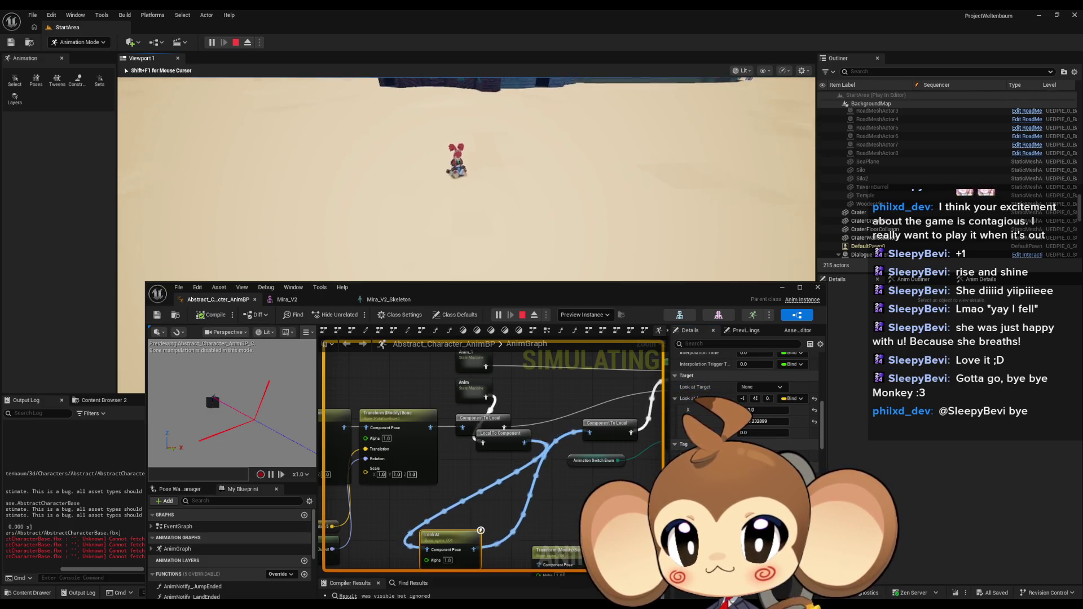
Step: Eject from the player and place the sphere at X -600, Z 0, using the target's Y
key(shift+F1)
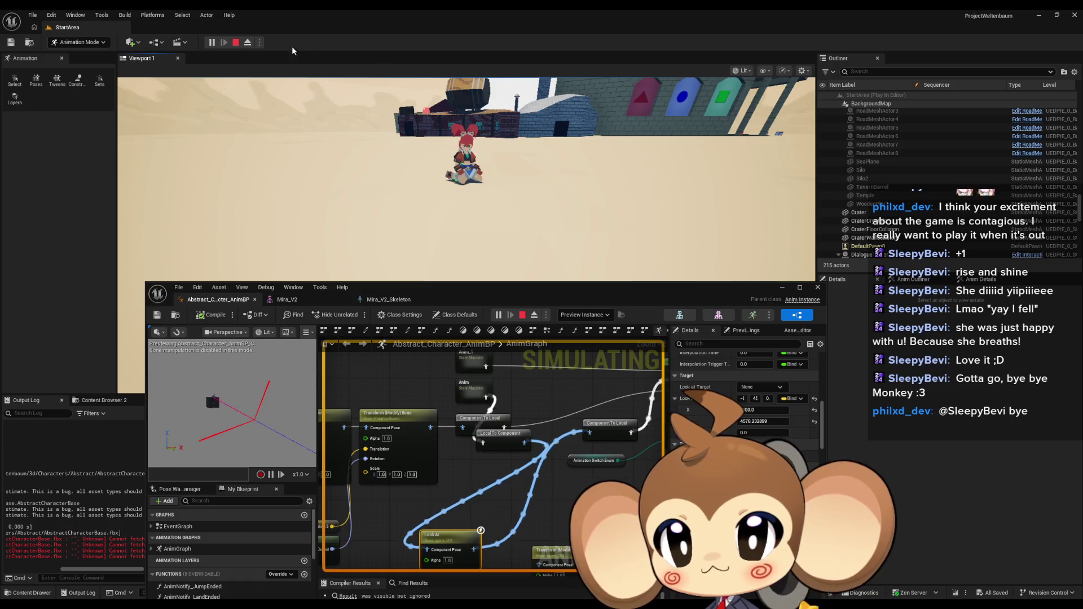
click(247, 44)
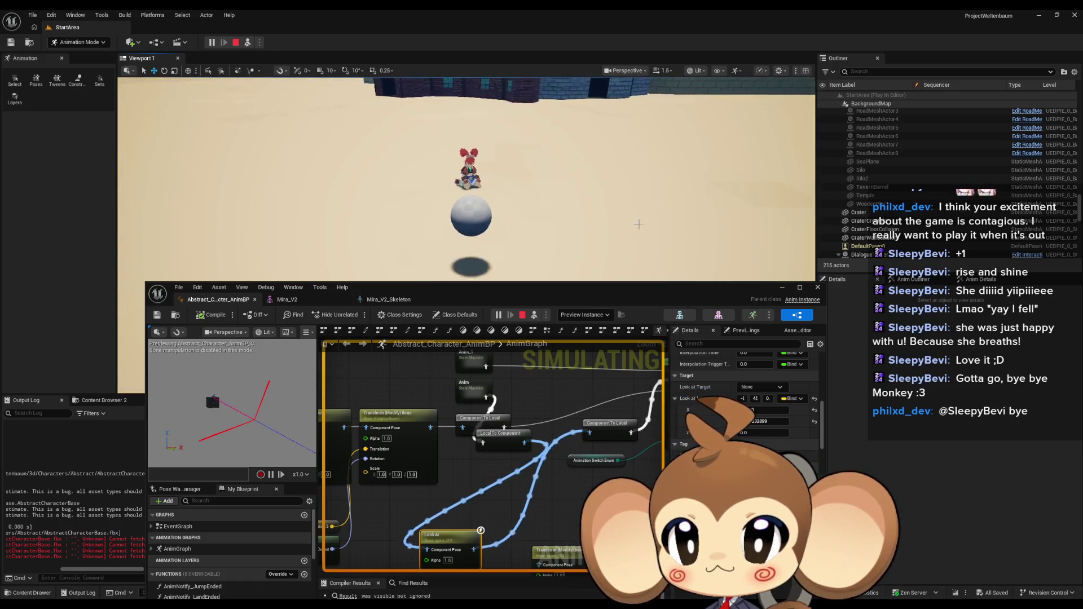
click(471, 219)
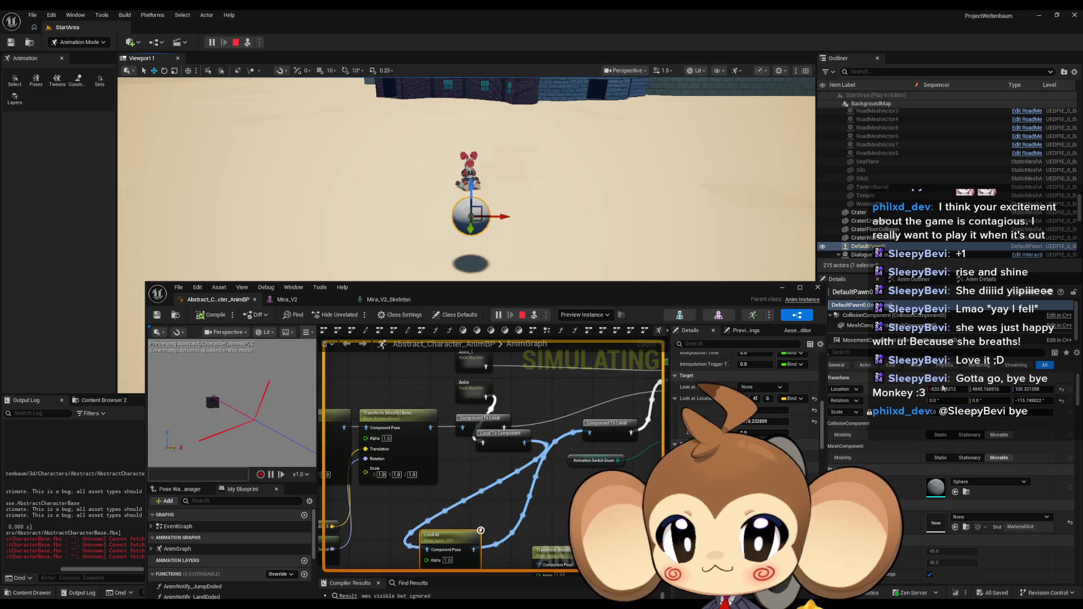
click(1031, 390)
key(Return)
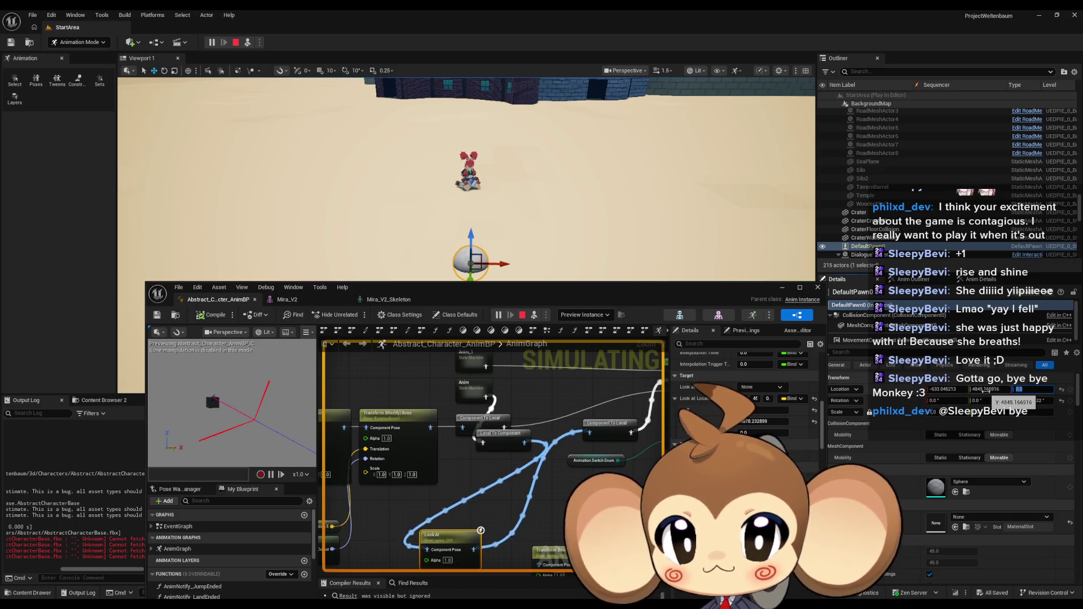
click(766, 423)
click(985, 390)
text(4578.232899)
key(Return)
click(945, 389)
text(-)
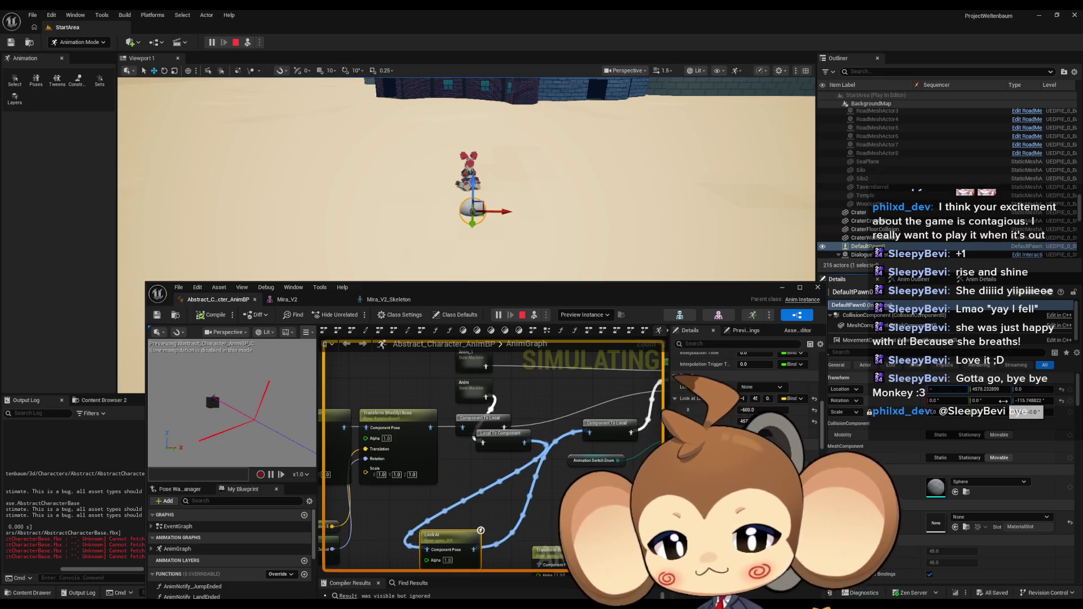
text(600)
key(Return)
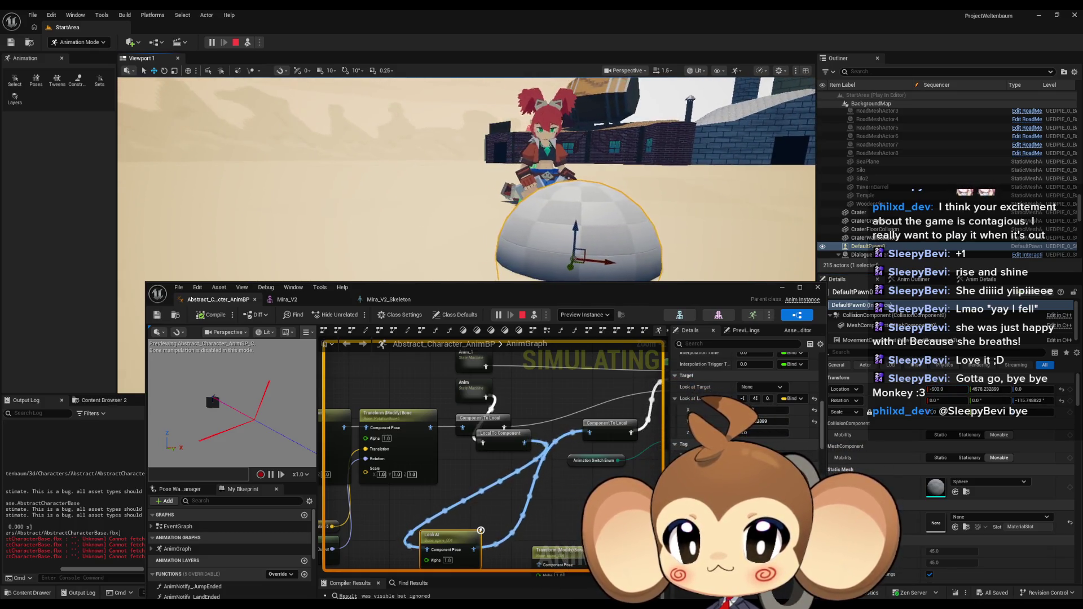
Step: Move the sphere and copy its position (X -750.17, Y 4490.411615) into Look at Location, recompiling
mouse_move(459, 230)
mouse_down()
mouse_move(573, 195)
mouse_move(578, 206)
mouse_up()
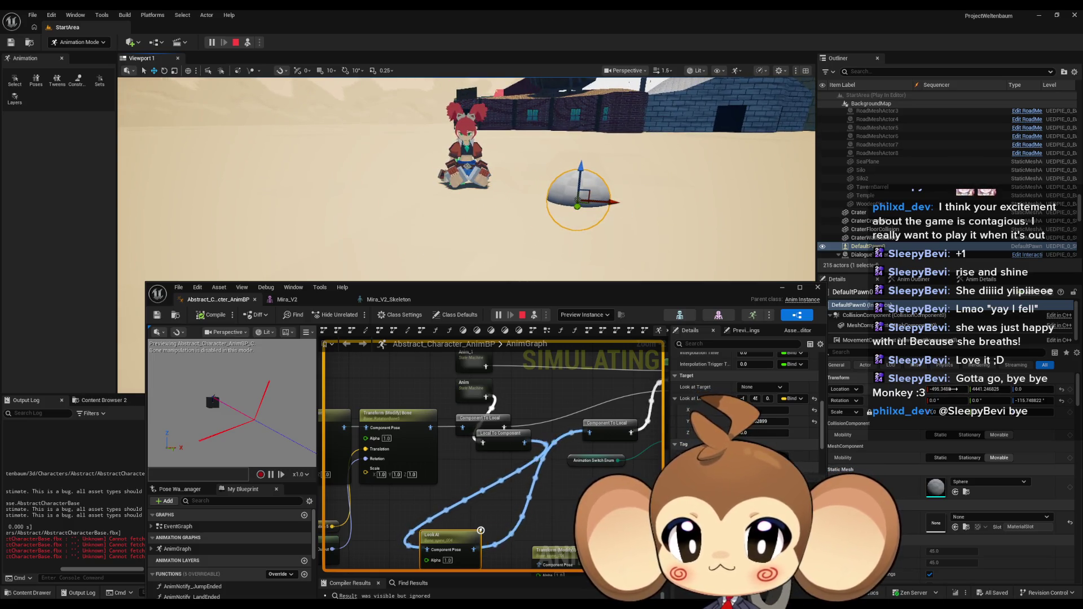
key(Tab)
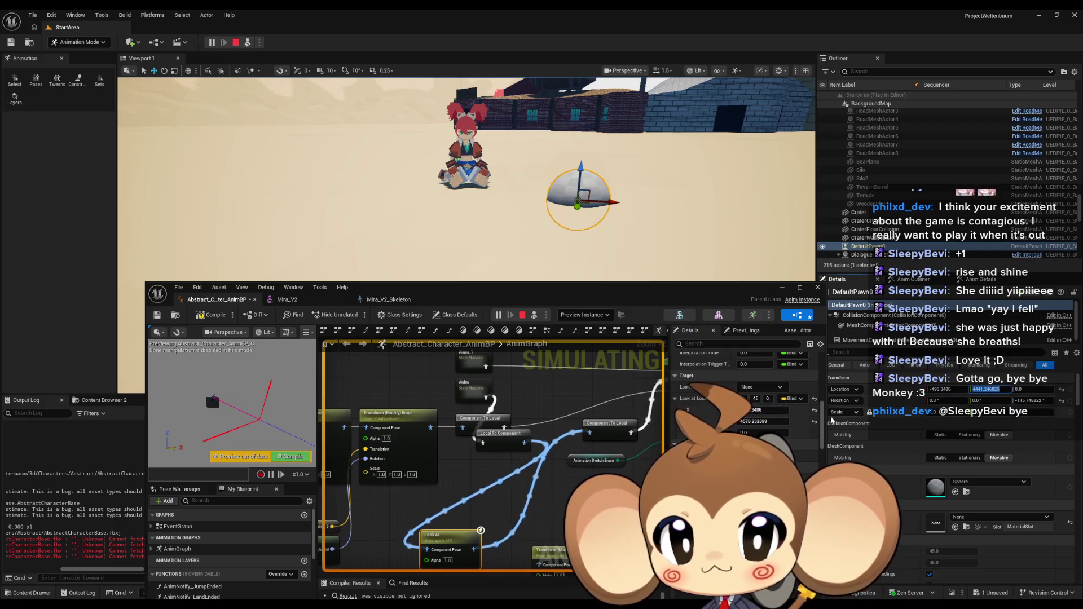
click(215, 315)
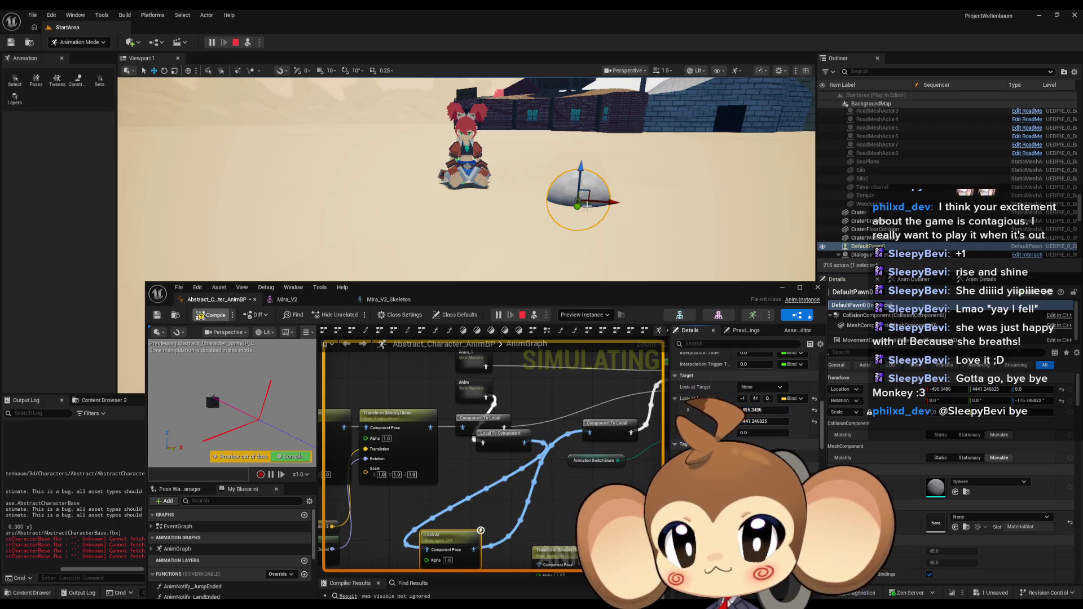
mouse_move(577, 201)
mouse_down()
mouse_move(415, 226)
mouse_move(356, 215)
mouse_up()
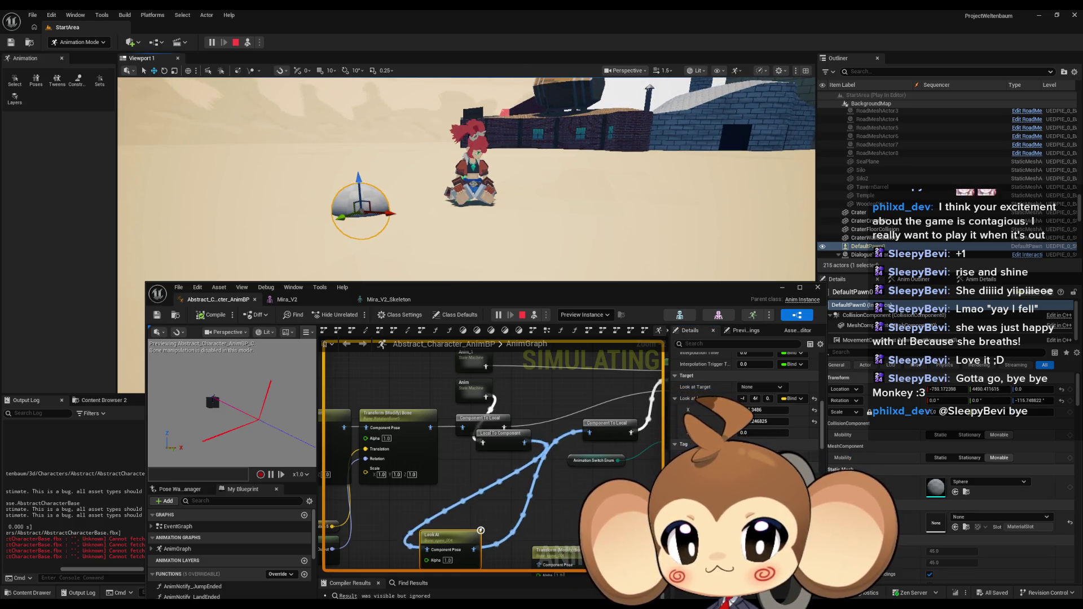
click(944, 389)
click(771, 411)
key(ctrl+v)
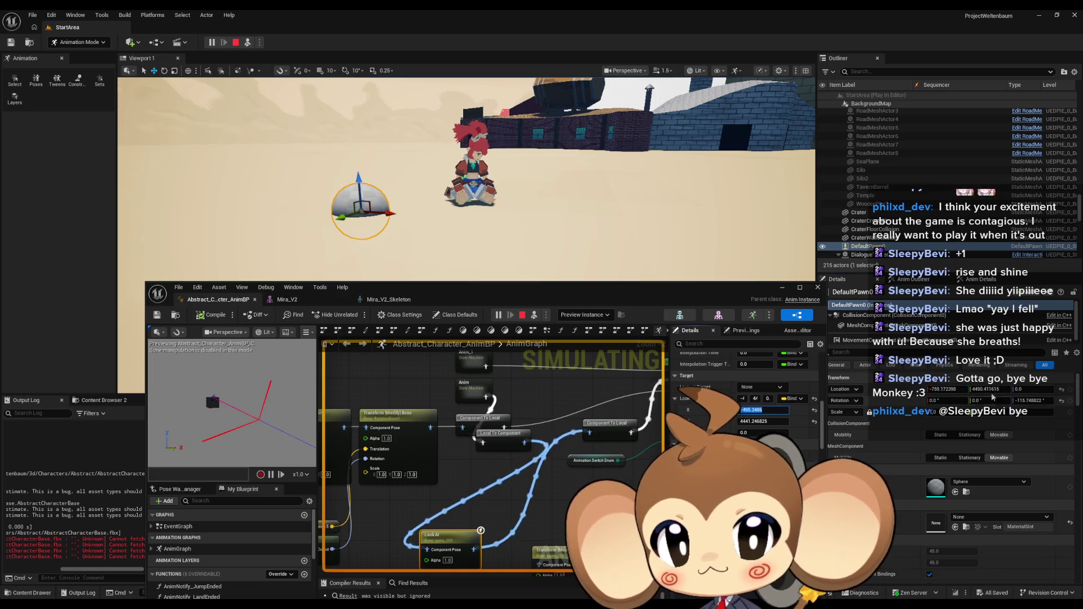
click(757, 422)
text(4490.411615)
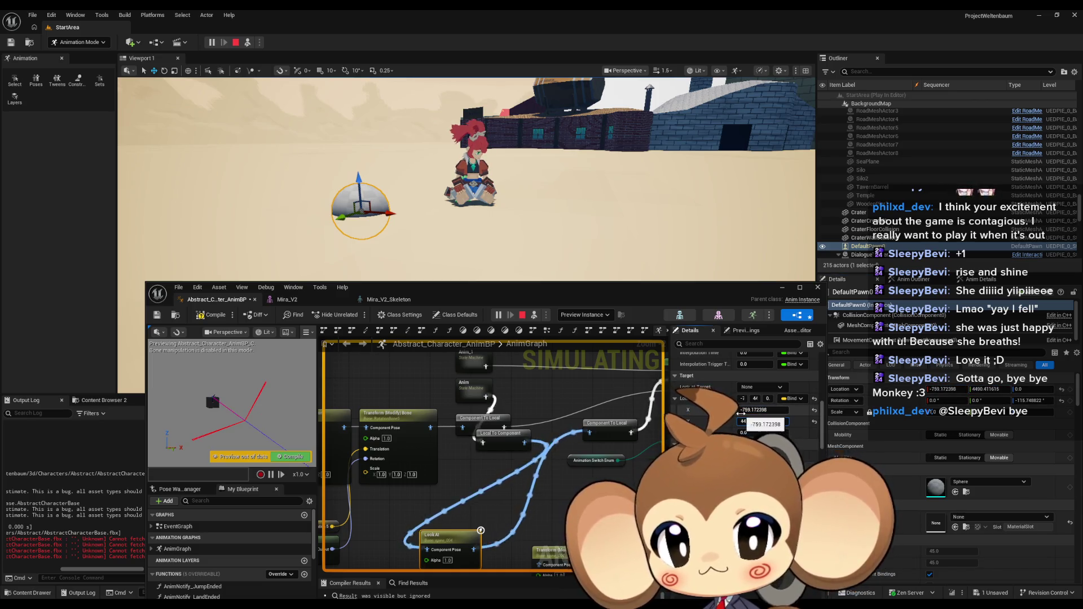
click(214, 316)
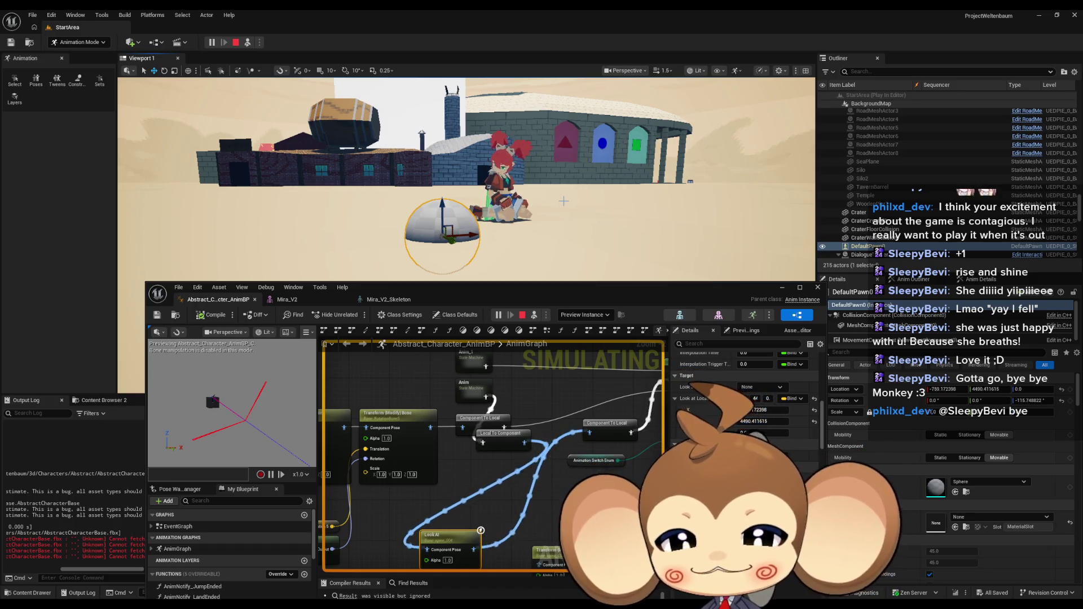
scroll(785, 403, up, 3)
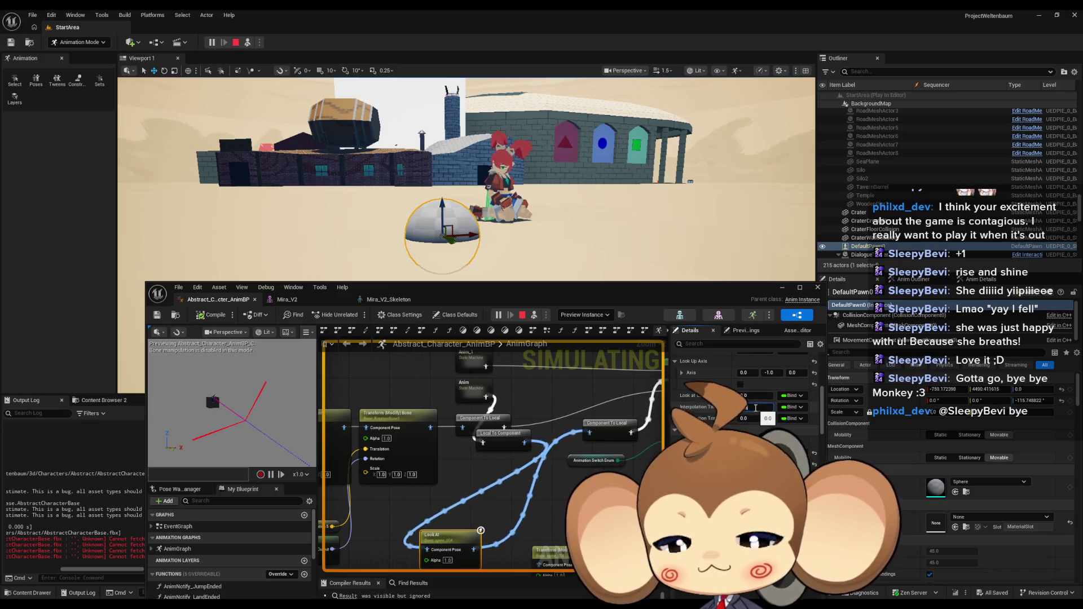
Step: Try an Interpolation Time of 5 and recompile, then set it to 1.0 and recompile
text(5)
scroll(763, 422, down, 2)
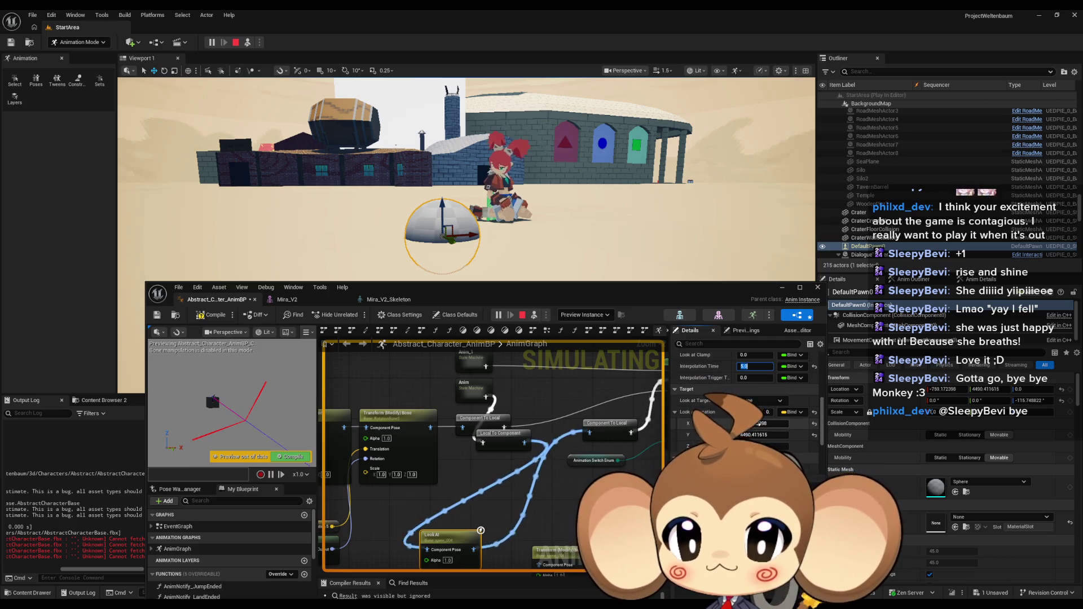
click(759, 423)
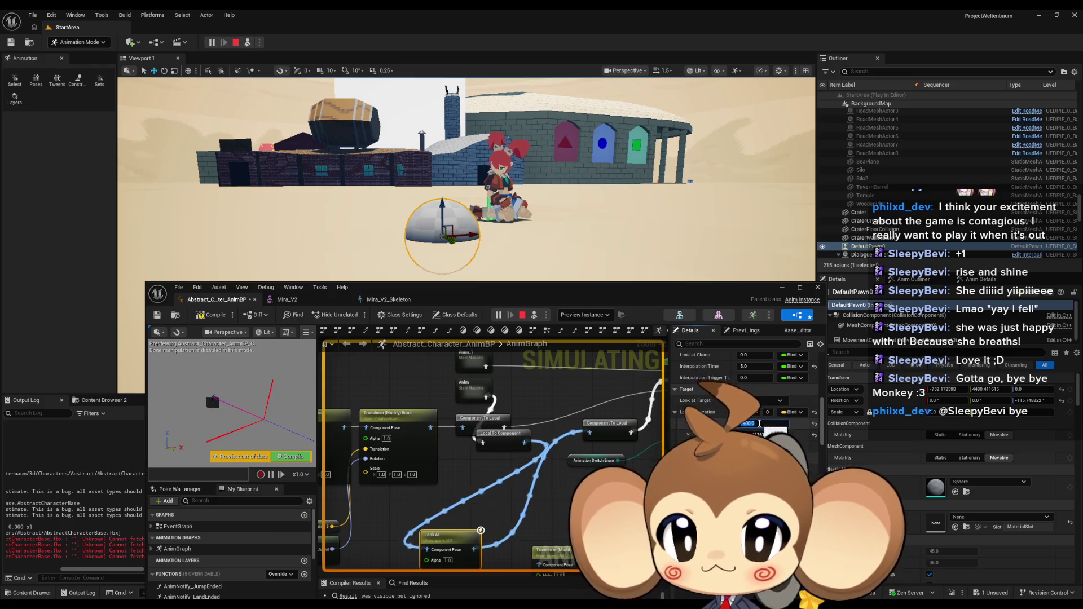
click(202, 318)
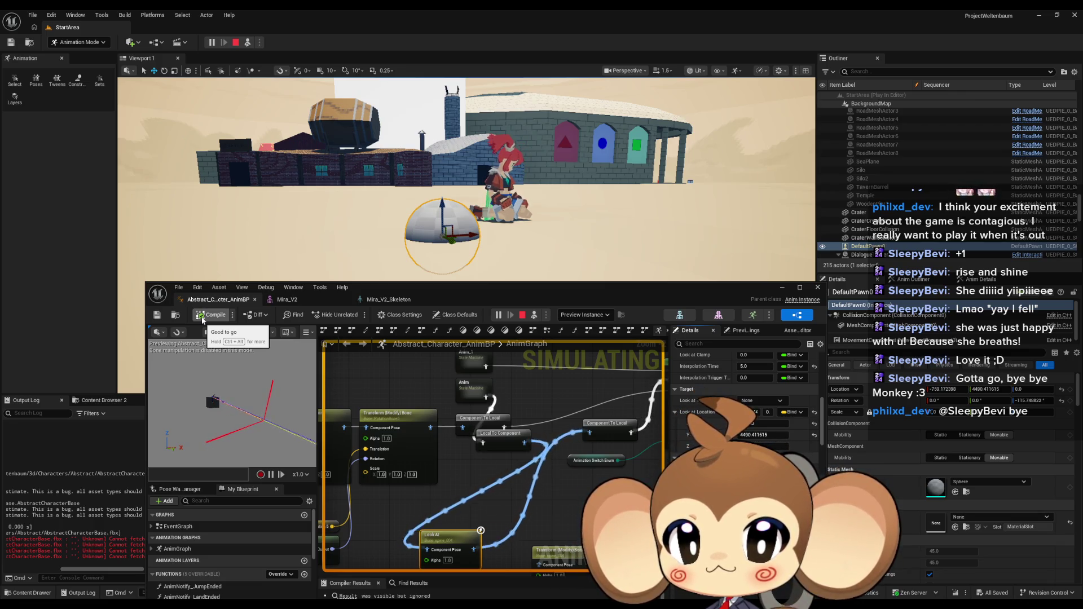
click(754, 368)
text(1)
key(Return)
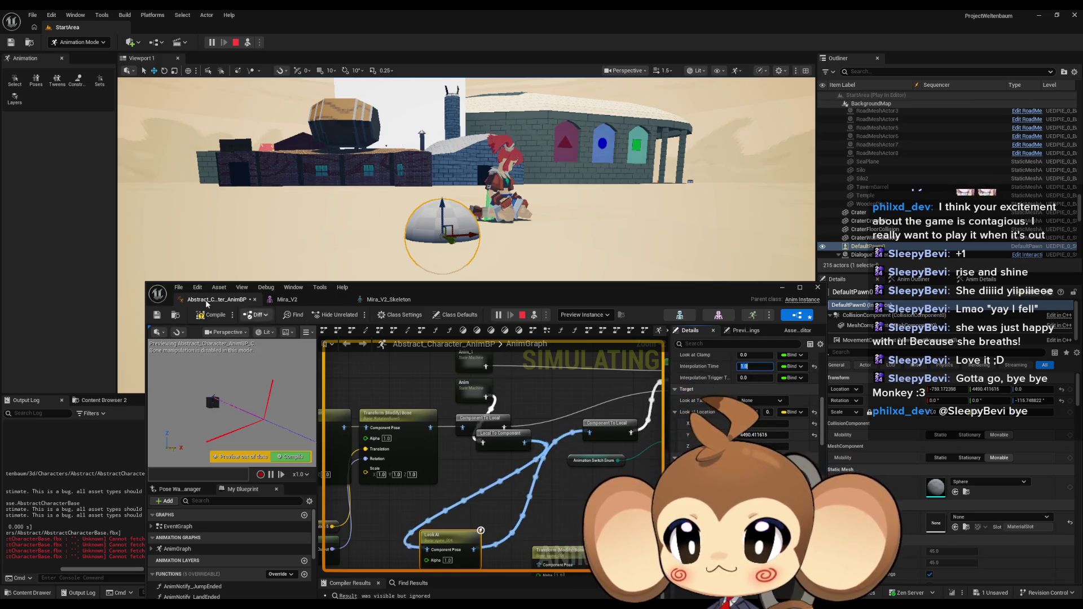
click(200, 316)
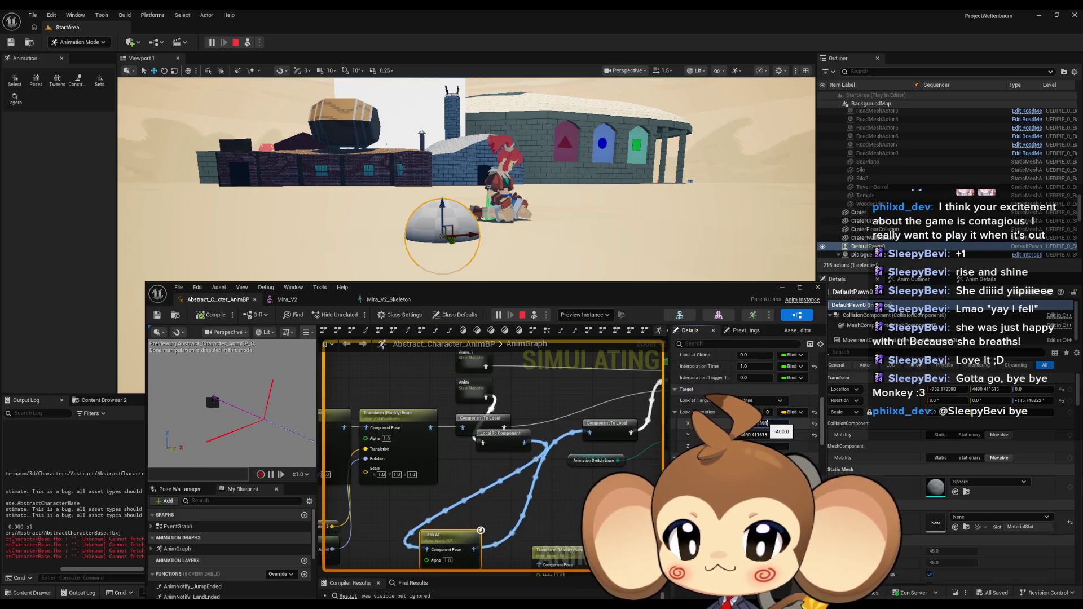
Step: Commit a new Look at Location X, recompile, and adjust the Z value
key(Return)
click(210, 317)
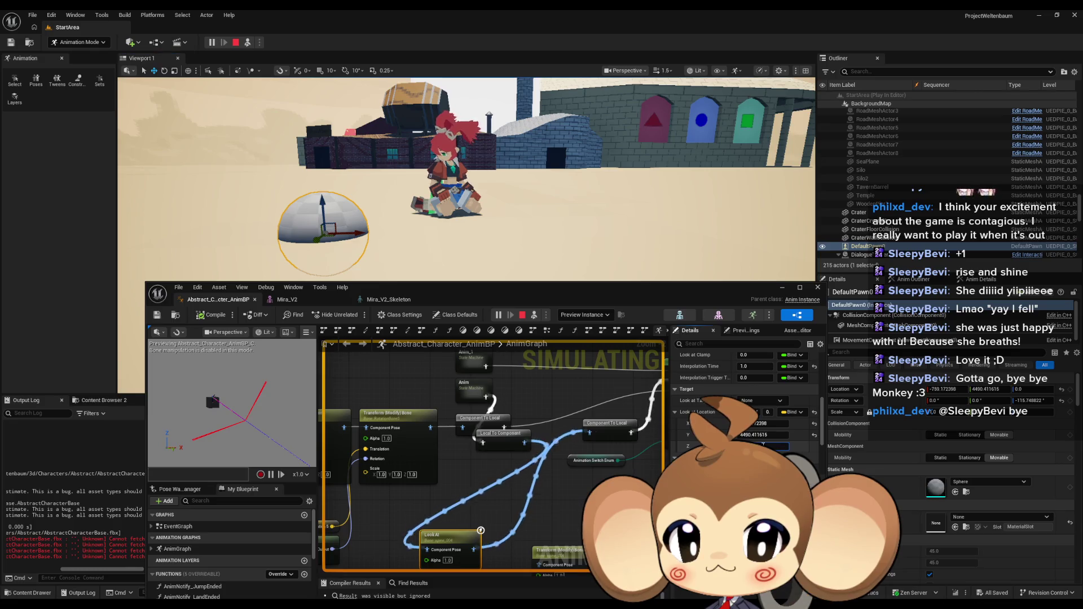
drag(769, 412, 779, 412)
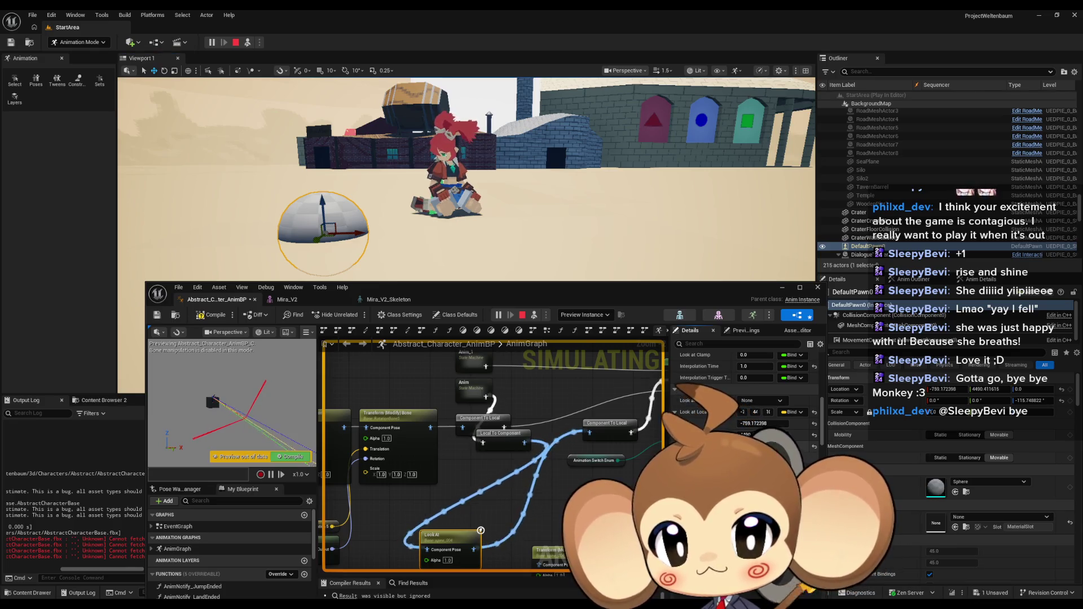
Step: Recompile, move the sphere up-left, and set Look at Location X to -826.981196, recompiling
click(208, 316)
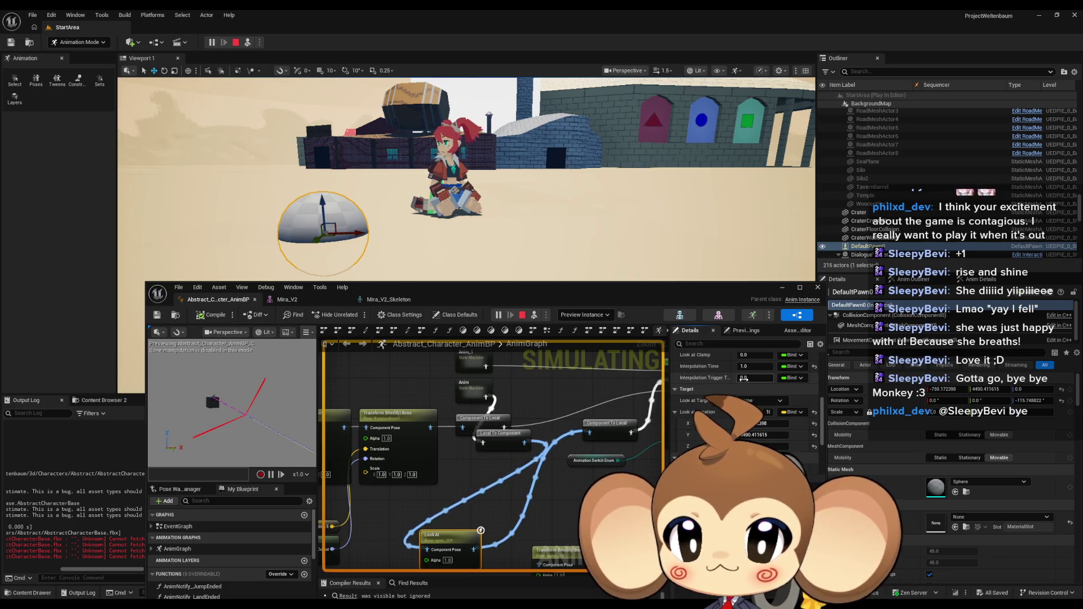
scroll(745, 388, up, 1)
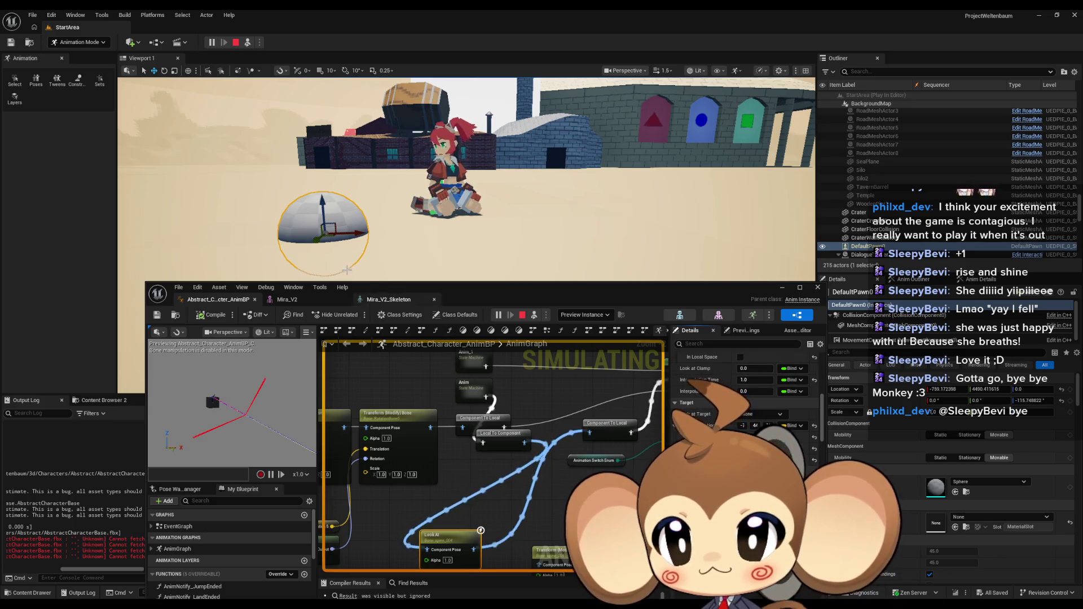
drag(394, 226, 297, 137)
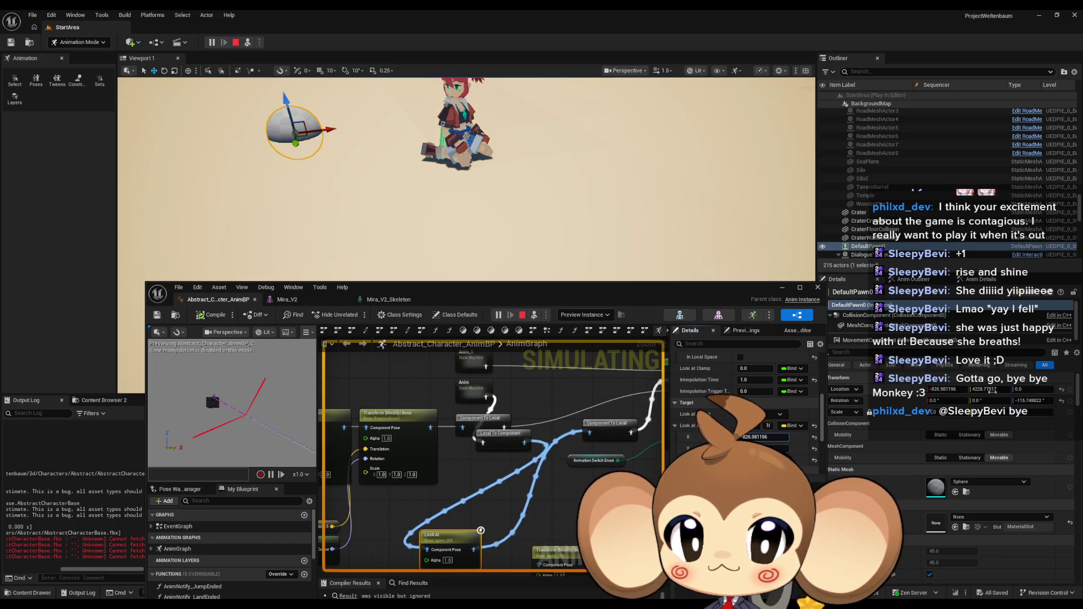
key(Return)
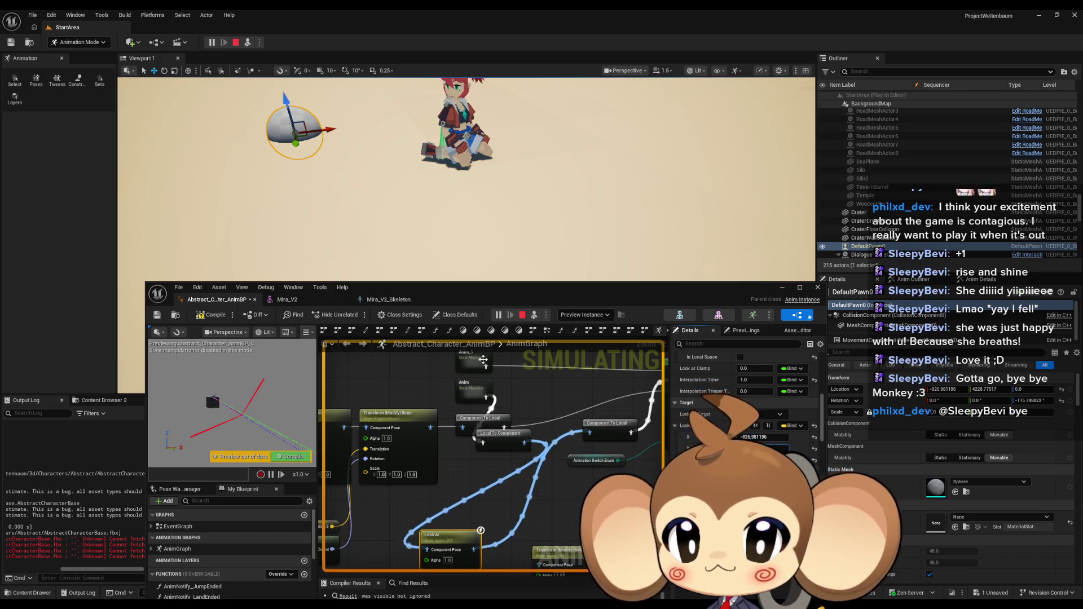
click(380, 222)
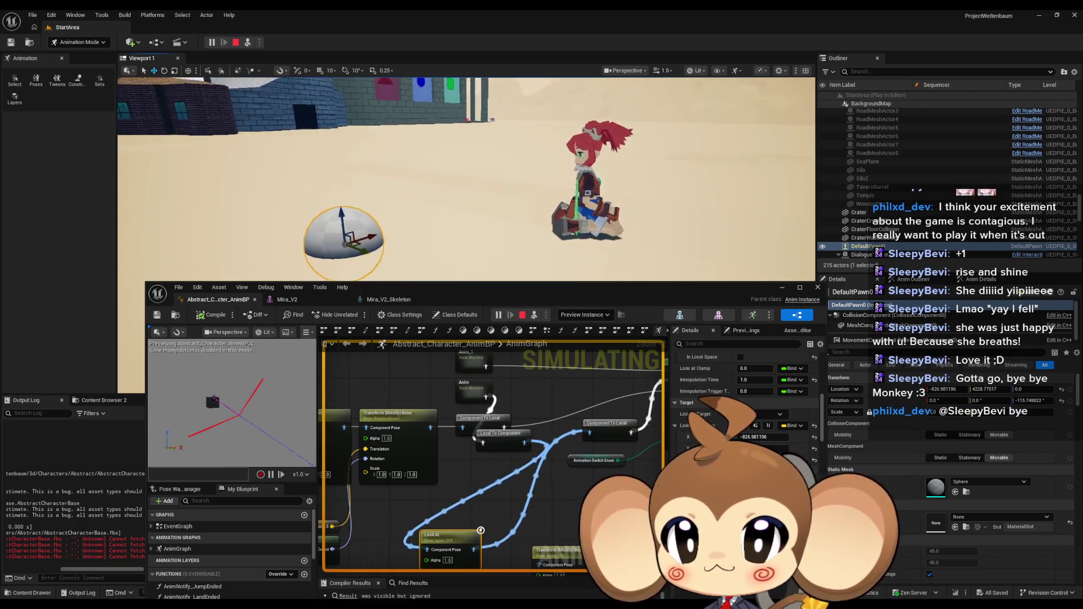
Step: Edit the Look at Axis Z and Y values, recompiling after each change
scroll(745, 407, up, 5)
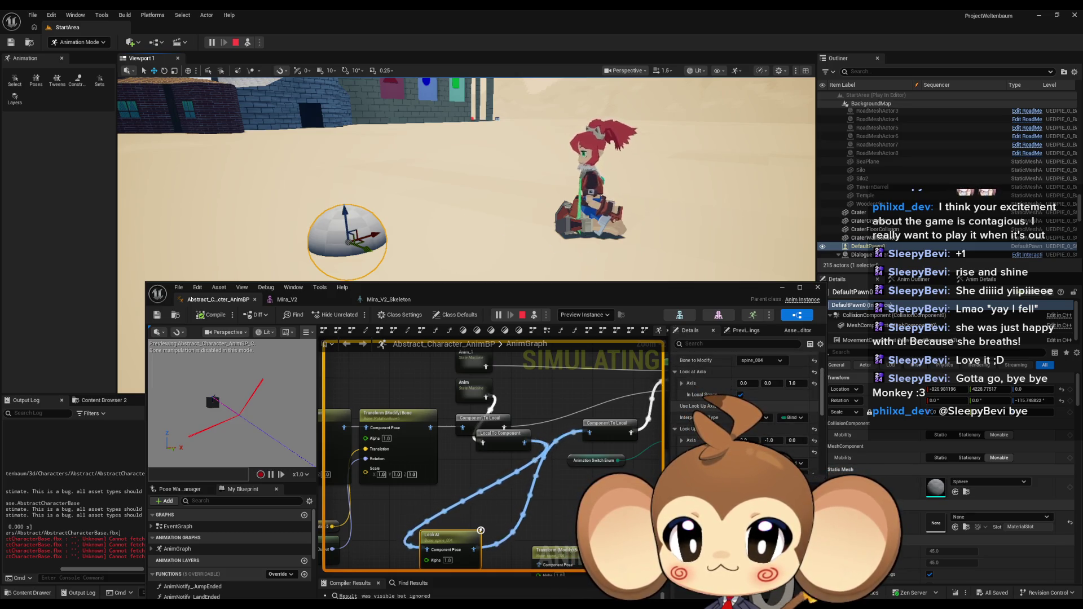
click(222, 319)
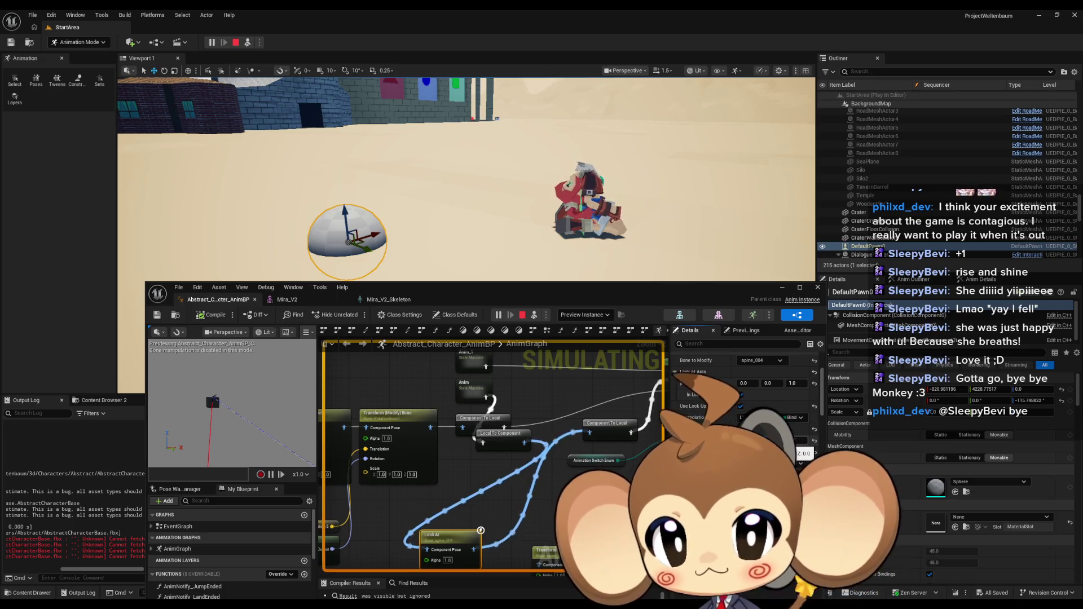
click(804, 454)
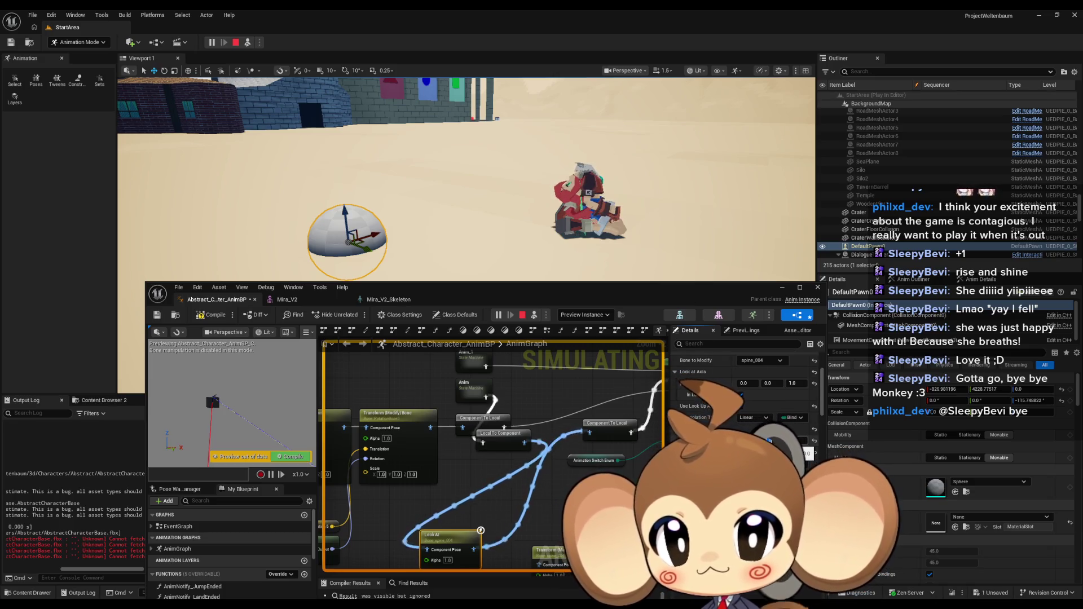
click(214, 317)
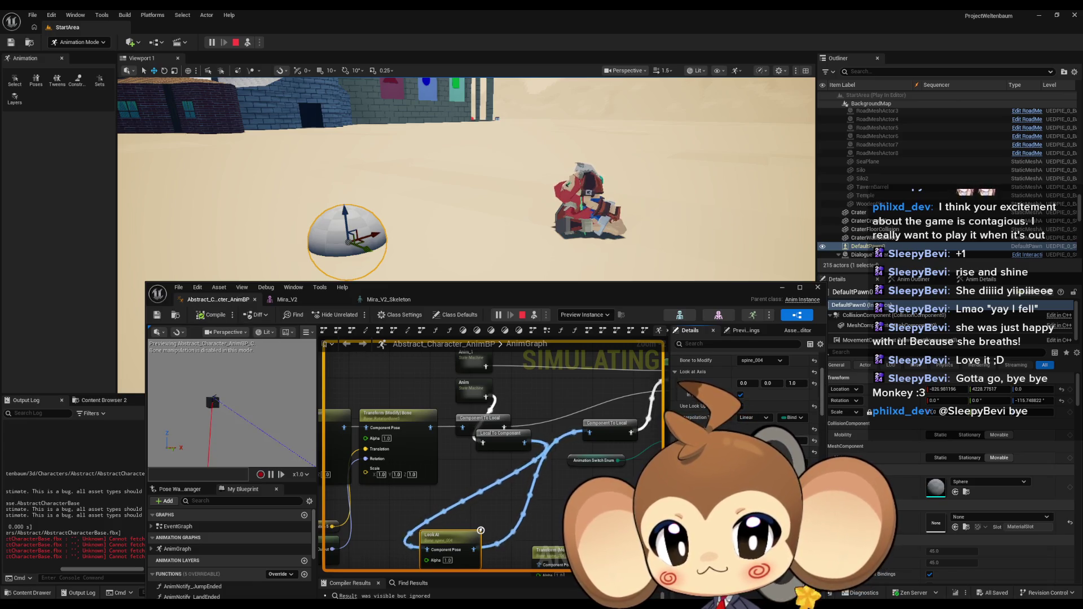
click(768, 440)
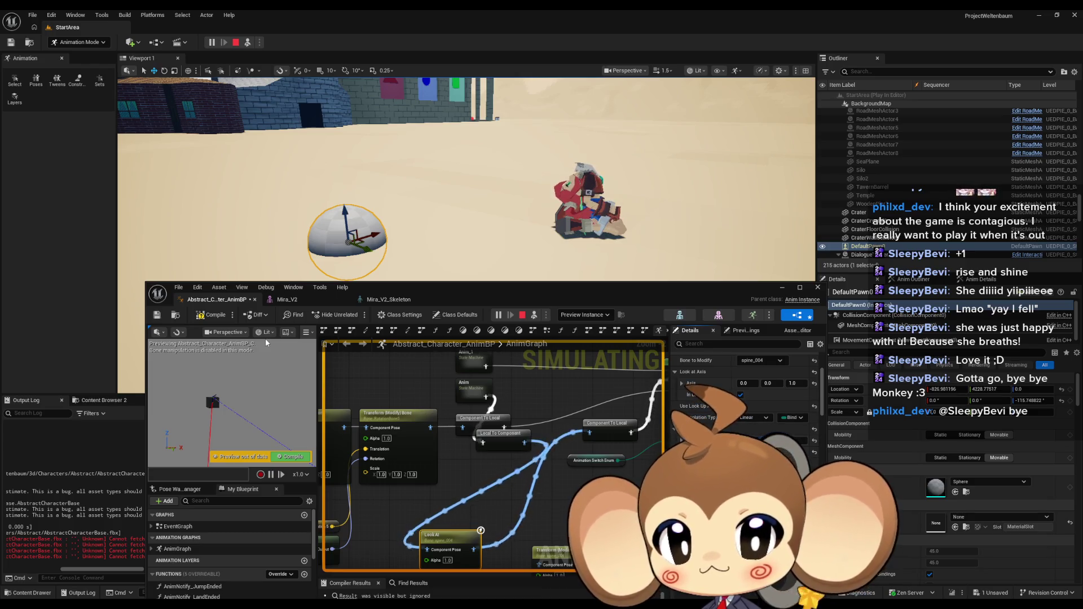
click(209, 318)
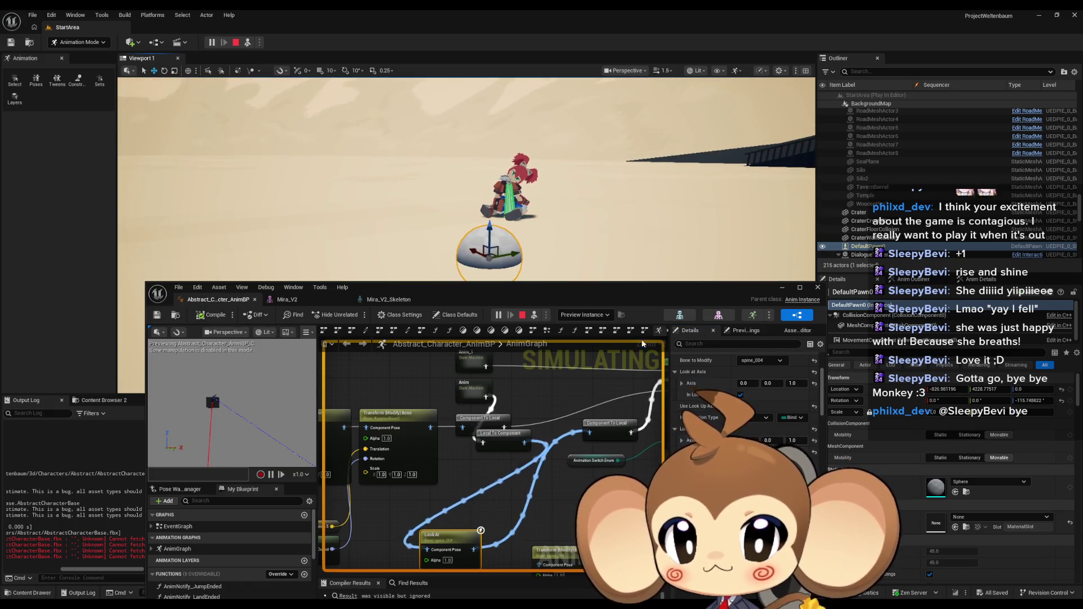
Step: Set Look Up Axis Z to -1.0, recompile, tweak the axis, and move the sphere right to X -590.13, Y 4542.37
click(795, 440)
text(-1)
key(Return)
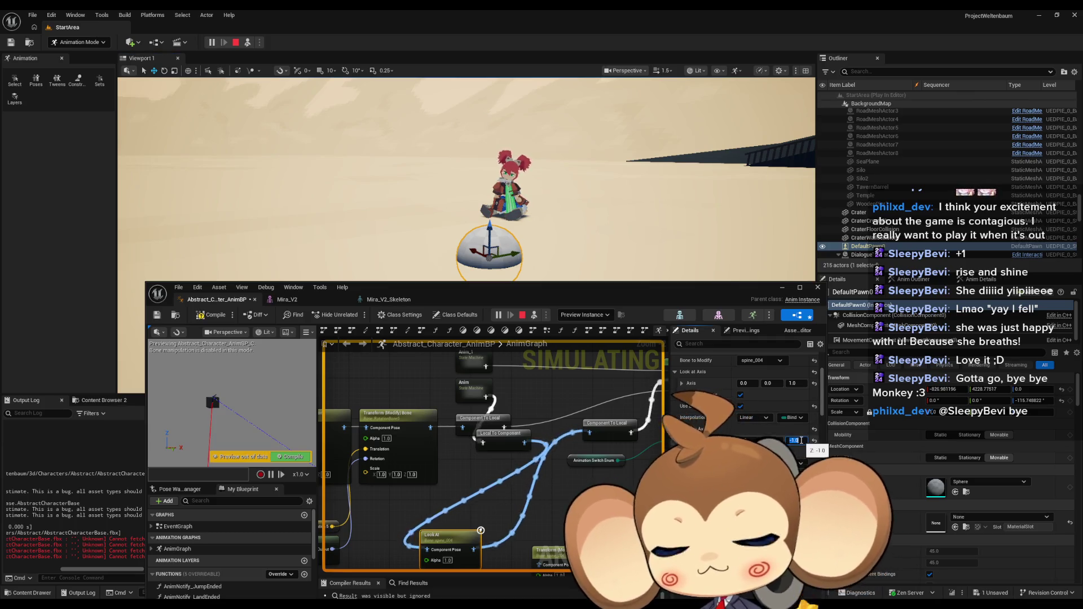
click(211, 315)
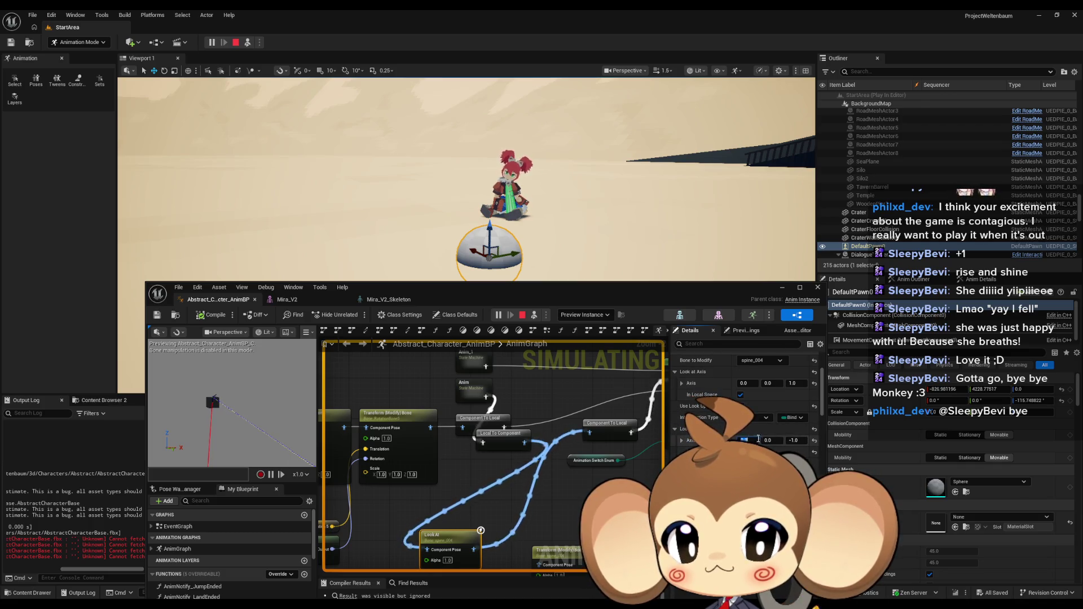
click(799, 441)
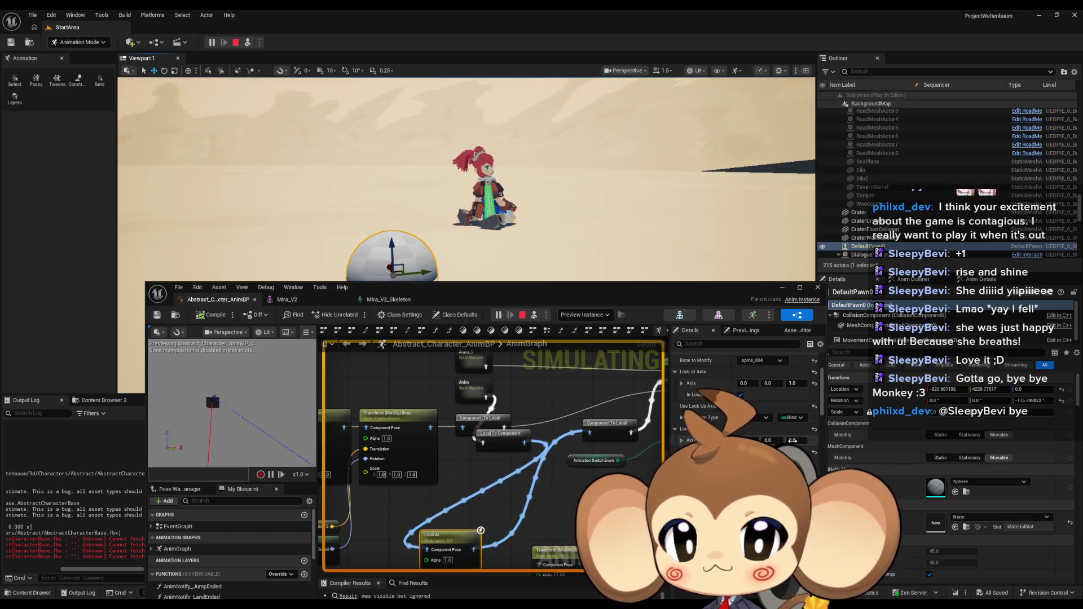
drag(793, 441, 807, 441)
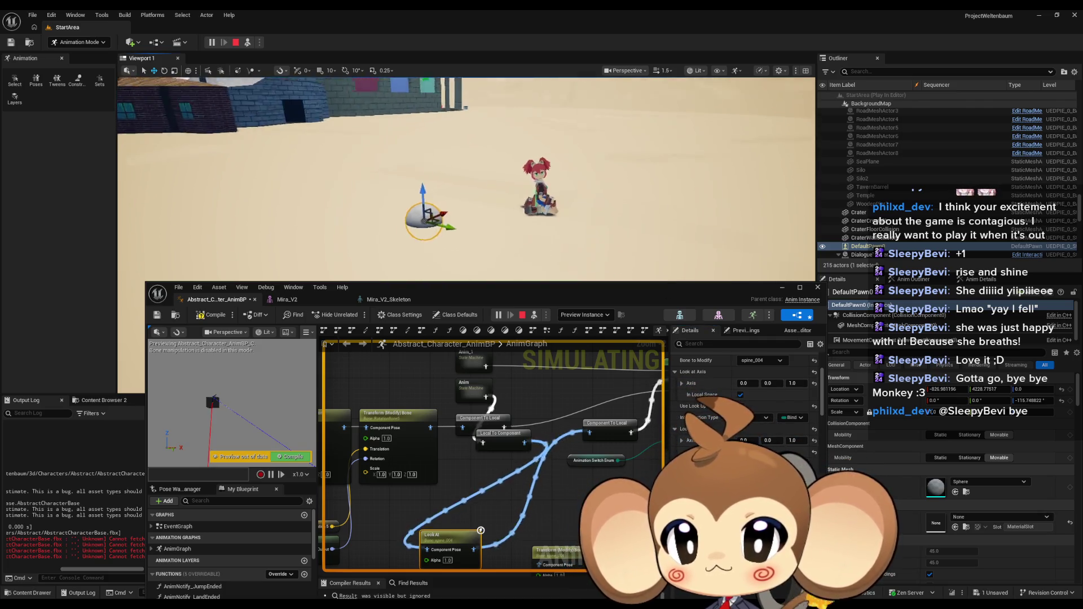
mouse_move(328, 218)
mouse_down()
mouse_move(581, 254)
mouse_move(728, 257)
mouse_move(779, 276)
mouse_up()
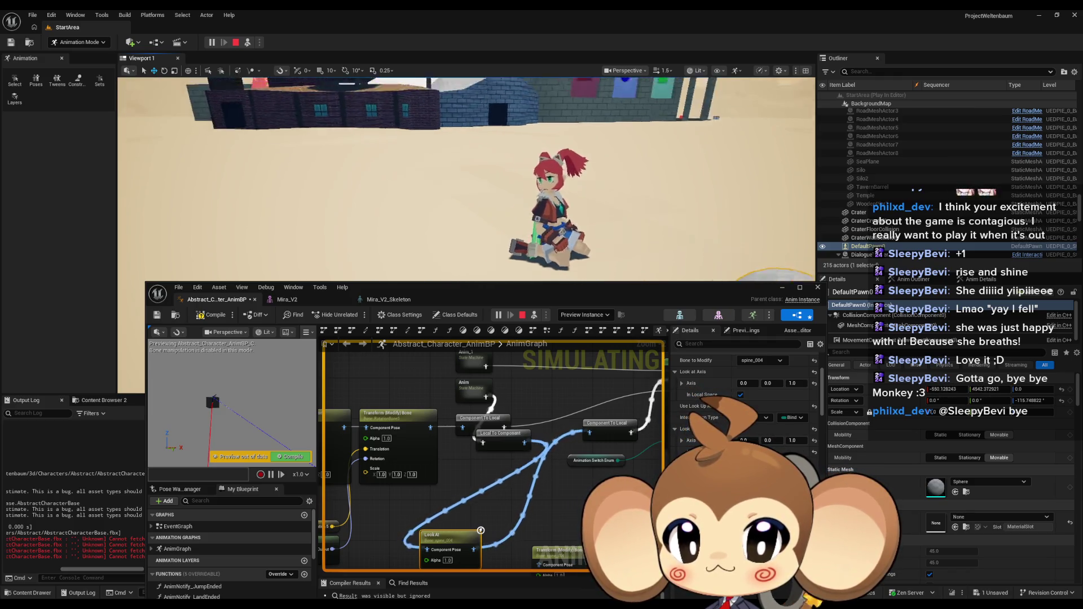
scroll(780, 408, down, 5)
Step: Set the Look At target X to -550.128243 and recompile the animation blueprint
scroll(782, 405, down, 1)
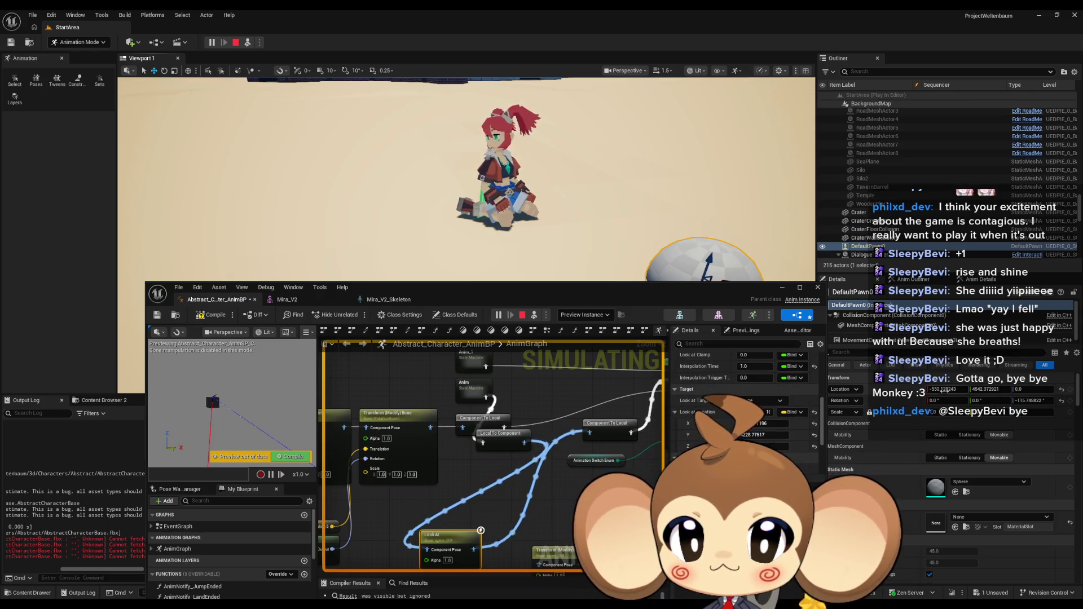
click(782, 433)
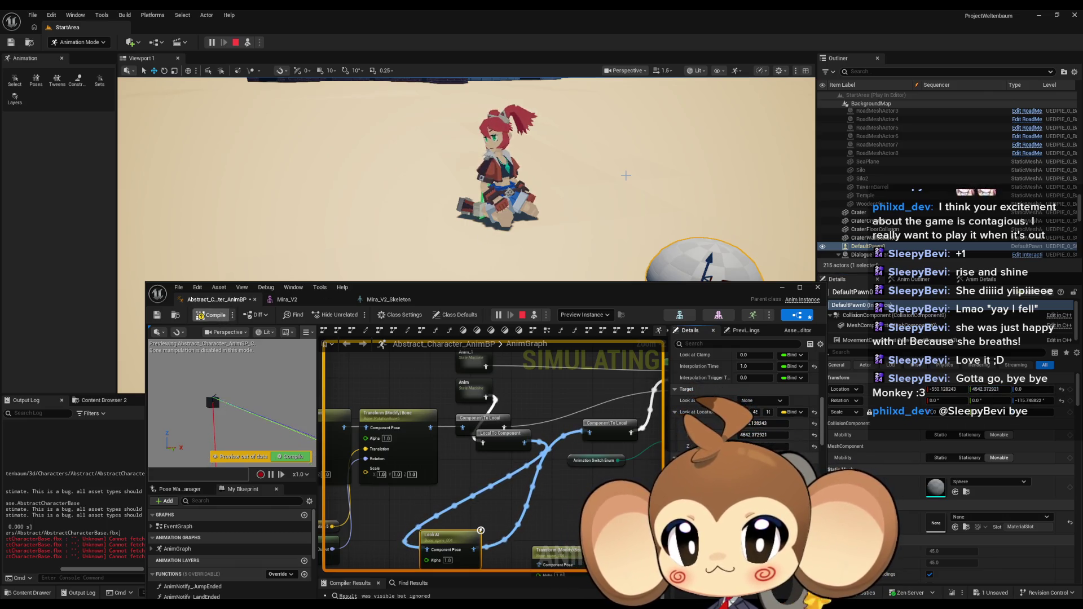
click(219, 320)
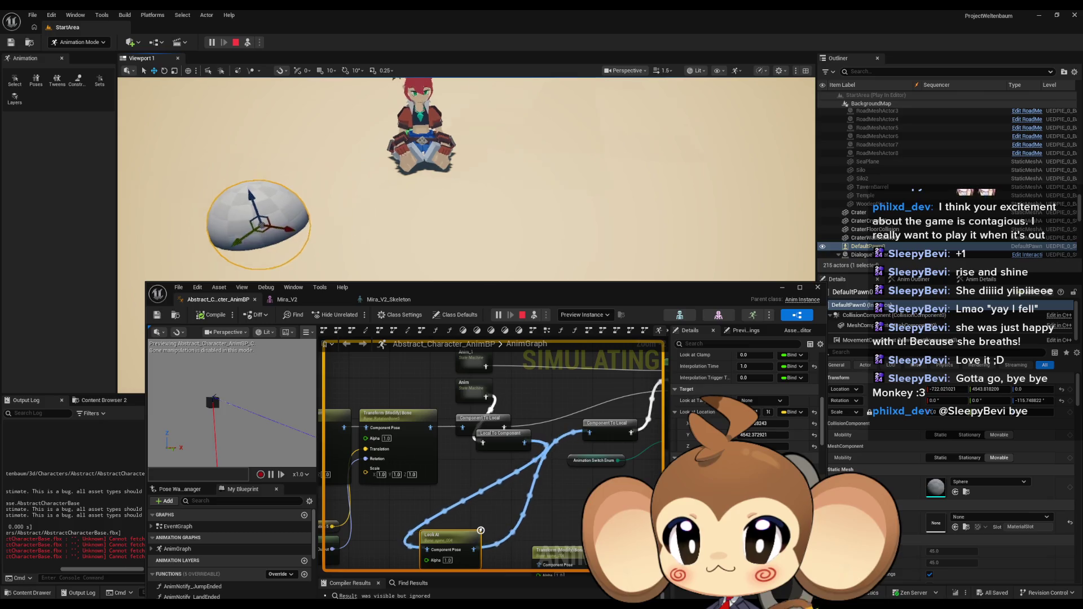
Step: Match the Look At target to the sphere's new spot, about X -704.80 and Y 4533.07
click(762, 423)
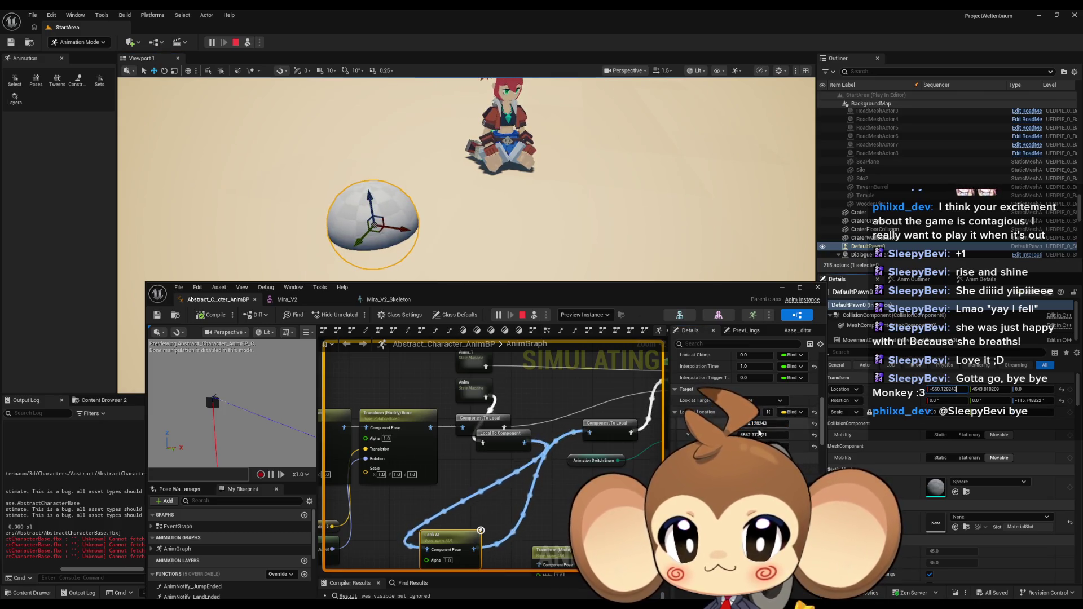
key(Tab)
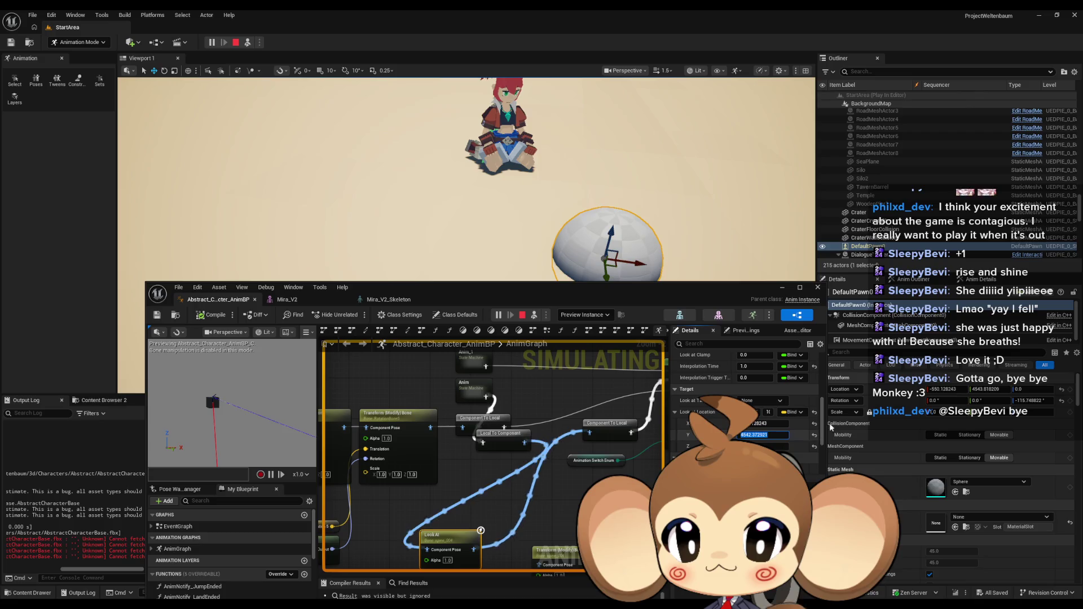
key(Return)
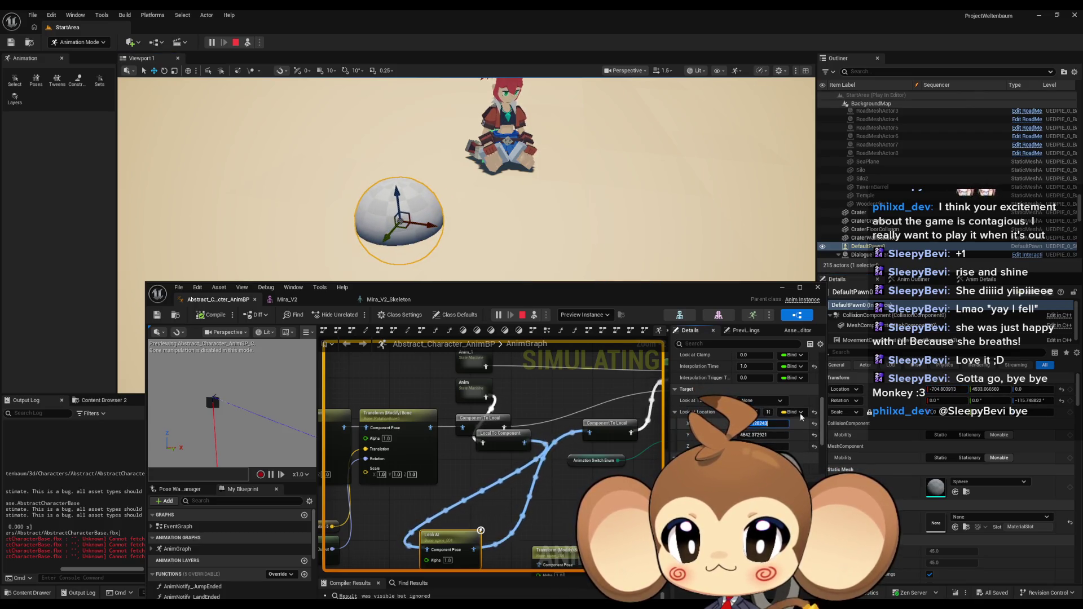
click(994, 389)
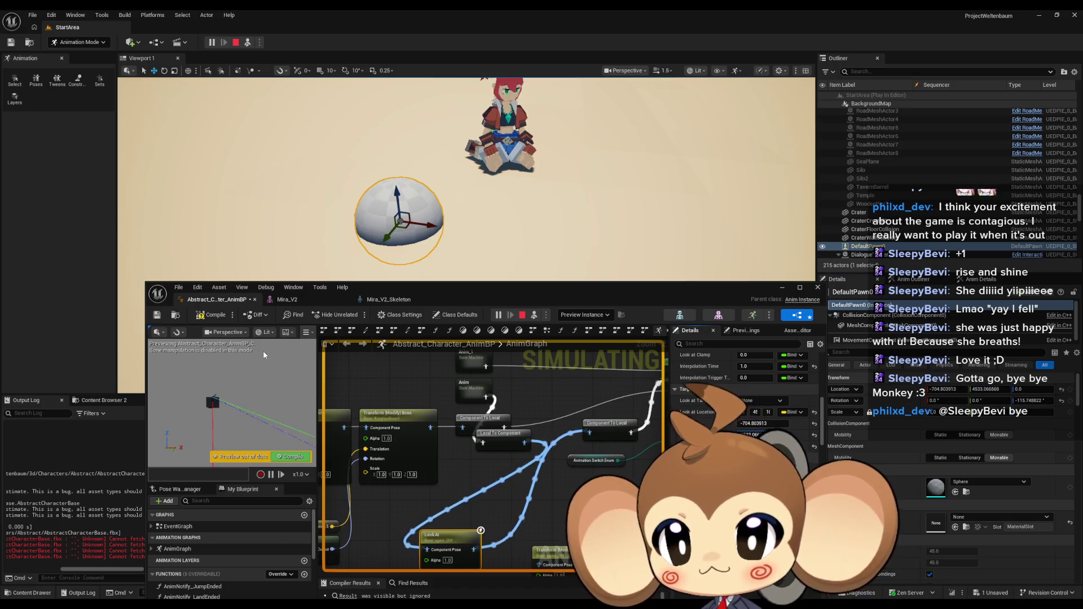
drag(537, 177, 539, 195)
Step: Enable Use Look Up Axis on the LookAt node and recompile the animation blueprint
scroll(784, 438, up, 5)
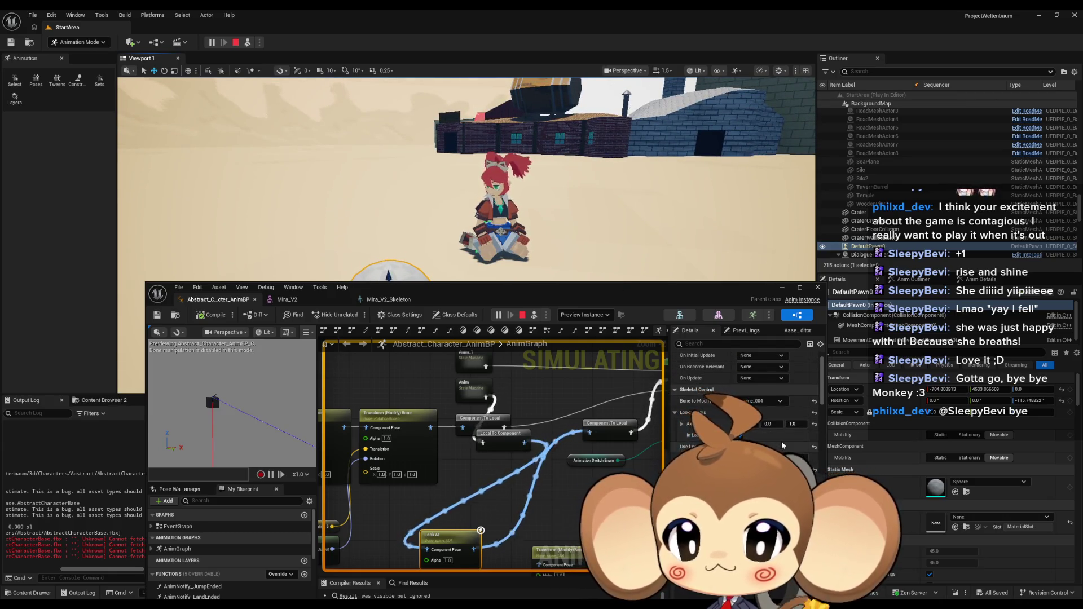
scroll(778, 438, down, 1)
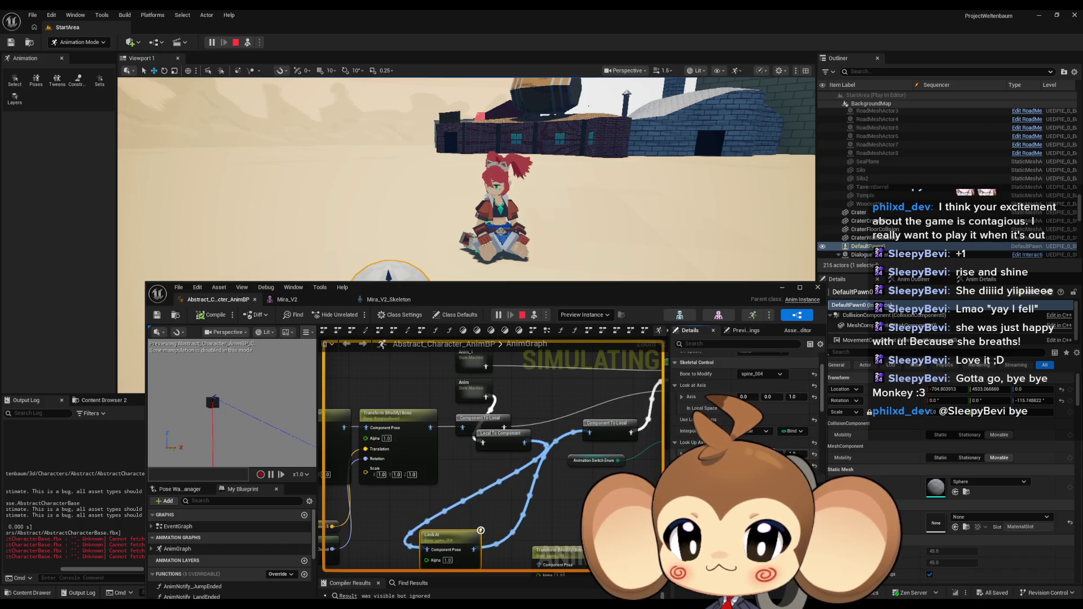
click(740, 420)
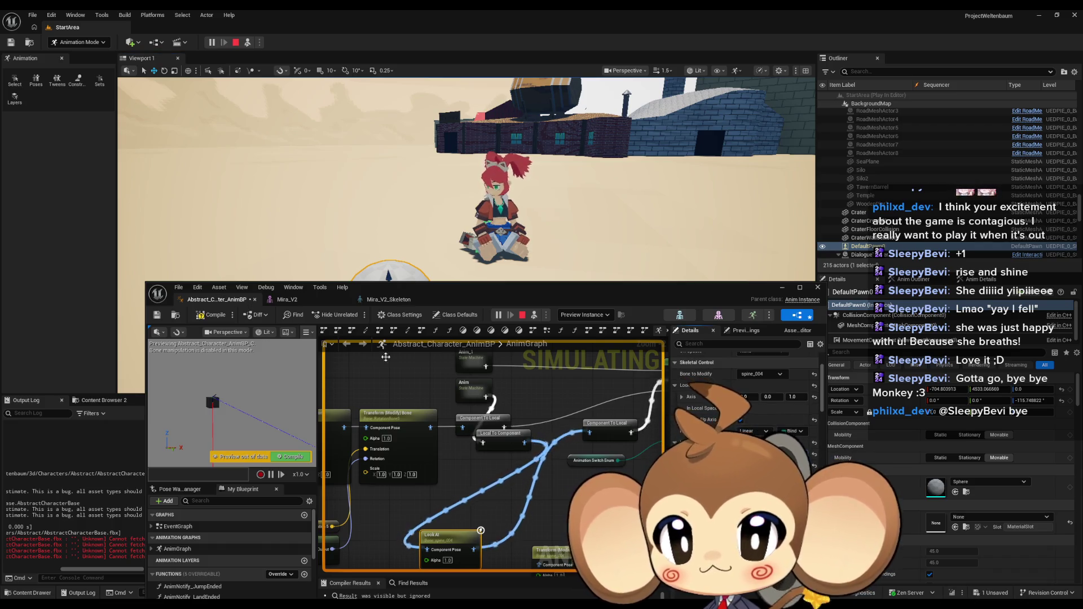
click(207, 316)
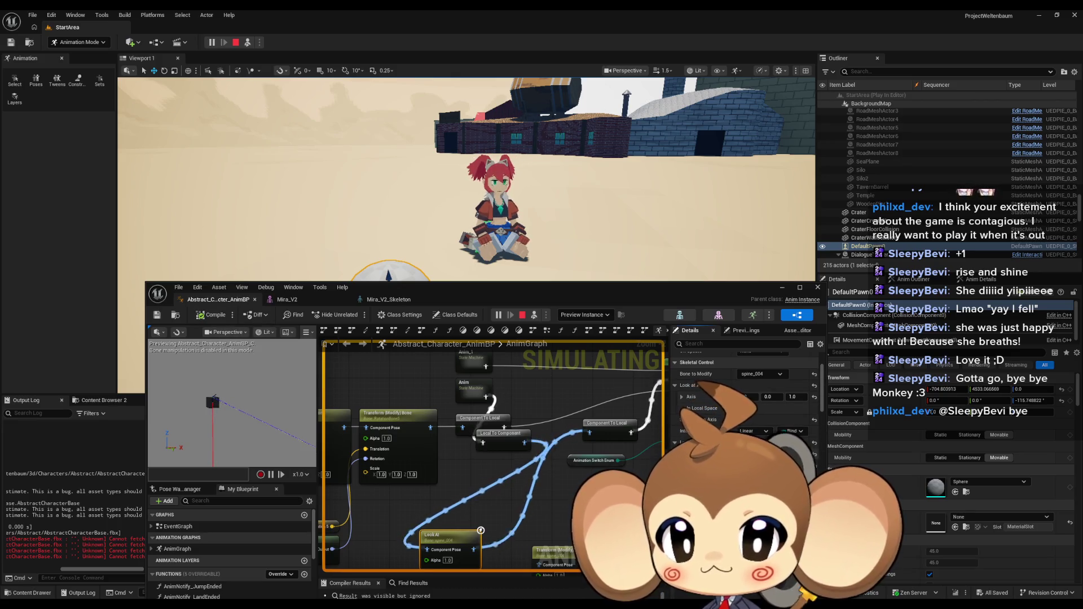
Step: Adjust another LookAt setting, recompile, and bring up the Mira_V2_Skeleton editor
click(744, 409)
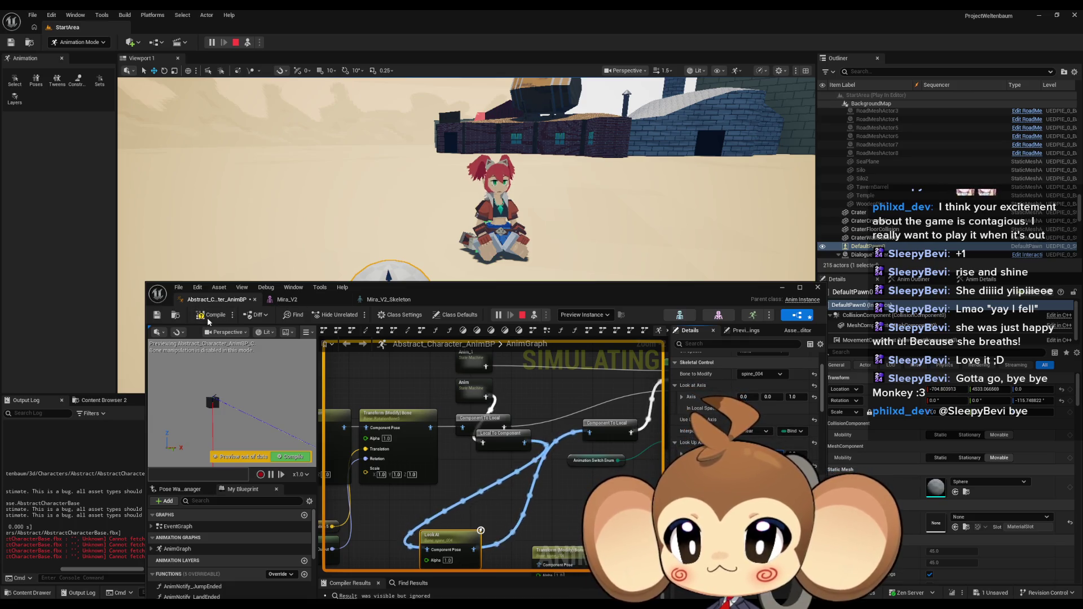
click(211, 316)
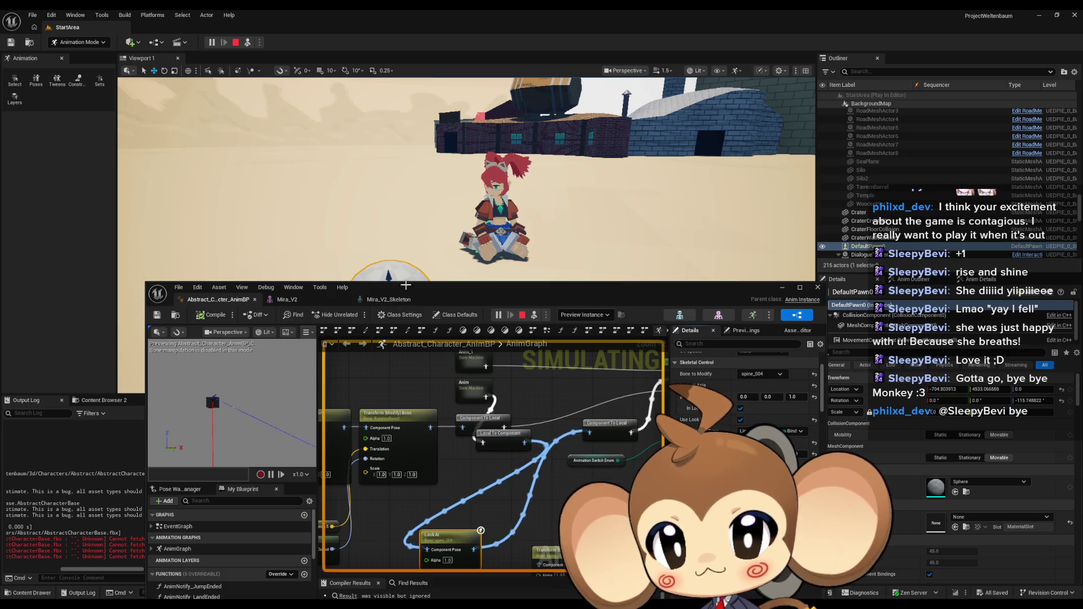
click(372, 299)
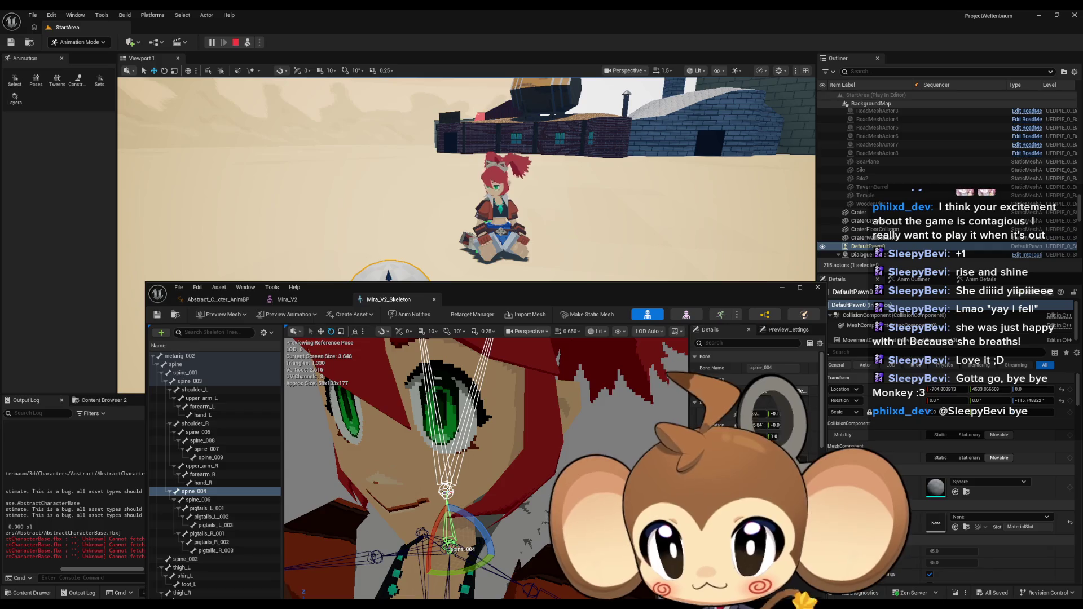
Step: Inspect the spine_006 and shoulder_L bones, then go back to Abstract_Character_AnimBP
click(198, 500)
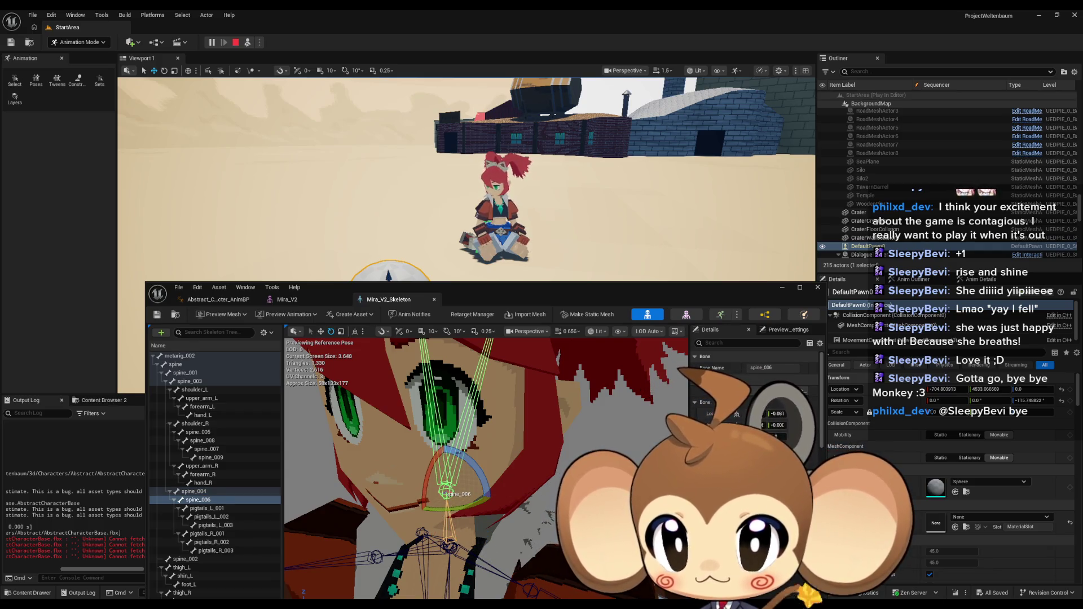
click(195, 390)
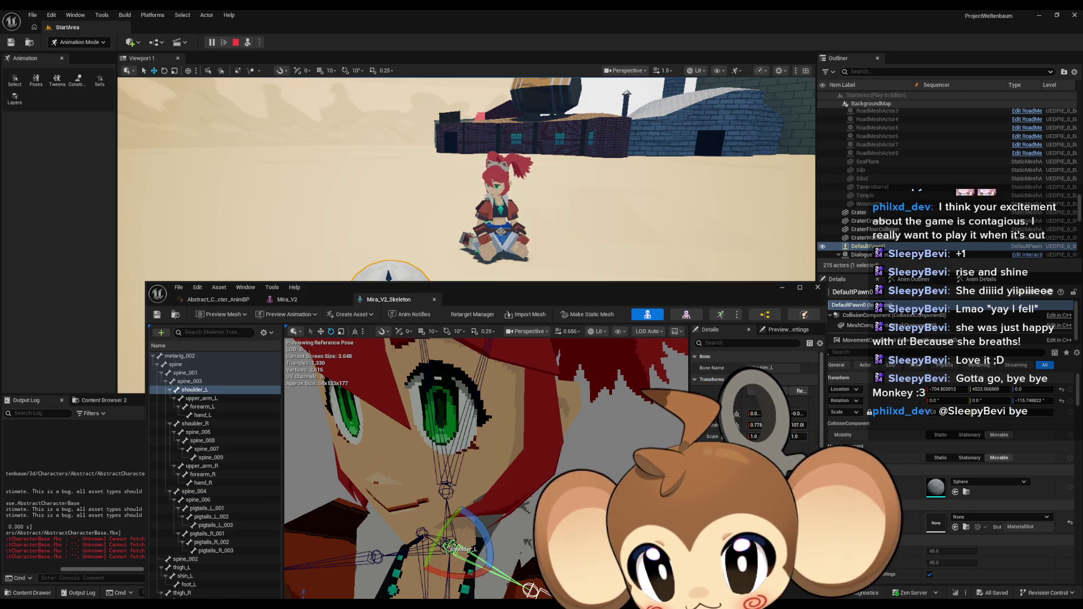
key(Escape)
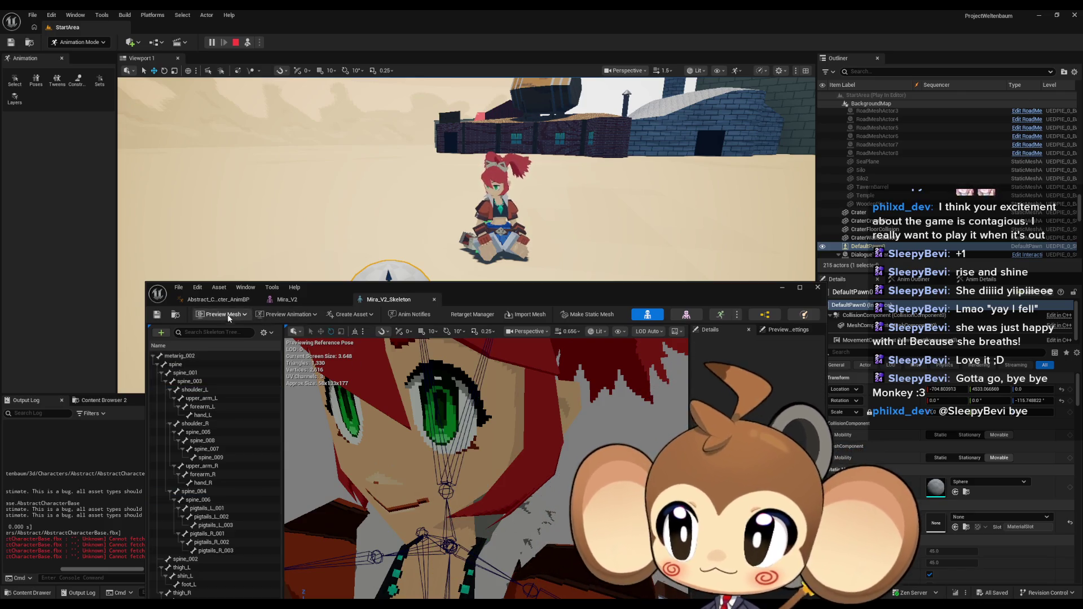
click(220, 299)
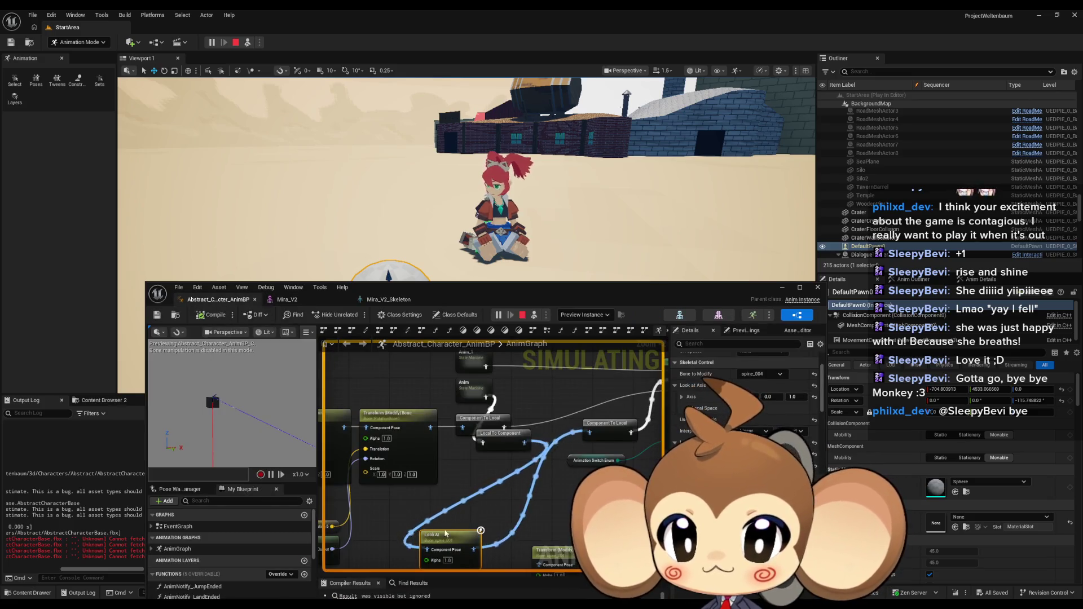
Step: Switch the Look At node's Bone to Modify from spine_004 to spine_006 and recompile
click(758, 375)
click(767, 258)
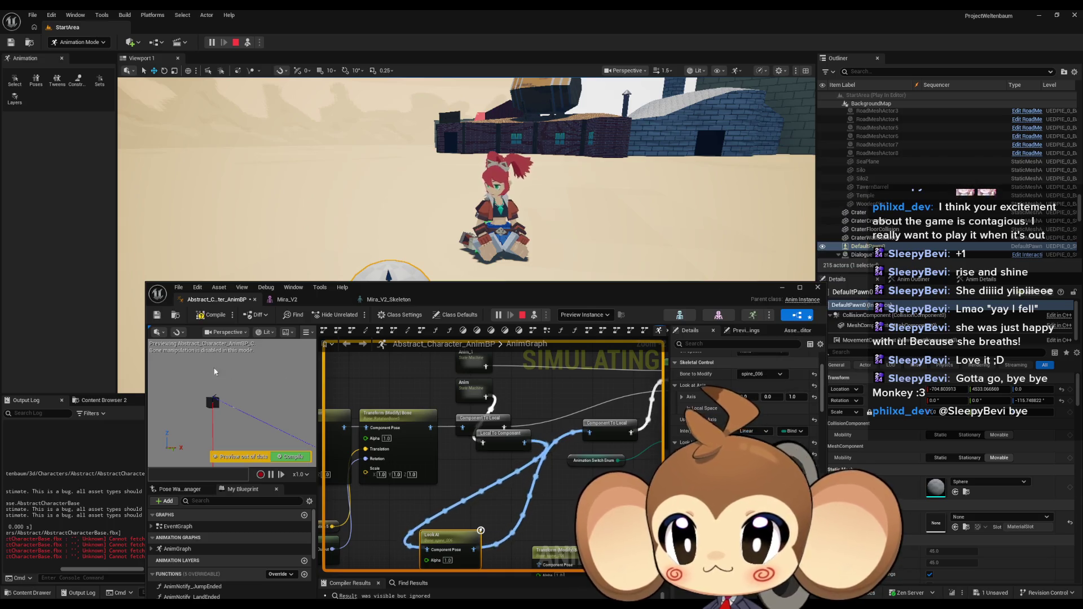
click(210, 317)
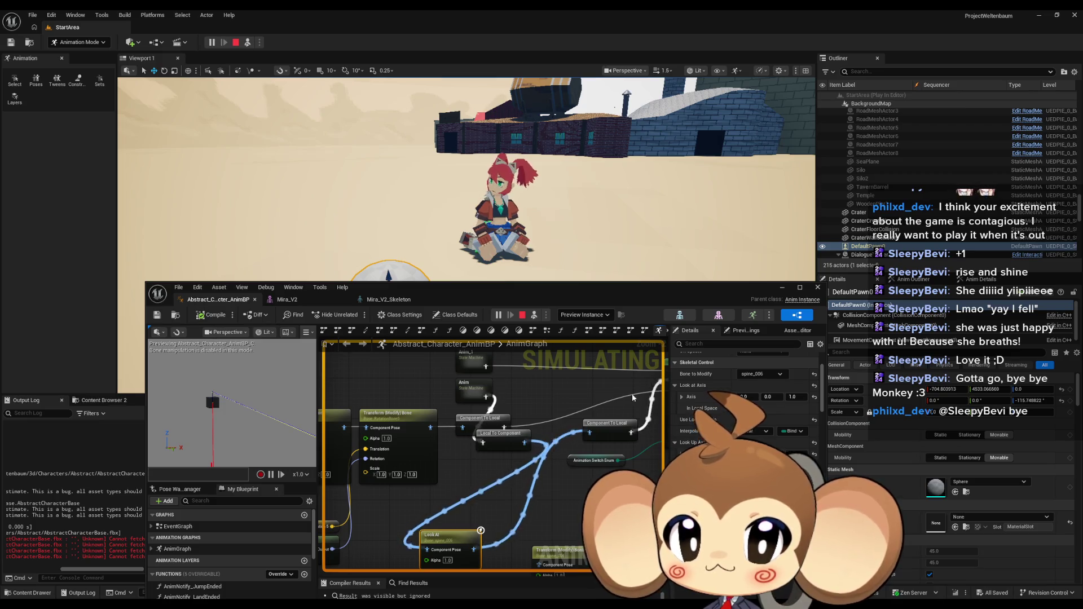
click(813, 456)
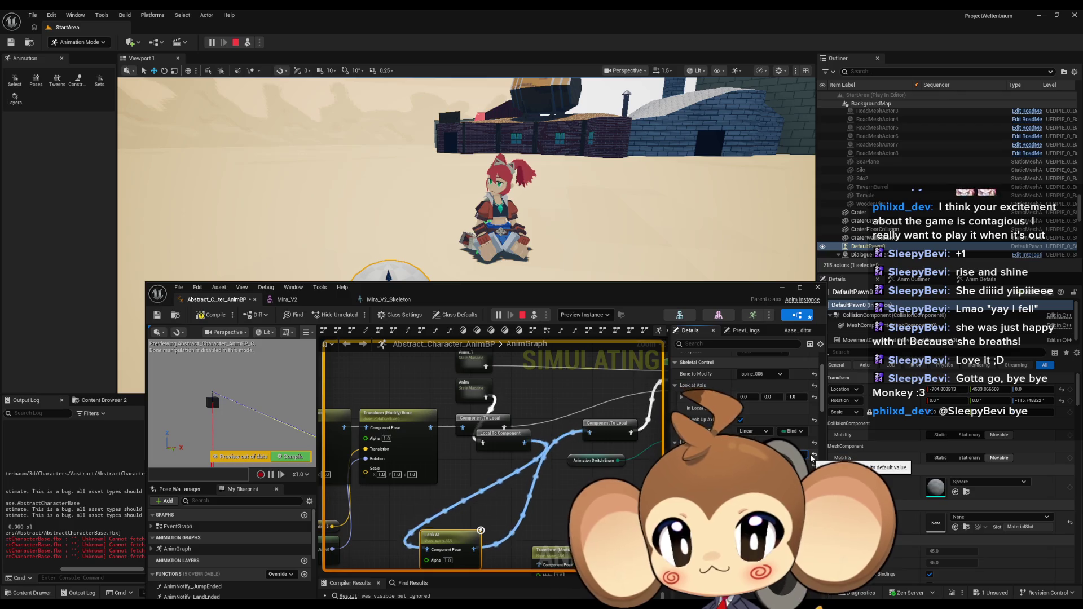
click(209, 317)
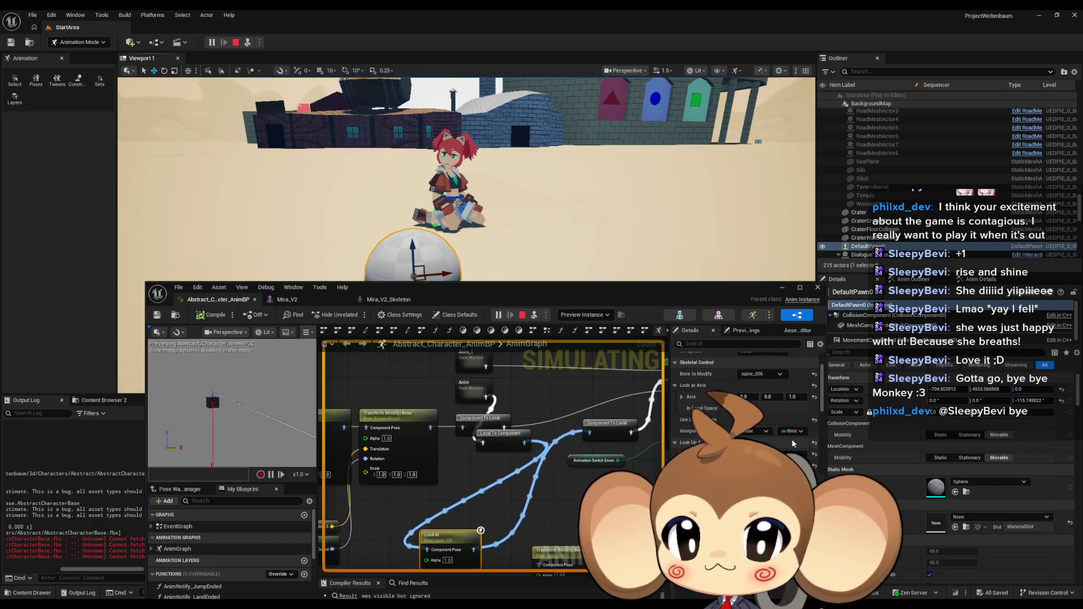
Step: Set Look at Location Z to 0, recompile, and check the pose in Viewport 1
scroll(790, 439, down, 5)
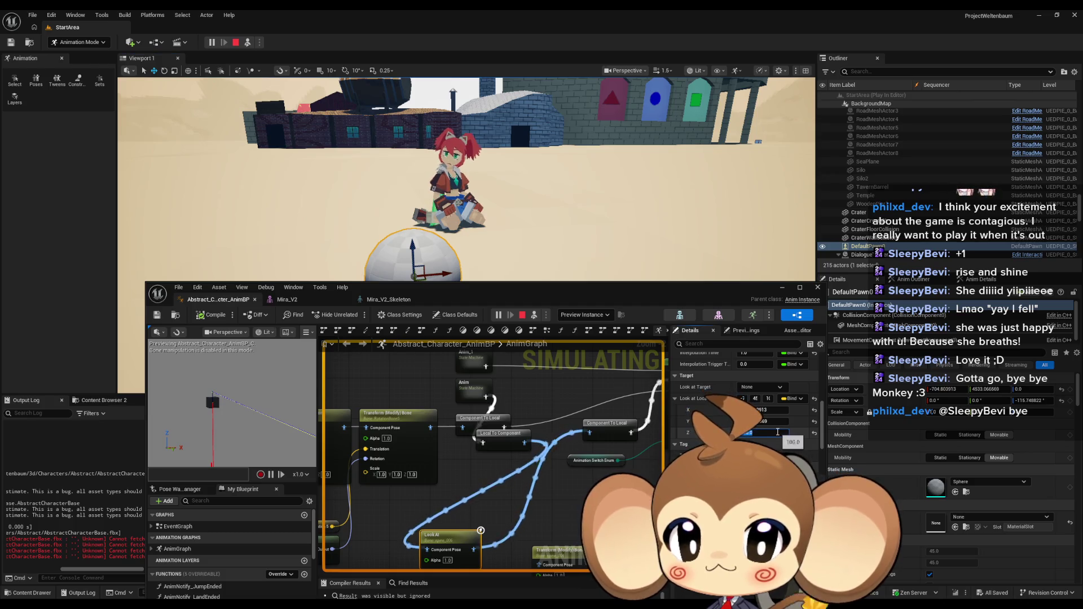
text(0)
key(Return)
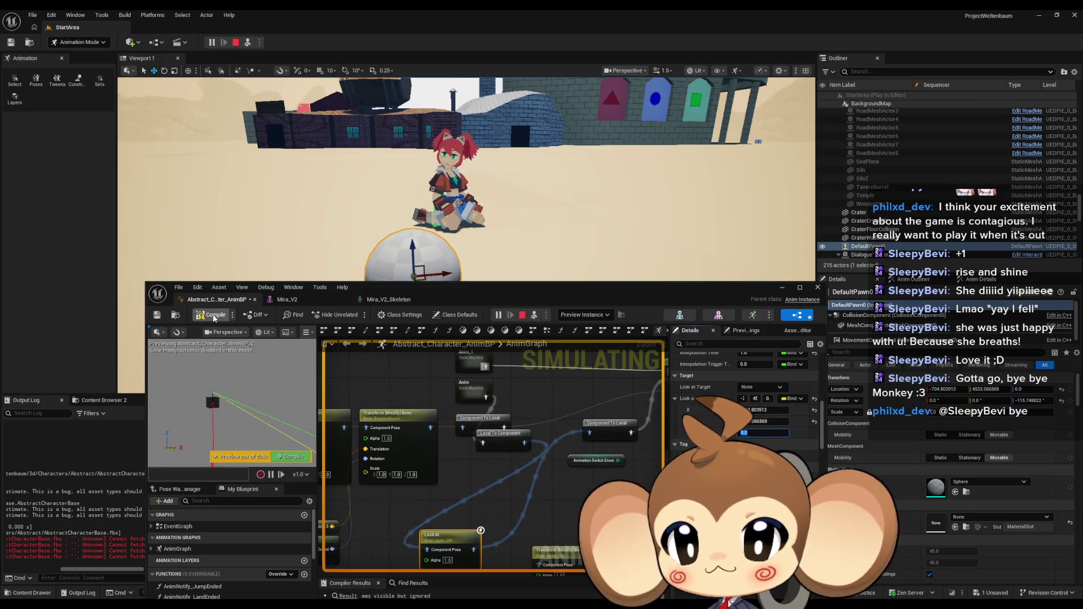
click(212, 316)
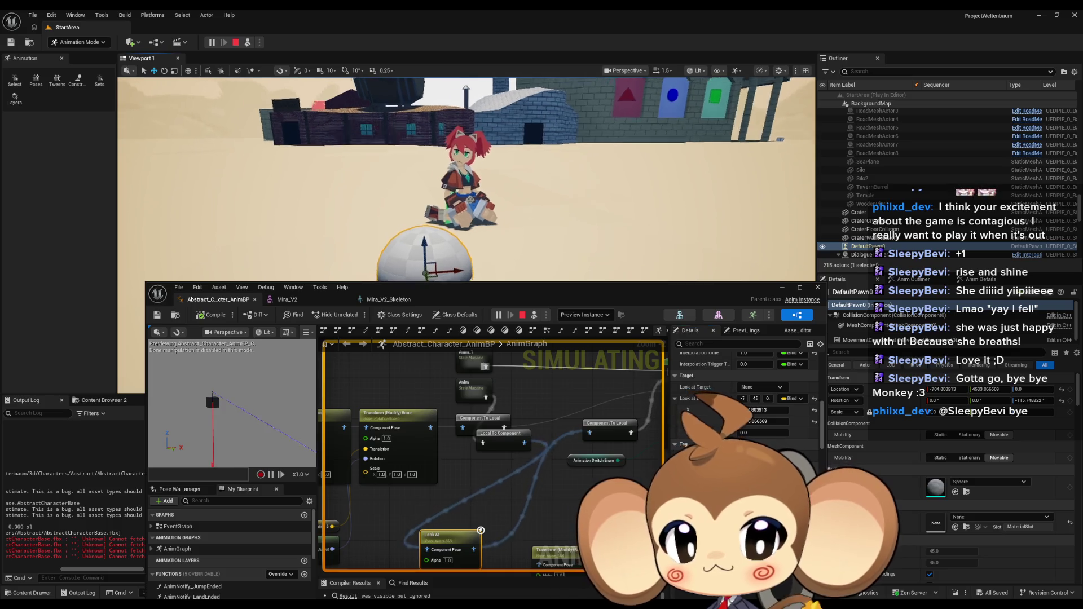
scroll(500, 201, up, 3)
scroll(756, 431, up, 3)
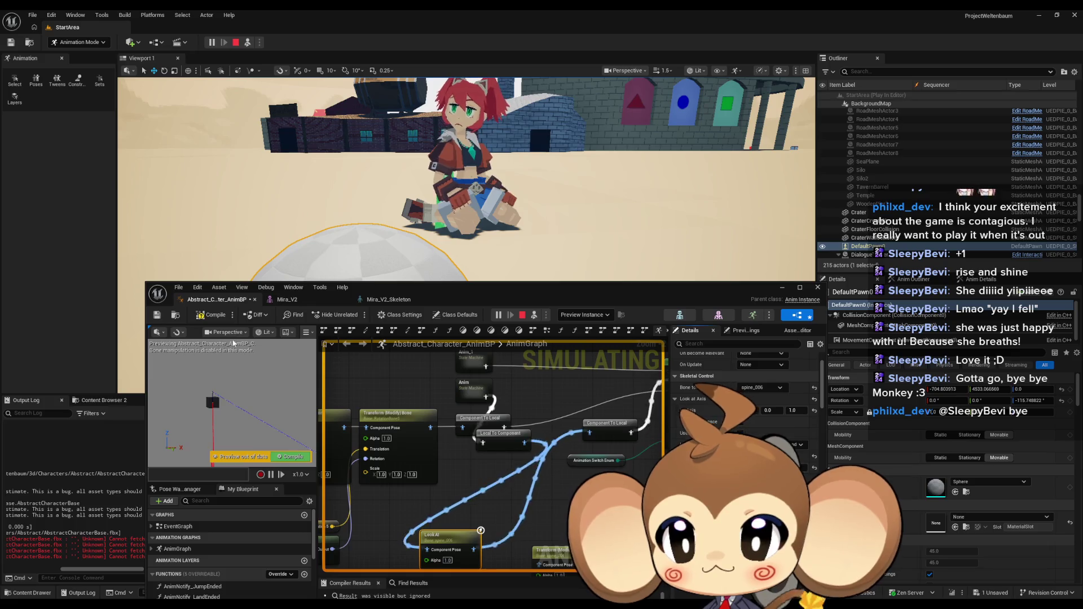
key(F7)
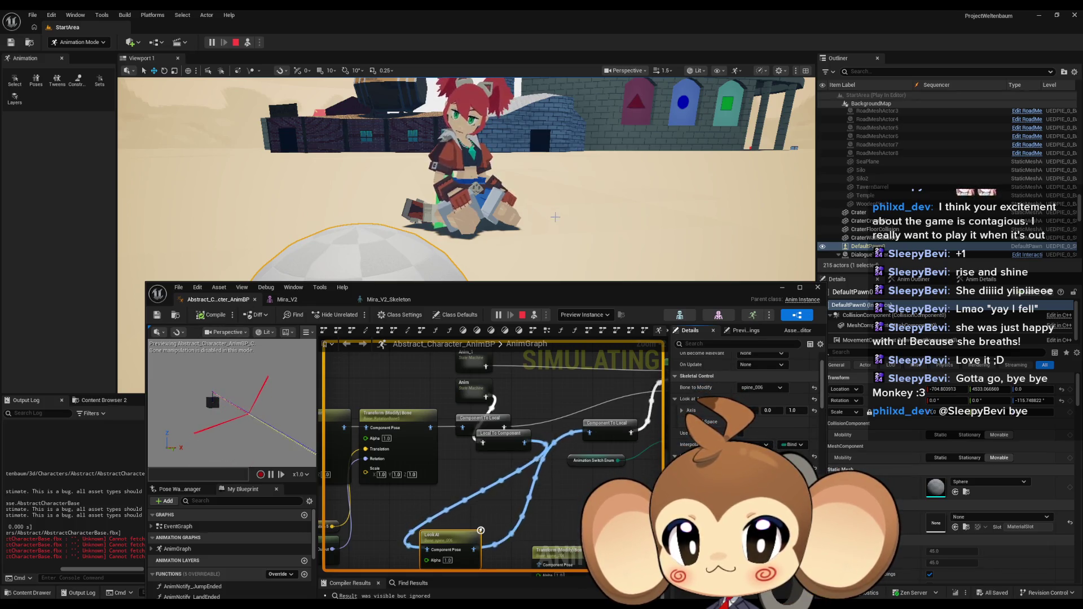
click(555, 216)
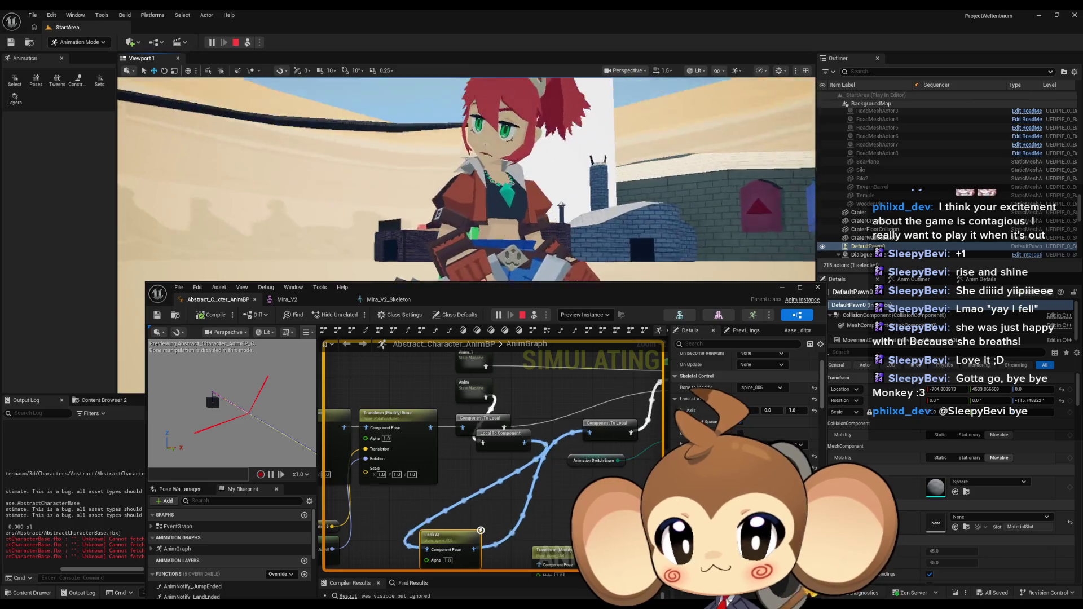